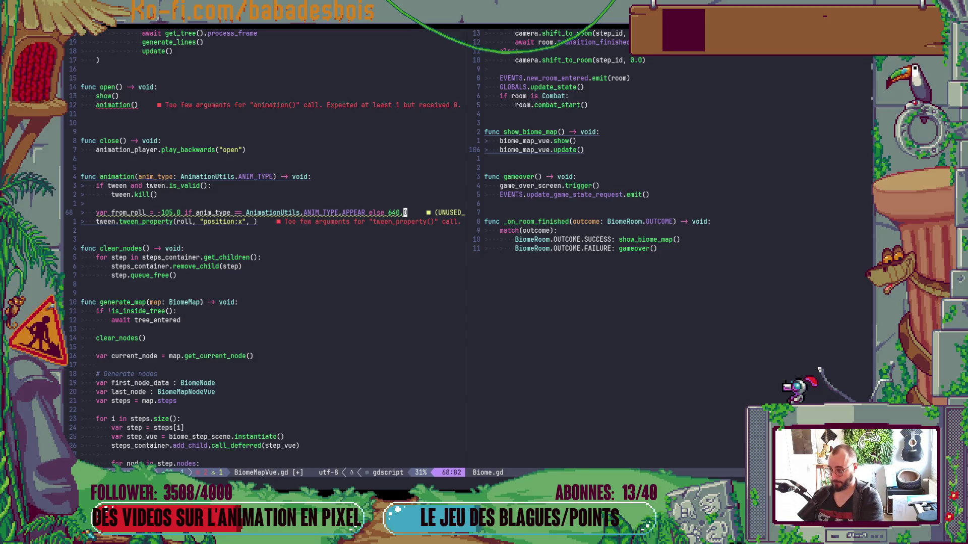
Finish the from_roll declaration and duplicate it, setting 640 as the copy's first value
{"action": "type", "text": "0"}
{"action": "type", "text": "x"}
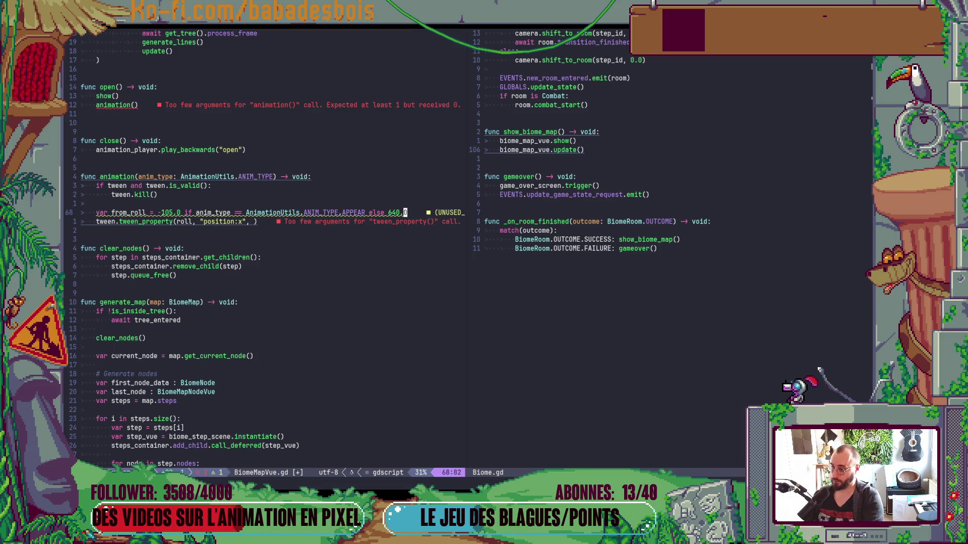
{"action": "key", "text": "y"}
{"action": "key", "text": "y"}
{"action": "key", "text": "p"}
{"action": "key", "text": "B"}
{"action": "key", "text": "B"}
{"action": "key", "text": "B"}
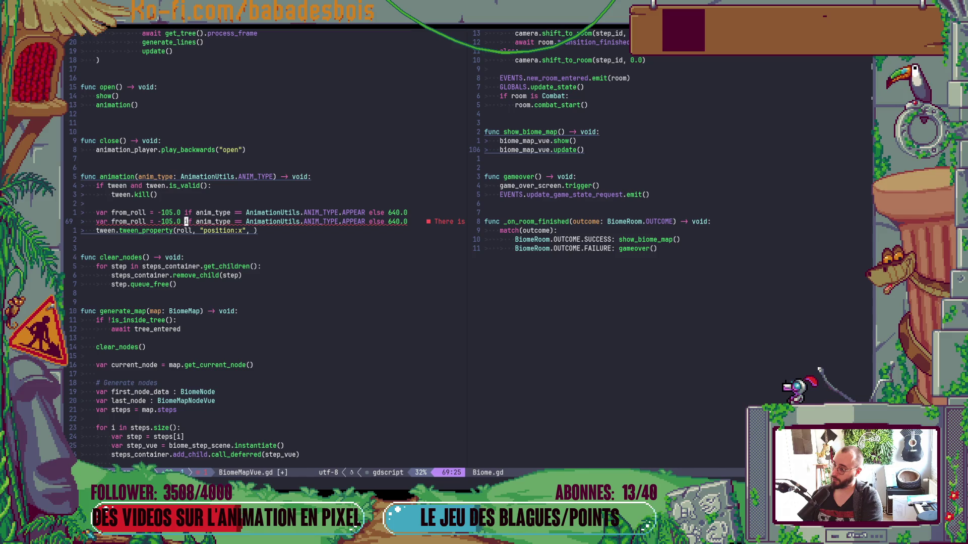
{"action": "type", "text": "cW"}
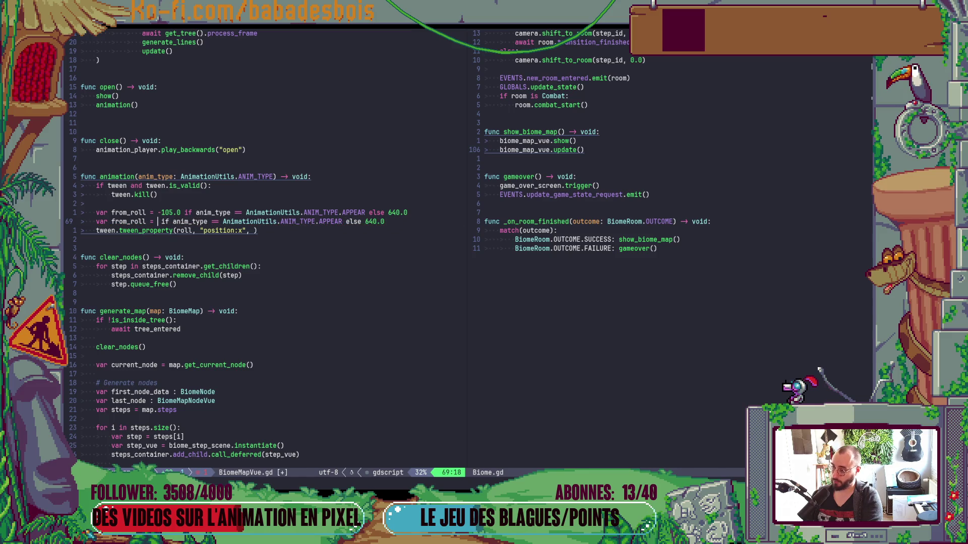
{"action": "type", "text": "640"}
{"action": "key", "text": "Escape"}
Make the copy's other value -105.0 and rename it to_roll
{"action": "key", "text": "dollar"}
{"action": "key", "text": "h"}
{"action": "key", "text": "h"}
{"action": "key", "text": "h"}
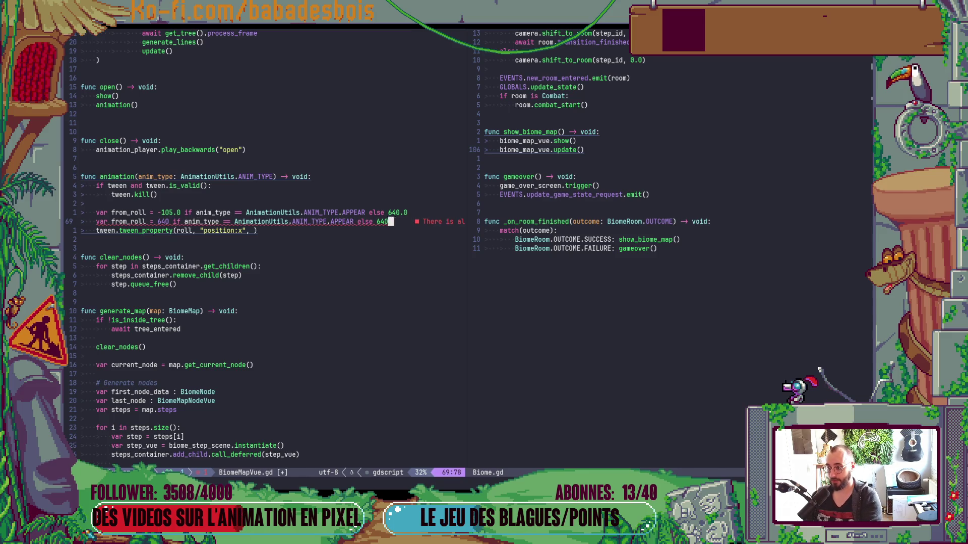
{"action": "type", "text": "cW"}
{"action": "type", "text": "-105.0"}
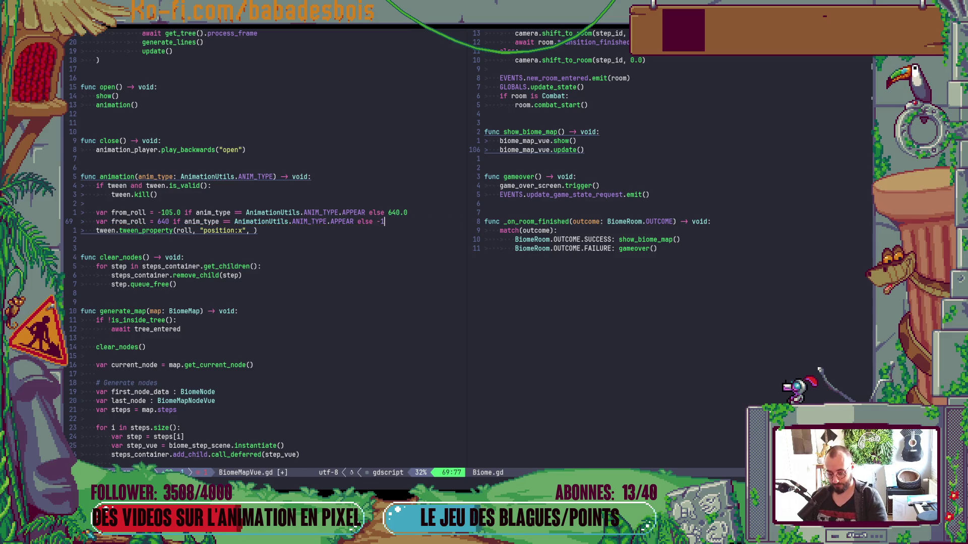
{"action": "key", "text": "Escape"}
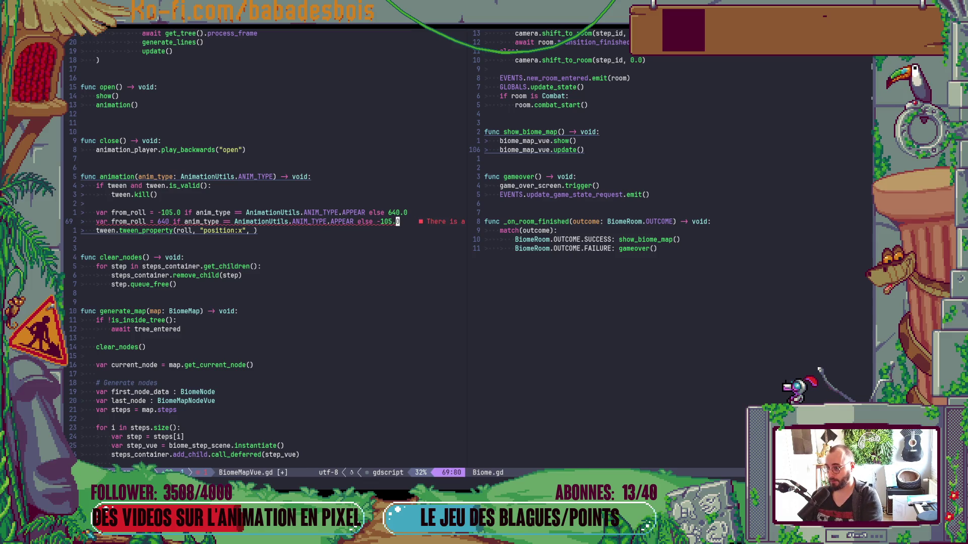
{"action": "key", "text": "B"}
{"action": "key", "text": "B"}
{"action": "key", "text": "B"}
{"action": "type", "text": "wct_to"}
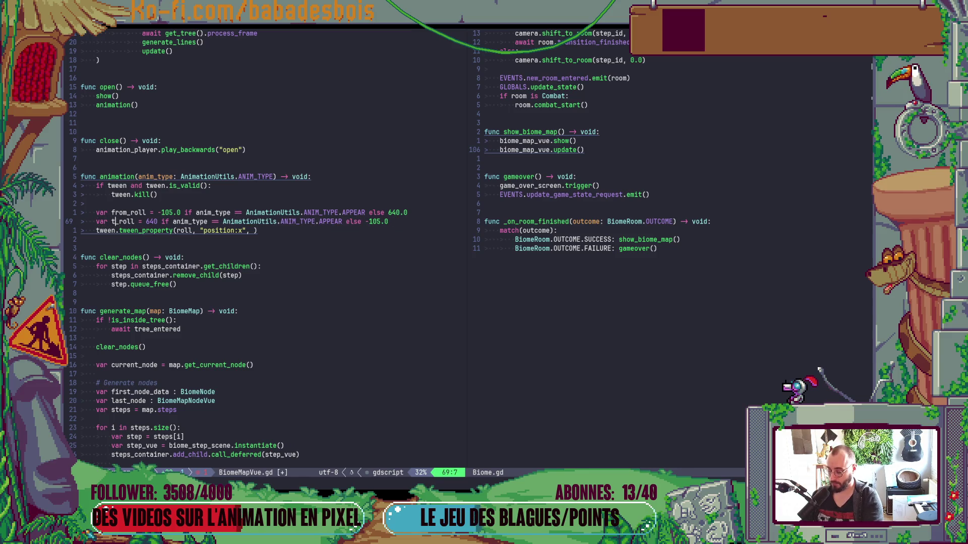
{"action": "key", "text": "Escape"}
Place another from_roll copy below to_roll and rename it from_mask
{"action": "key", "text": "k"}
{"action": "key", "text": "y"}
{"action": "key", "text": "y"}
{"action": "key", "text": "p"}
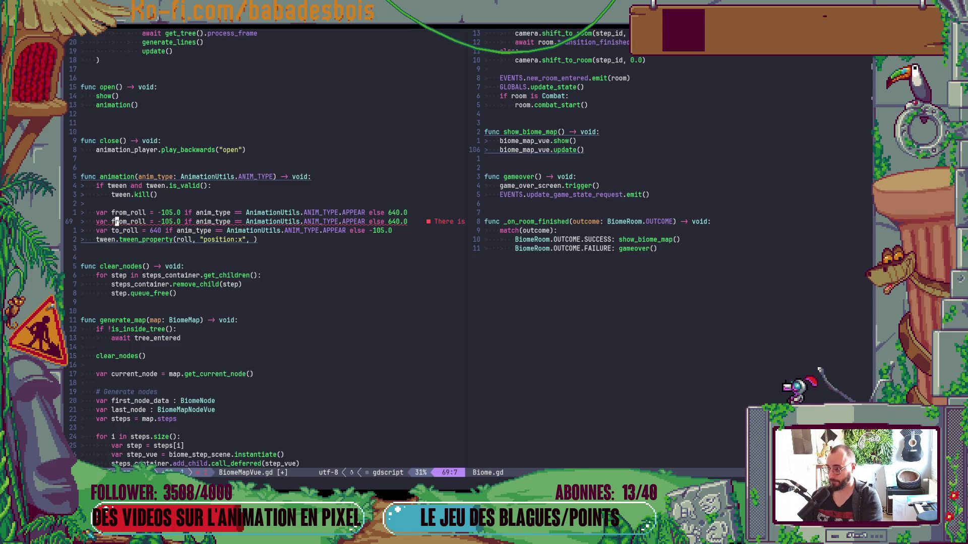
{"action": "key", "text": "d"}
{"action": "key", "text": "d"}
{"action": "key", "text": "p"}
{"action": "key", "text": "l"}
{"action": "key", "text": "l"}
{"action": "key", "text": "l"}
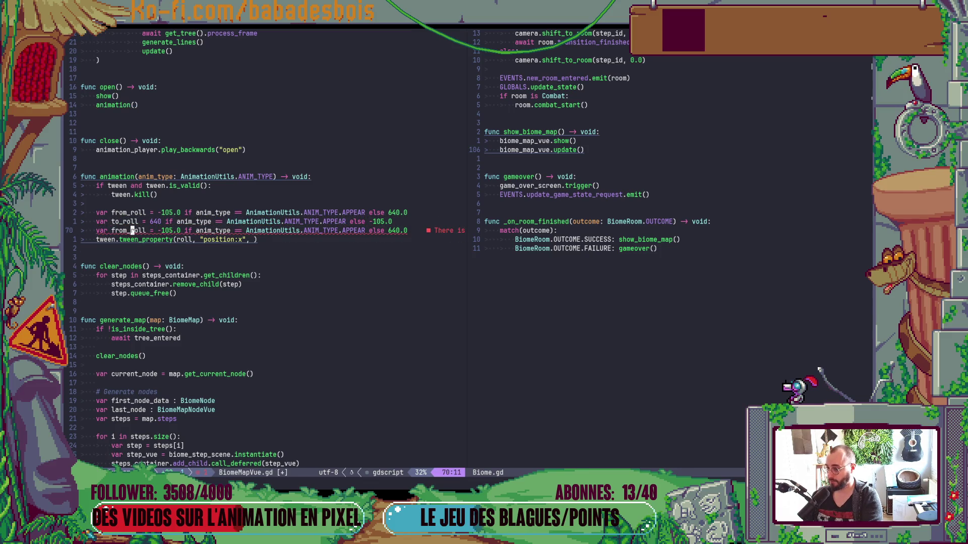
{"action": "type", "text": "cw"}
{"action": "type", "text": "mask"}
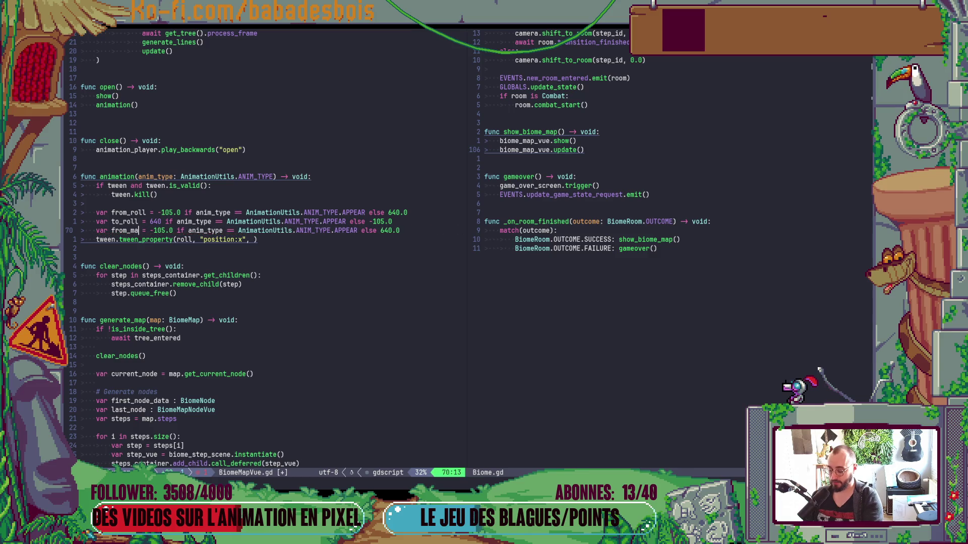
{"action": "key", "text": "Escape"}
{"action": "key", "text": "$"}
{"action": "key", "text": "B"}
{"action": "key", "text": "B"}
{"action": "key", "text": "B"}
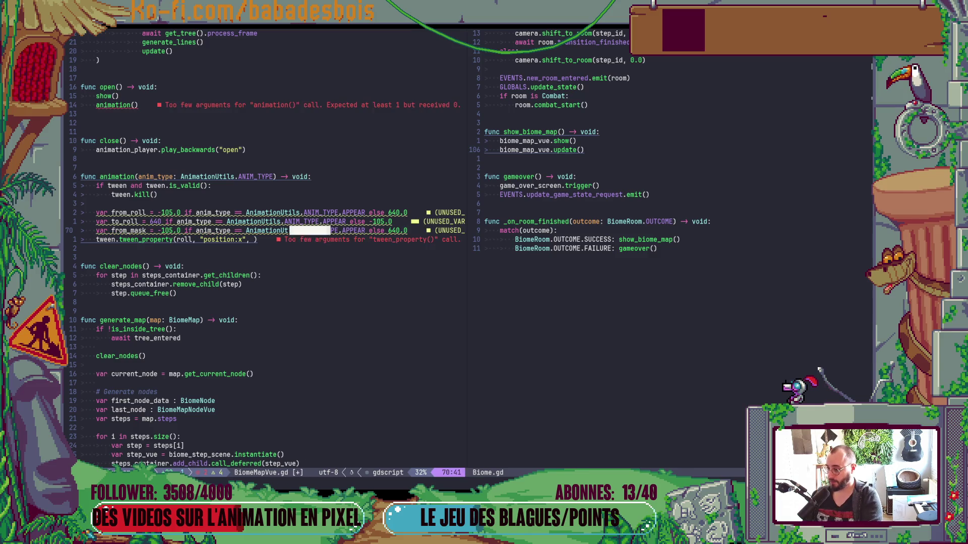
Check the Mask size:x keyframes at 0 and 0.7 in Godot, then return to Neovim
{"action": "key", "text": "alt+Tab"}
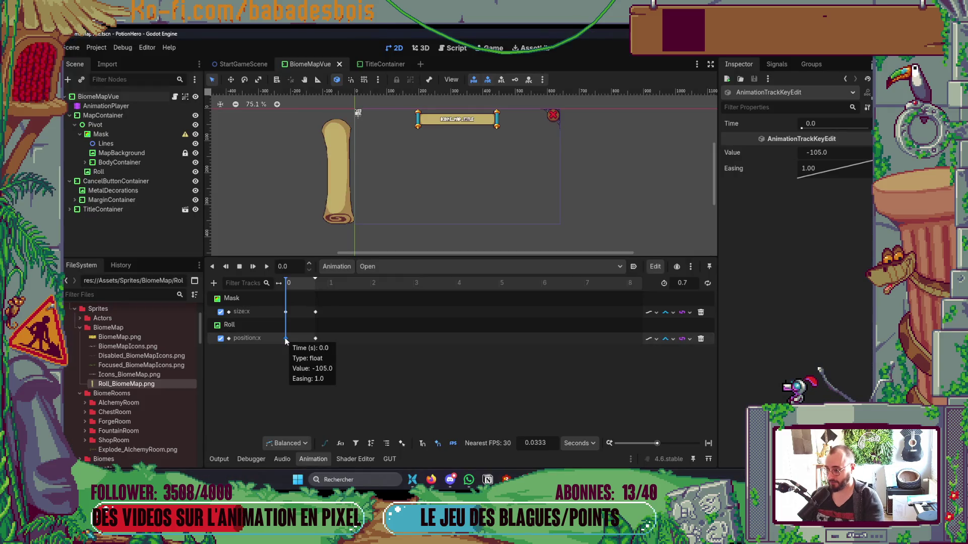
{"action": "left_click", "coordinate": [285, 311]}
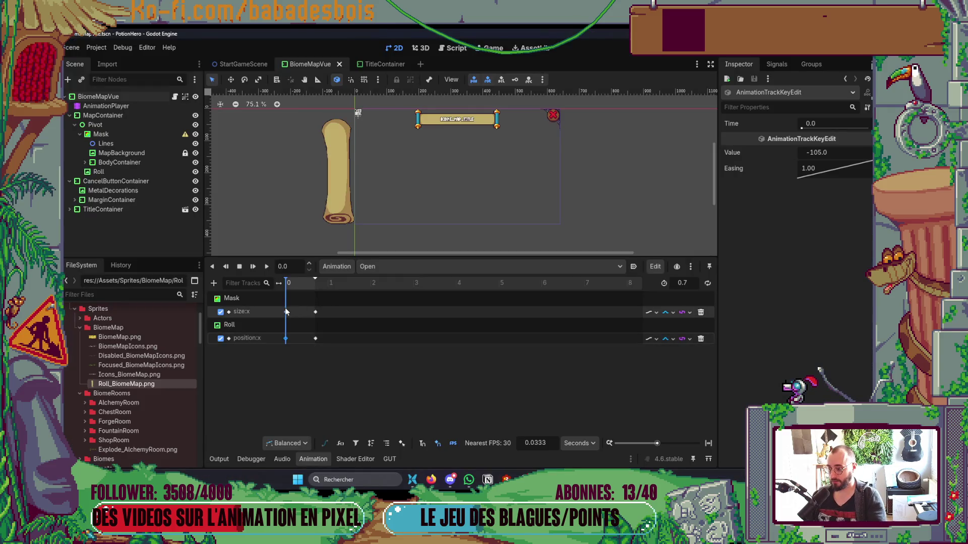
{"action": "left_click", "coordinate": [315, 311]}
{"action": "key", "text": "alt+Tab"}
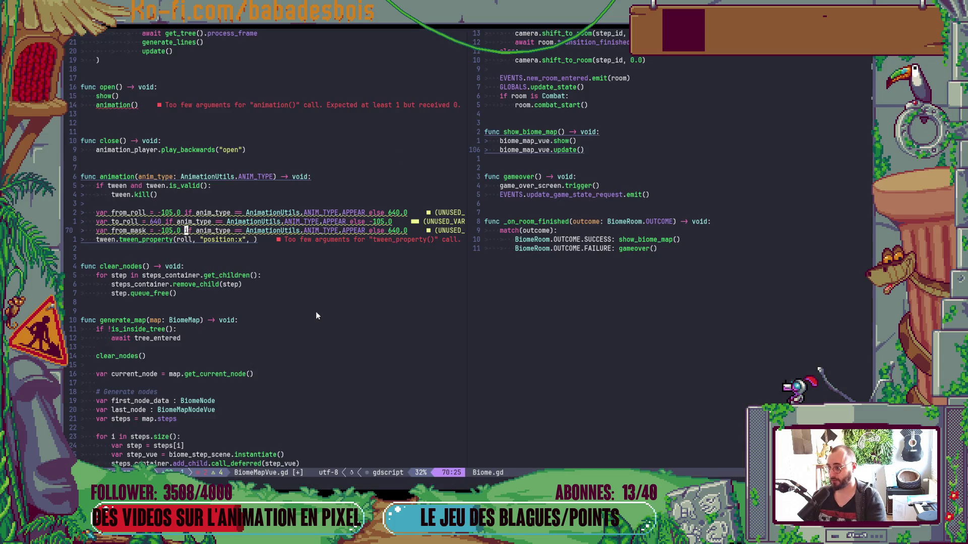
Change from_mask's values to -100.0 and 680.0
{"action": "key", "text": "l"}
{"action": "key", "text": "l"}
{"action": "key", "text": "l"}
{"action": "key", "text": "r"}
{"action": "key", "text": "0"}
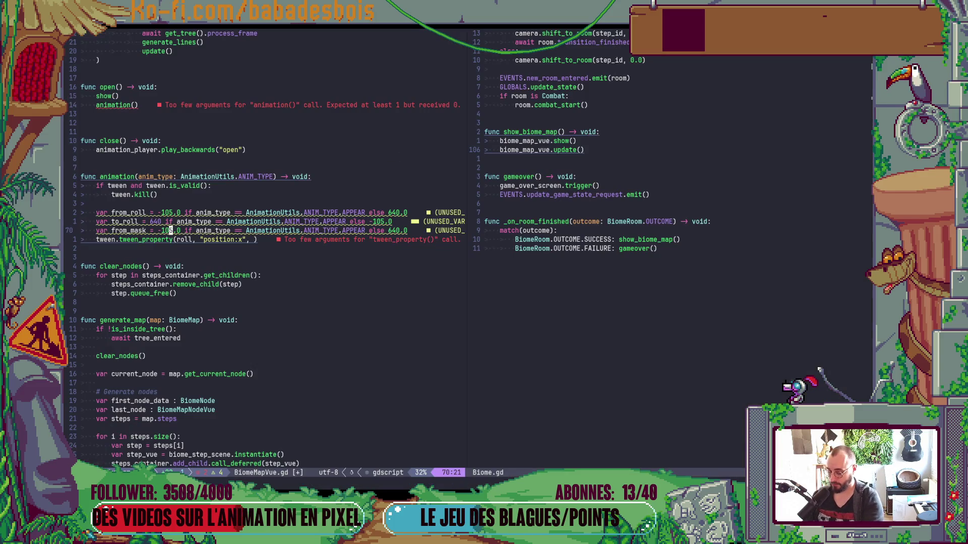
{"action": "key", "text": "dollar"}
{"action": "key", "text": "h"}
{"action": "key", "text": "h"}
{"action": "key", "text": "h"}
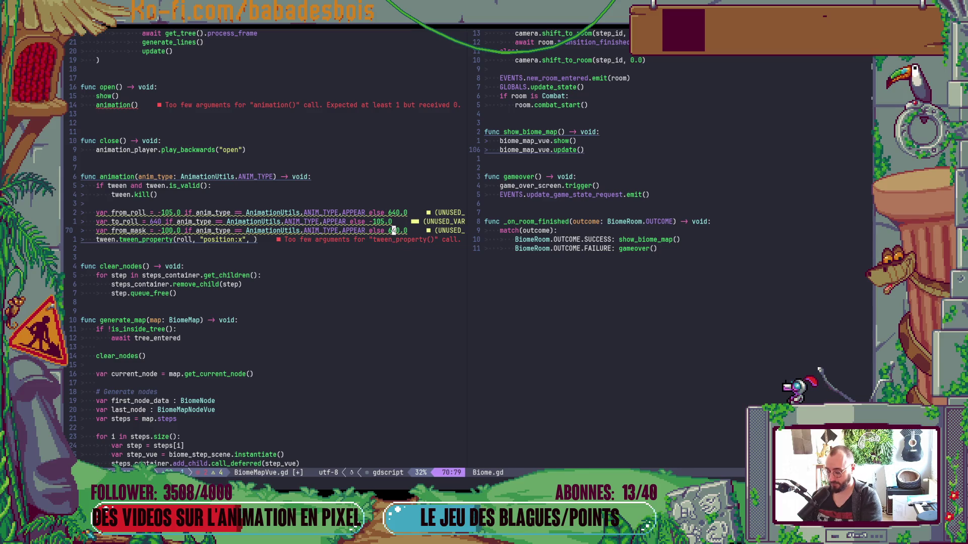
{"action": "key", "text": "r"}
{"action": "key", "text": "8"}
Duplicate the from_mask line as to_mask and save the script
{"action": "key", "text": "y"}
{"action": "key", "text": "y"}
{"action": "key", "text": "p"}
{"action": "key", "text": "k"}
{"action": "key", "text": "l"}
{"action": "key", "text": "l"}
{"action": "key", "text": "l"}
{"action": "key", "text": "j"}
{"action": "key", "text": "b"}
{"action": "key", "text": "c"}
{"action": "key", "text": "t"}
{"action": "key", "text": "underscore"}
{"action": "type", "text": "t"}
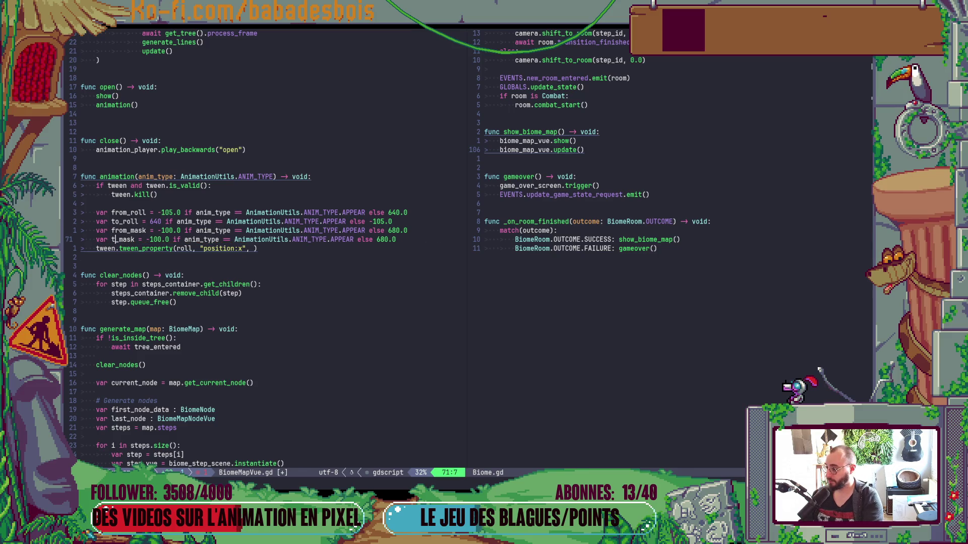
{"action": "type", "text": "o"}
{"action": "key", "text": "Escape"}
{"action": "type", "text": ":w"}
{"action": "key", "text": "Return"}
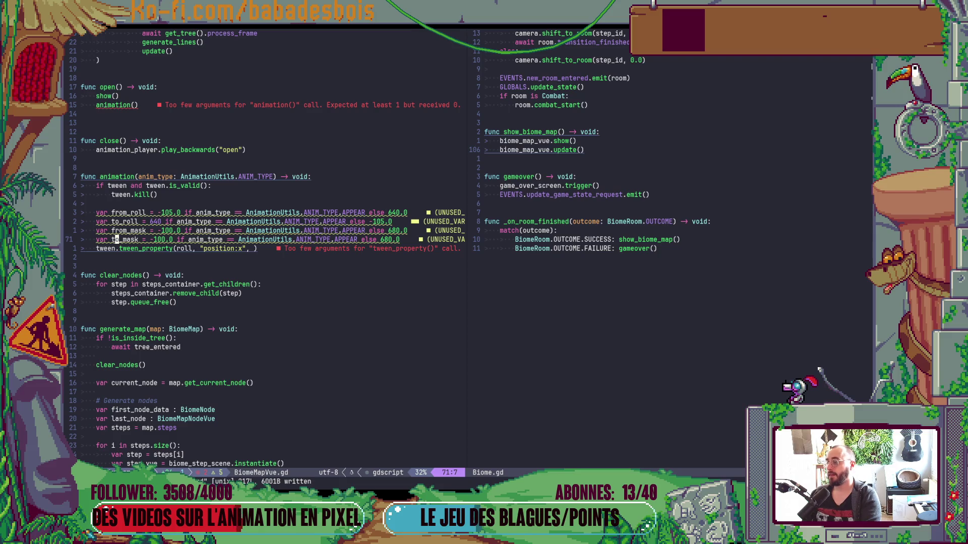
Set to_mask to 680 when appearing, else -100.0
{"action": "key", "text": "l"}
{"action": "key", "text": "l"}
{"action": "key", "text": "l"}
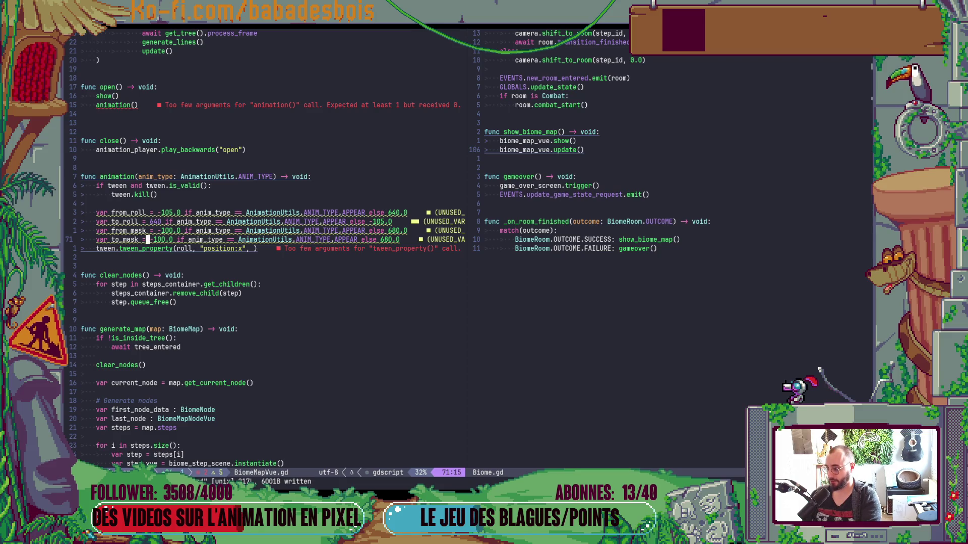
{"action": "type", "text": "cW"}
{"action": "type", "text": "680"}
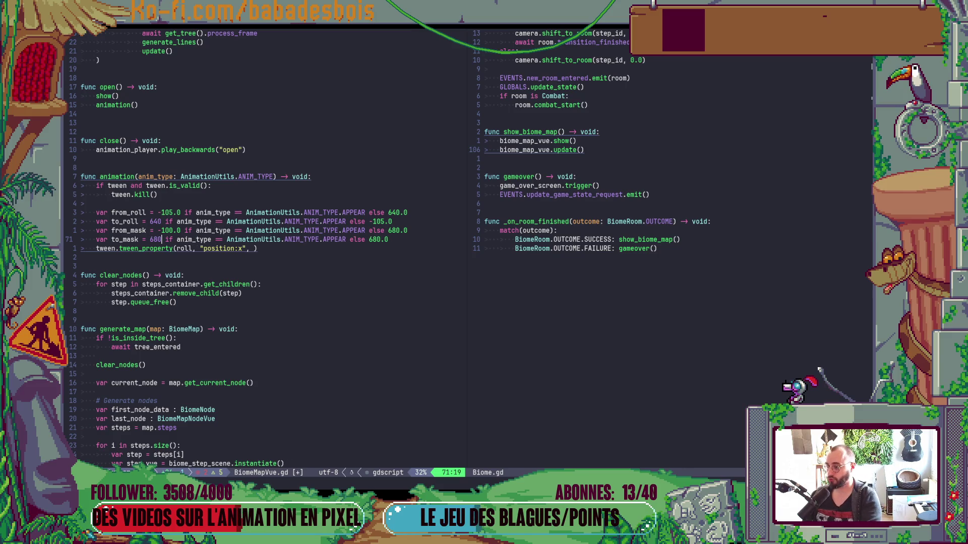
{"action": "key", "text": "Escape"}
{"action": "type", "text": "$bbcW-"}
{"action": "type", "text": "100.0"}
{"action": "key", "text": "Escape"}
Write BiomeMapVue.gd to disk with :w
{"action": "type", "text": ":w"}
{"action": "key", "text": "Return"}
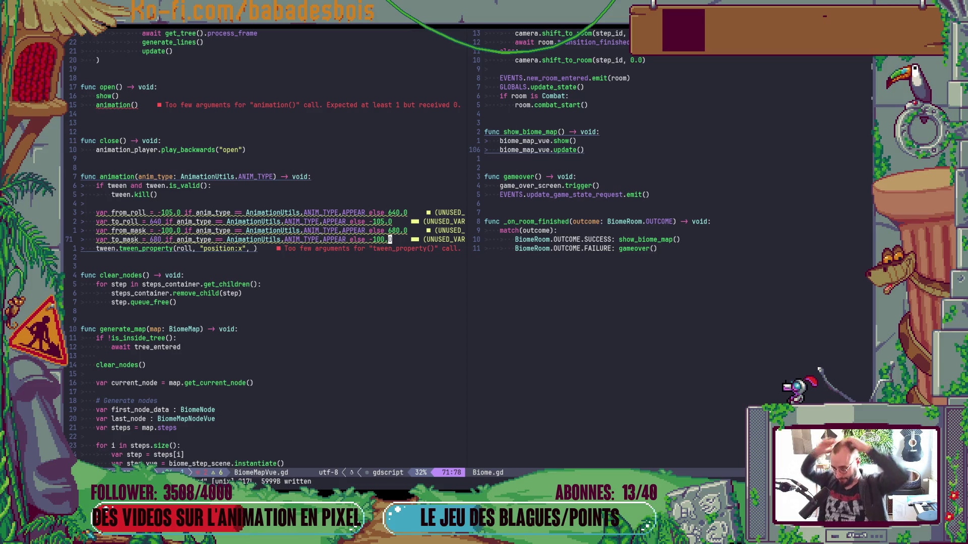
Look up the tween_property argument documentation from inside the call
{"action": "key", "text": "o"}
{"action": "key", "text": "Escape"}
{"action": "left_click", "coordinate": [254, 258]}
{"action": "key", "text": "i"}
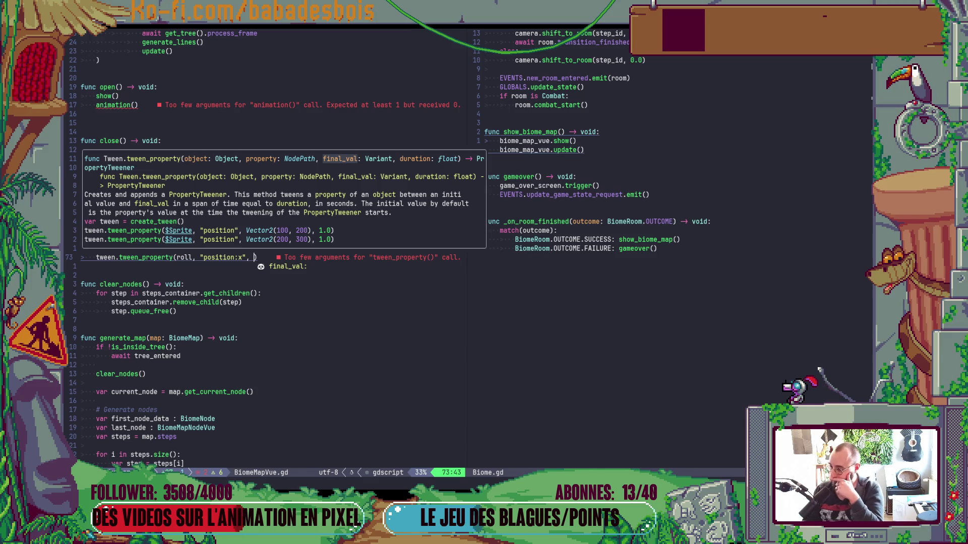
{"action": "key", "text": "Escape"}
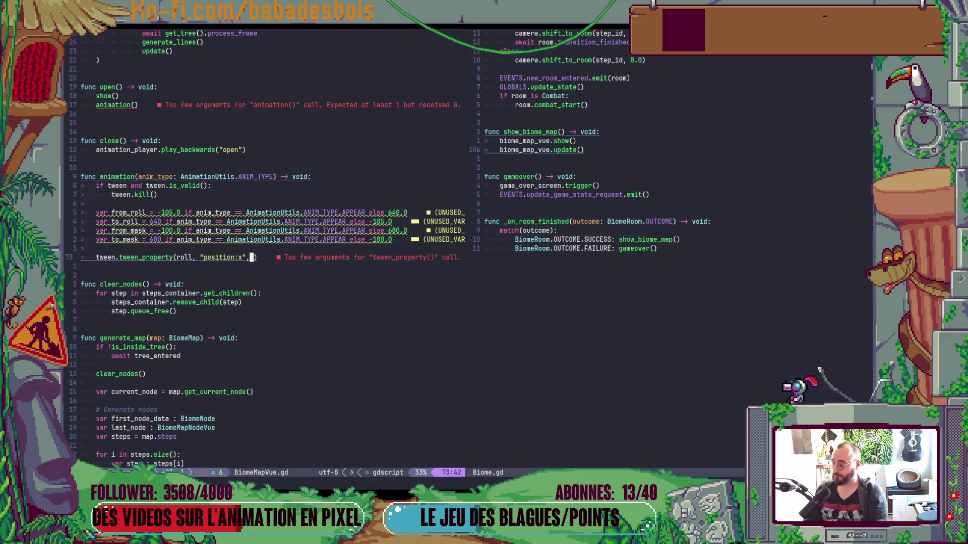
{"action": "key", "text": "a"}
{"action": "key", "text": "Escape"}
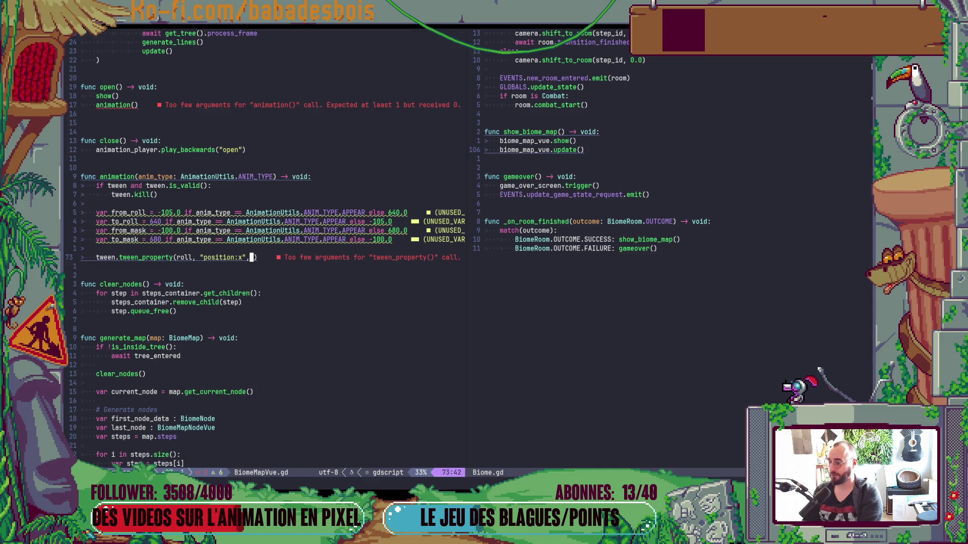
Add a 'roll.position.x = from_roll' line above the tween_property call
{"action": "key", "text": "shift+o"}
{"action": "type", "text": "roll."}
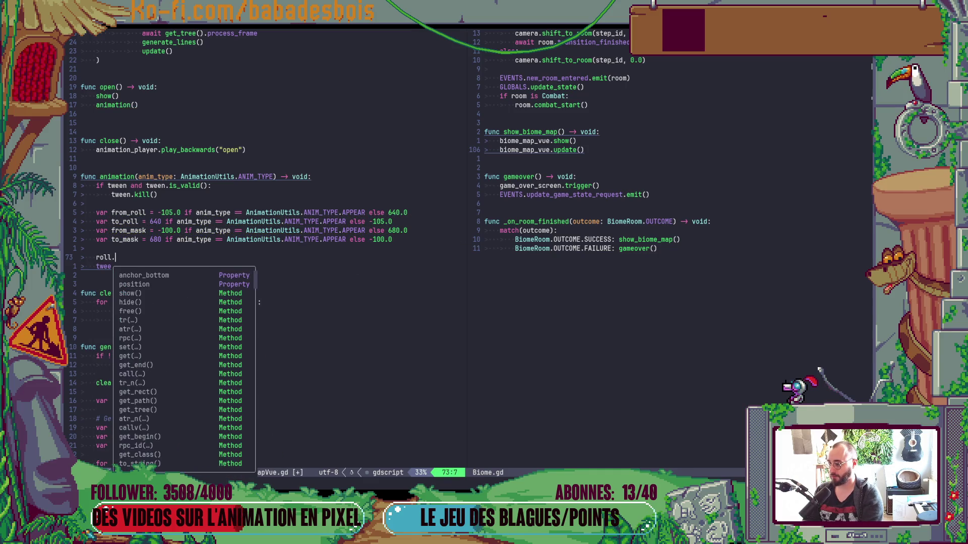
{"action": "type", "text": "position."}
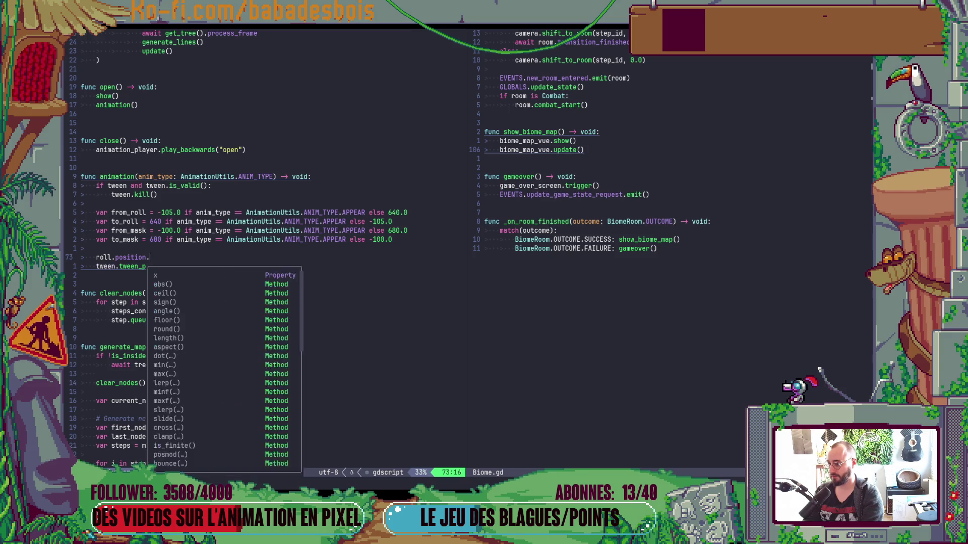
{"action": "type", "text": "x = from"}
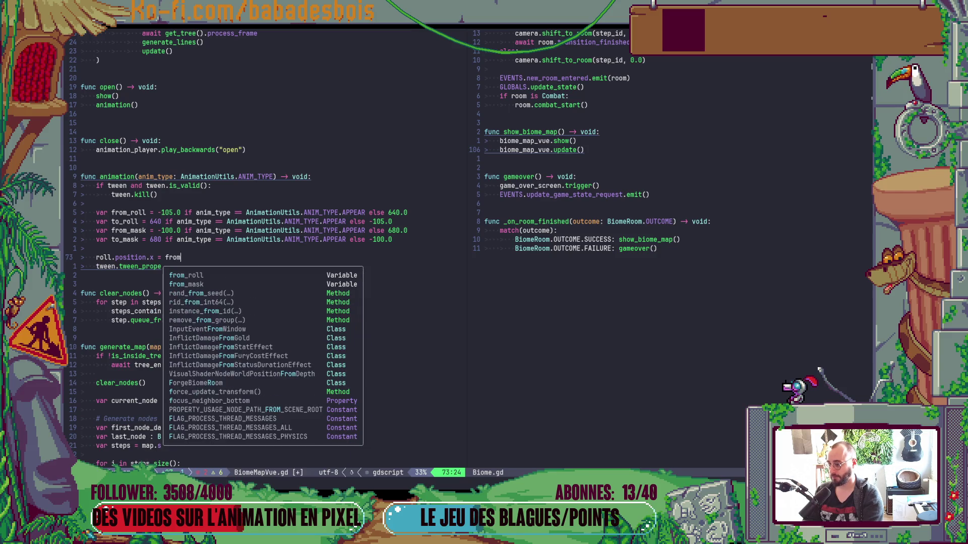
{"action": "key", "text": "Return"}
{"action": "key", "text": "Escape"}
Duplicate that line as 'mask.size.x = from_mask', fixing the masj typo
{"action": "key", "text": "y"}
{"action": "key", "text": "y"}
{"action": "key", "text": "p"}
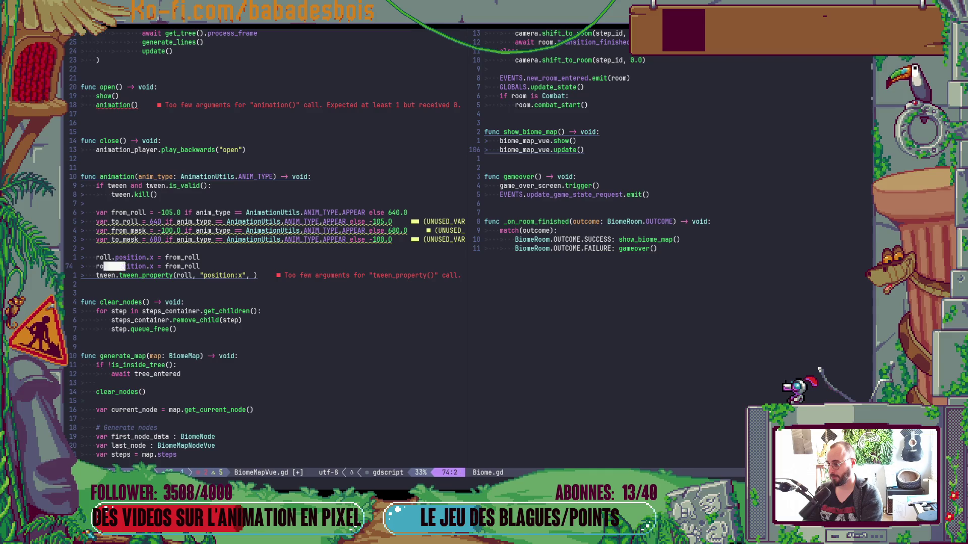
{"action": "type", "text": "cw"}
{"action": "type", "text": "masj"}
{"action": "key", "text": "Escape"}
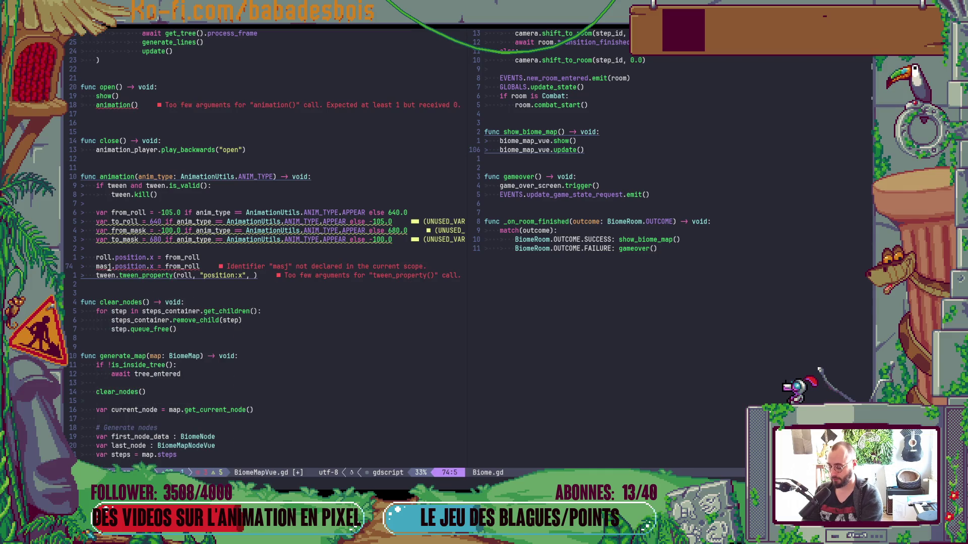
{"action": "key", "text": "r"}
{"action": "key", "text": "k"}
{"action": "key", "text": "w"}
{"action": "key", "text": "w"}
{"action": "type", "text": "cws"}
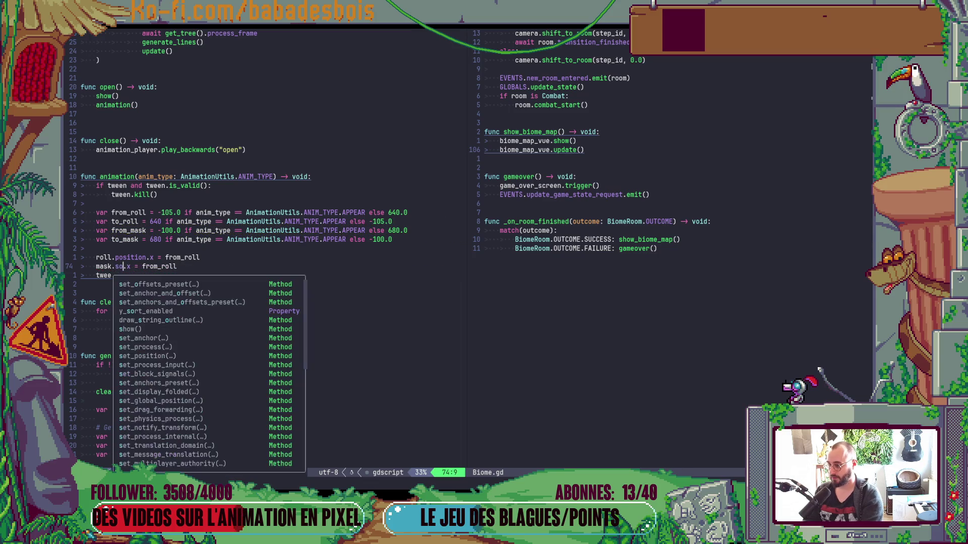
{"action": "type", "text": "ize"}
{"action": "key", "text": "Escape"}
{"action": "key", "text": "w"}
{"action": "key", "text": "w"}
{"action": "key", "text": "w"}
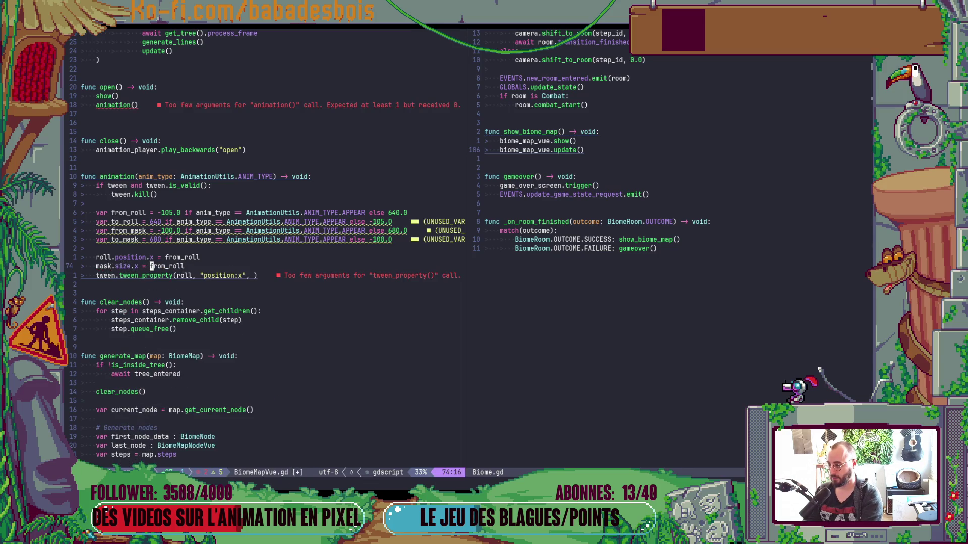
{"action": "type", "text": "Cfrom_mask"}
{"action": "key", "text": "Escape"}
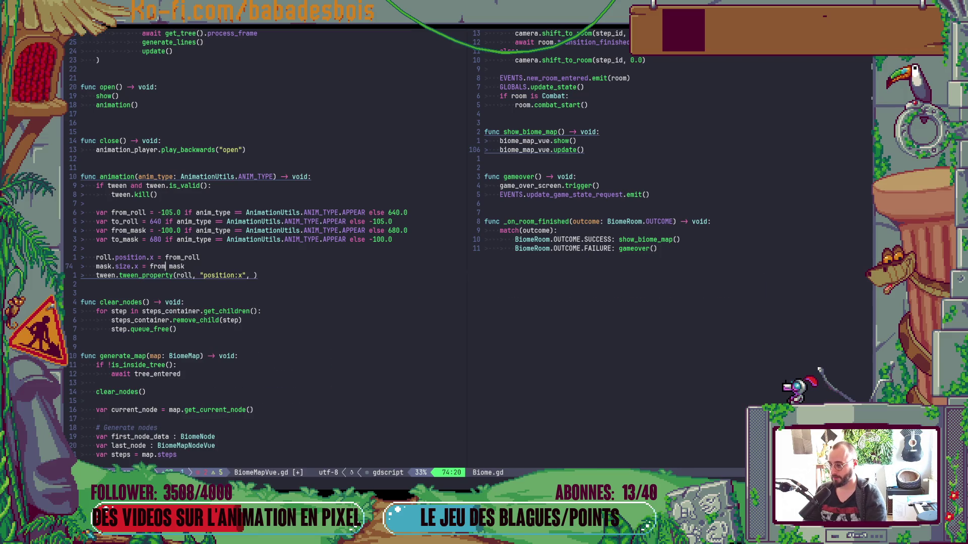
Pass to_roll as the tween_property call's final value
{"action": "key", "text": "j"}
{"action": "key", "text": "w"}
{"action": "key", "text": "w"}
{"action": "key", "text": "i"}
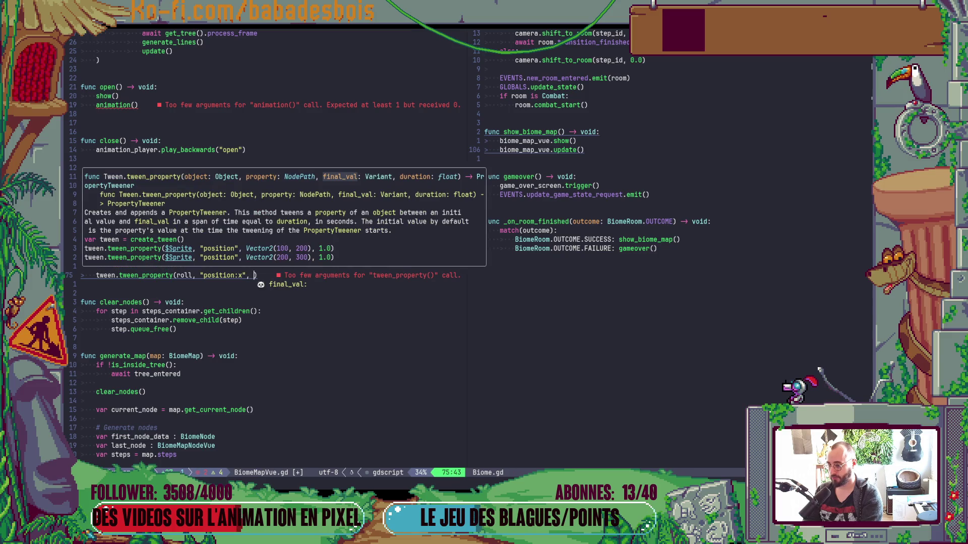
{"action": "type", "text": "to_r"}
{"action": "key", "text": "Return"}
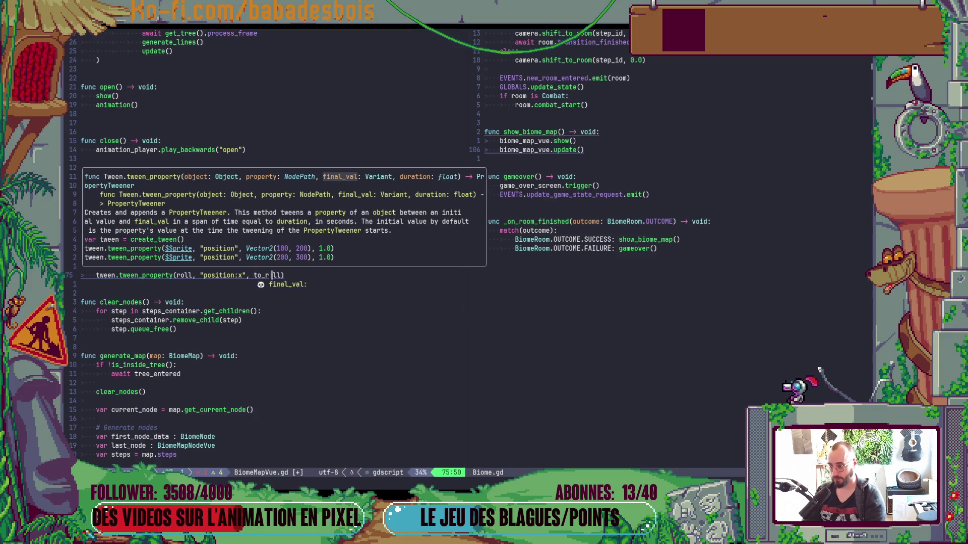
{"action": "type", "text": ","}
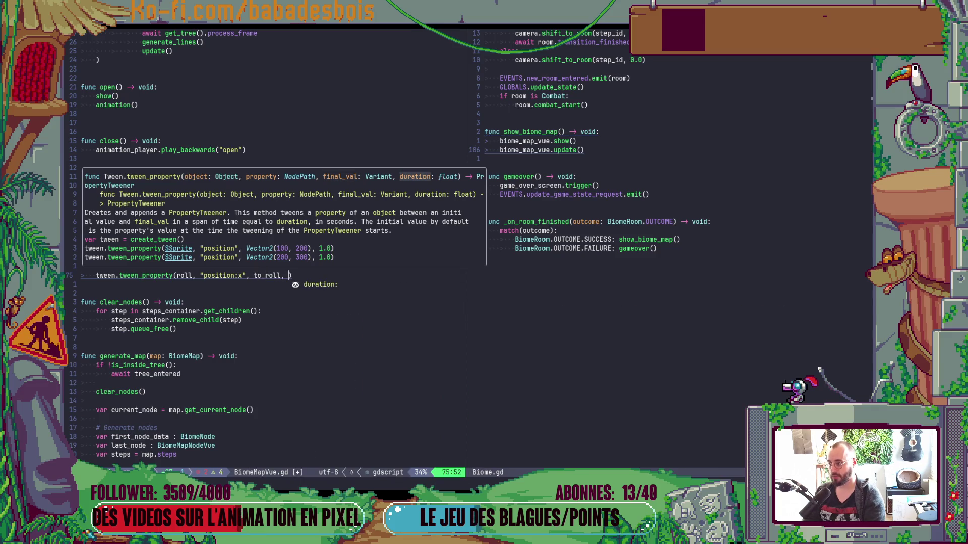
{"action": "key", "text": "Escape"}
Add a 'duration := 0.7' parameter to the animation function signature
{"action": "key", "text": "j"}
{"action": "key", "text": "j"}
{"action": "key", "text": "k"}
{"action": "key", "text": "k"}
{"action": "key", "text": "k"}
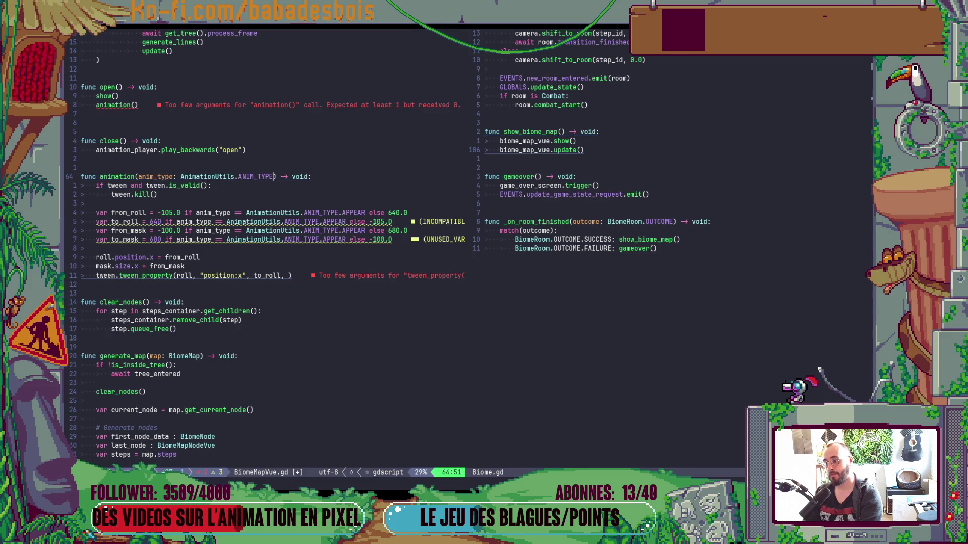
{"action": "type", "text": "ils.ANIM_TYPE, duration = 0.7"}
{"action": "key", "text": "Escape"}
{"action": "key", "text": "h"}
{"action": "key", "text": "h"}
{"action": "key", "text": "h"}
{"action": "type", "text": "ion:"}
{"action": "key", "text": "Escape"}
Pass duration to the roll's tween_property call and save
{"action": "key", "text": "j"}
{"action": "key", "text": "j"}
{"action": "key", "text": "j"}
{"action": "key", "text": "j"}
{"action": "key", "text": "j"}
{"action": "key", "text": "j"}
{"action": "key", "text": "$"}
{"action": "type", "text": "iduration"}
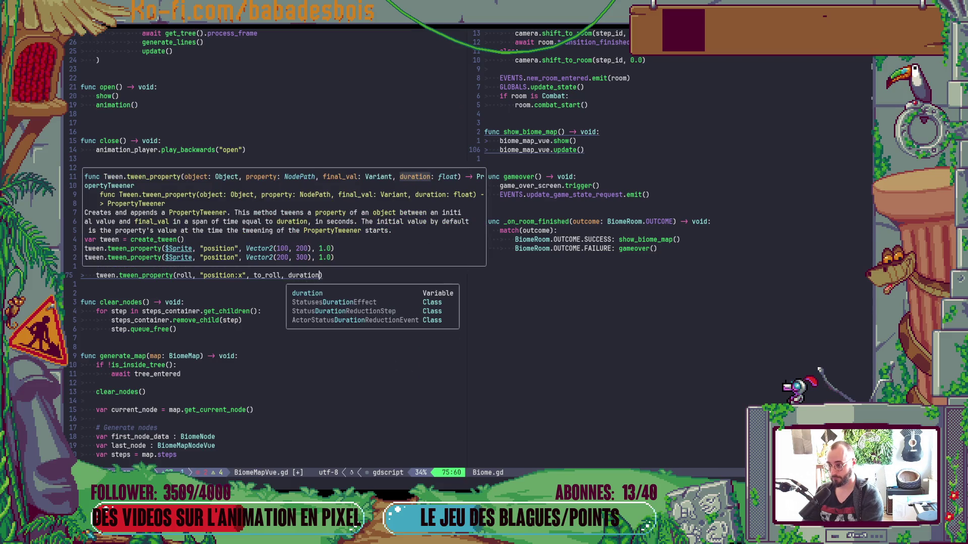
{"action": "key", "text": "Escape"}
{"action": "type", "text": ":w"}
{"action": "key", "text": "Return"}
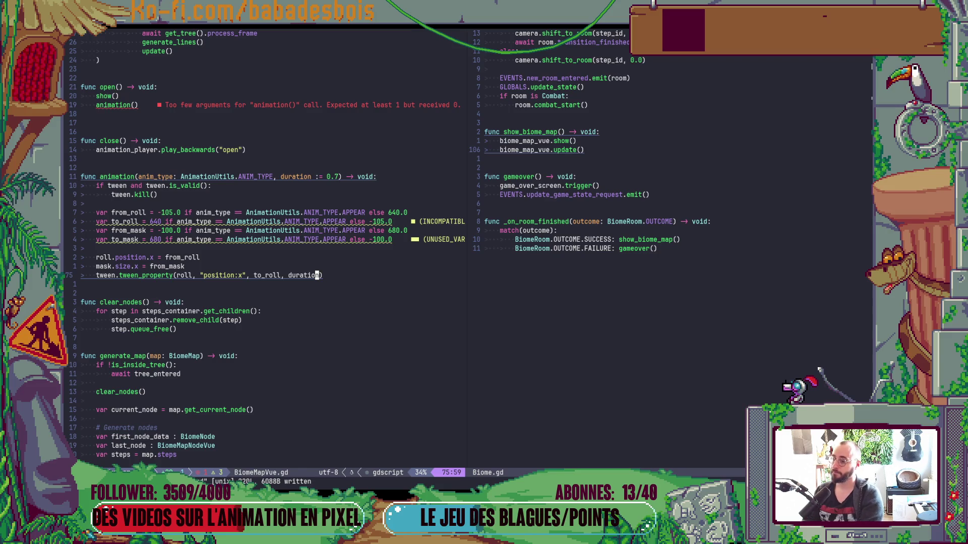
Duplicate the tween line as a parallel() tween of size:x toward to_mask
{"action": "key", "text": "y"}
{"action": "key", "text": "y"}
{"action": "key", "text": "p"}
{"action": "key", "text": "l"}
{"action": "key", "text": "l"}
{"action": "key", "text": "l"}
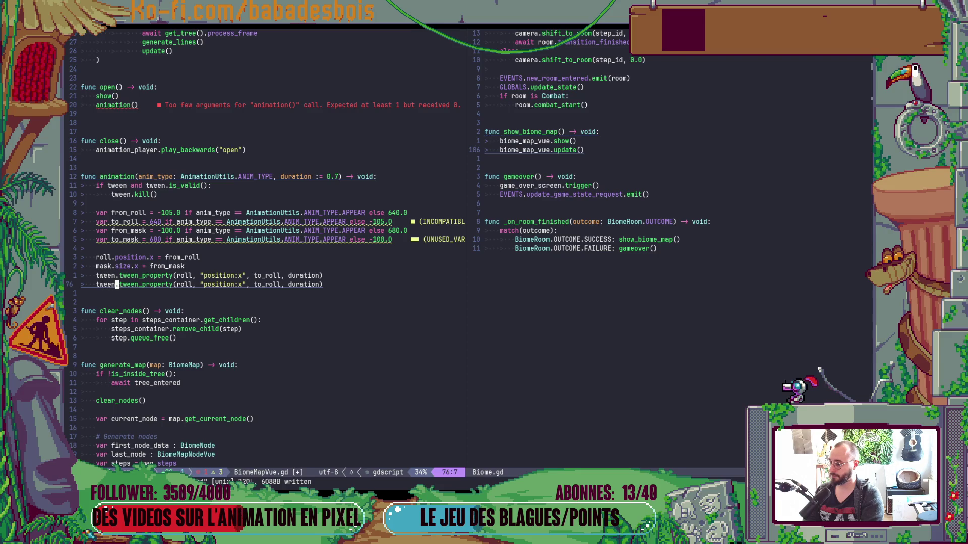
{"action": "type", "text": "ap"}
{"action": "key", "text": "Tab"}
{"action": "key", "text": "Tab"}
{"action": "key", "text": "Tab"}
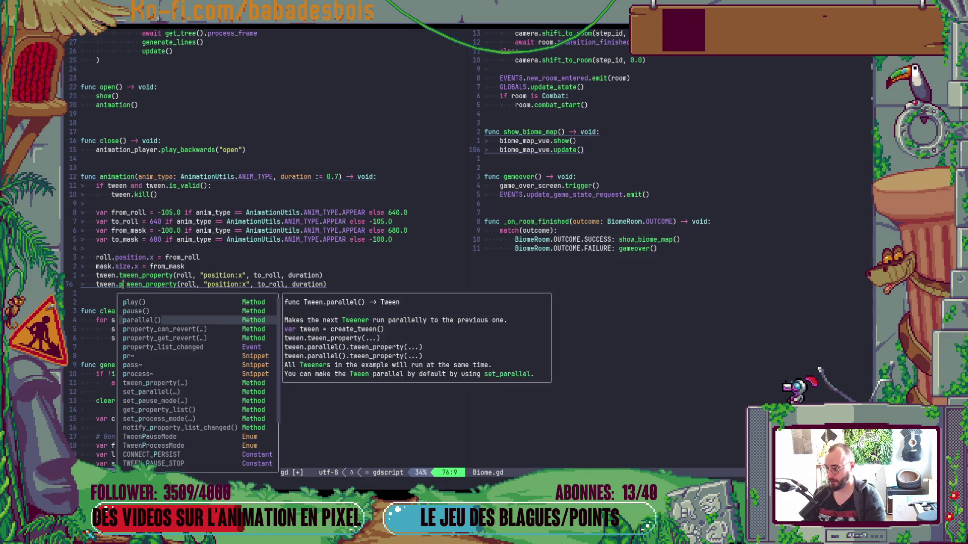
{"action": "key", "text": "Return"}
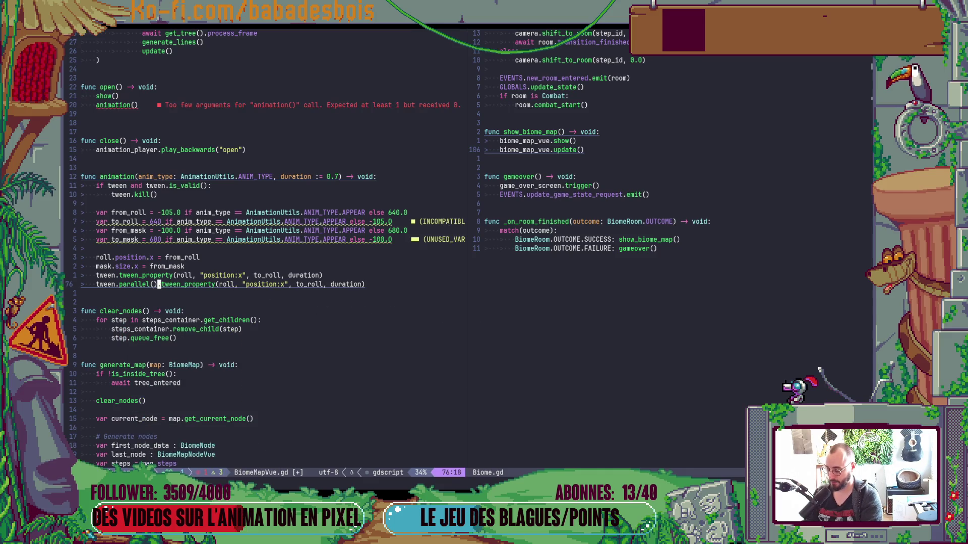
{"action": "key", "text": "w"}
{"action": "key", "text": "w"}
{"action": "key", "text": "w"}
{"action": "key", "text": "w"}
{"action": "key", "text": "w"}
{"action": "key", "text": "w"}
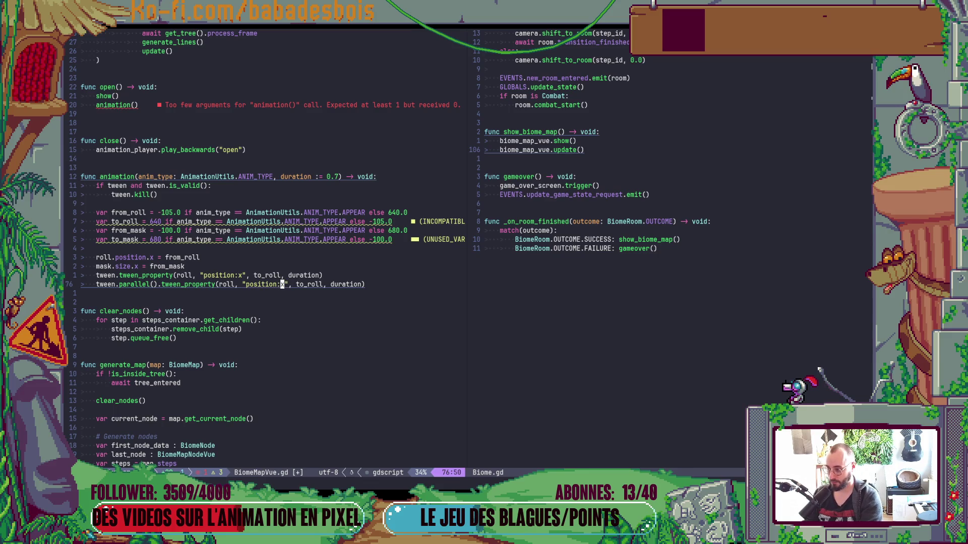
{"action": "key", "text": "b"}
{"action": "key", "text": "b"}
{"action": "type", "text": "cwsize"}
{"action": "type", "text": "wwfrcwmask"}
Confirm to_mask as the parallel tween's target and save
{"action": "key", "text": "Escape"}
{"action": "type", "text": ":w"}
{"action": "key", "text": "Return"}
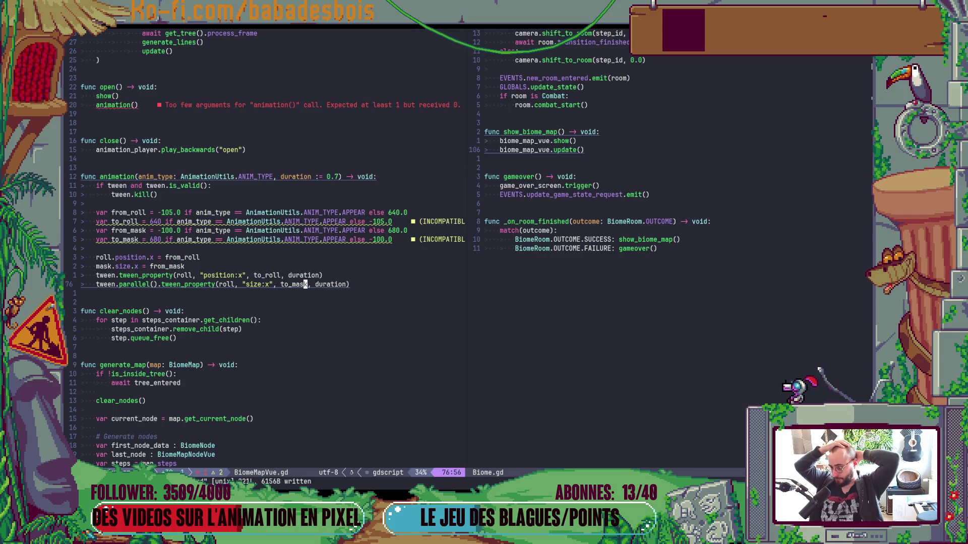
Change the 640 and 680 targets to float literals 640.0 and 680.0 and save
{"action": "key", "text": "j"}
{"action": "key", "text": "j"}
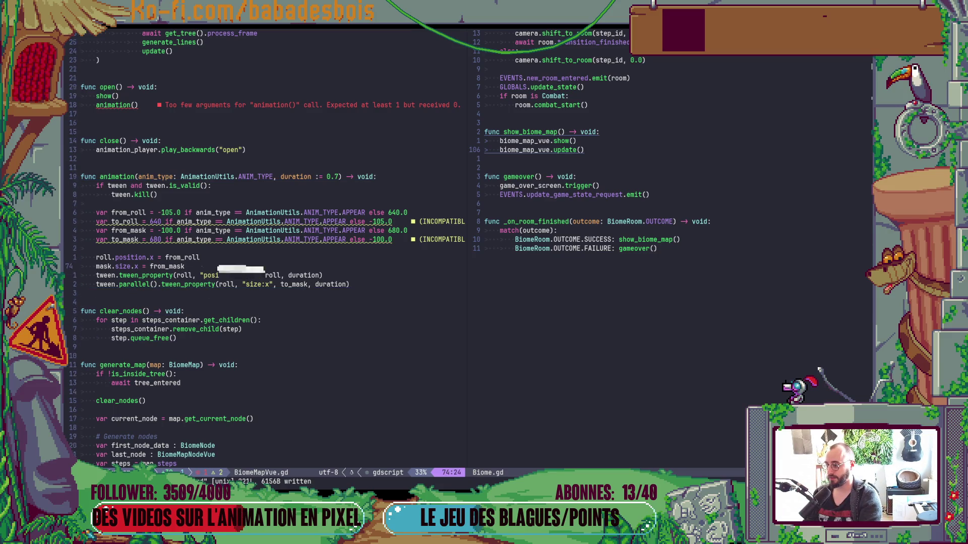
{"action": "left_click", "coordinate": [211, 222]}
{"action": "key", "text": "b"}
{"action": "key", "text": "b"}
{"action": "key", "text": "b"}
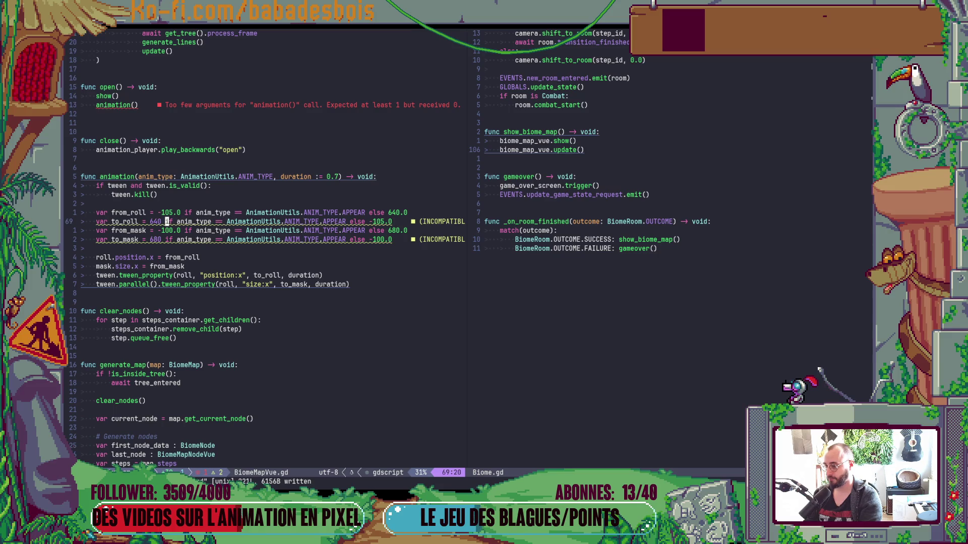
{"action": "key", "text": "e"}
{"action": "type", "text": "a.0"}
{"action": "key", "text": "Escape"}
{"action": "key", "text": "j"}
{"action": "key", "text": "j"}
{"action": "key", "text": "h"}
{"action": "key", "text": "h"}
{"action": "type", "text": "a.0"}
{"action": "key", "text": "Escape"}
{"action": "type", "text": ":w"}
{"action": "key", "text": "Return"}
{"action": "key", "text": "j"}
{"action": "key", "text": "j"}
{"action": "key", "text": "l"}
{"action": "key", "text": "l"}
{"action": "key", "text": "j"}
{"action": "key", "text": "j"}
{"action": "key", "text": "j"}
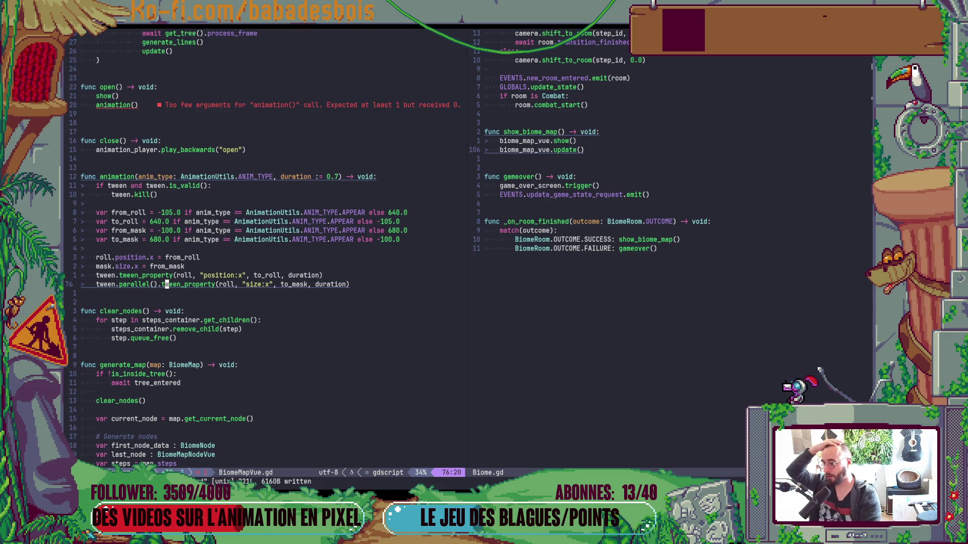
Rename the animation function to trigger_animation by inserting 'trigger_' before its name
{"action": "key", "text": "k"}
{"action": "key", "text": "k"}
{"action": "key", "text": "k"}
{"action": "key", "text": "b"}
{"action": "key", "text": "b"}
{"action": "key", "text": "b"}
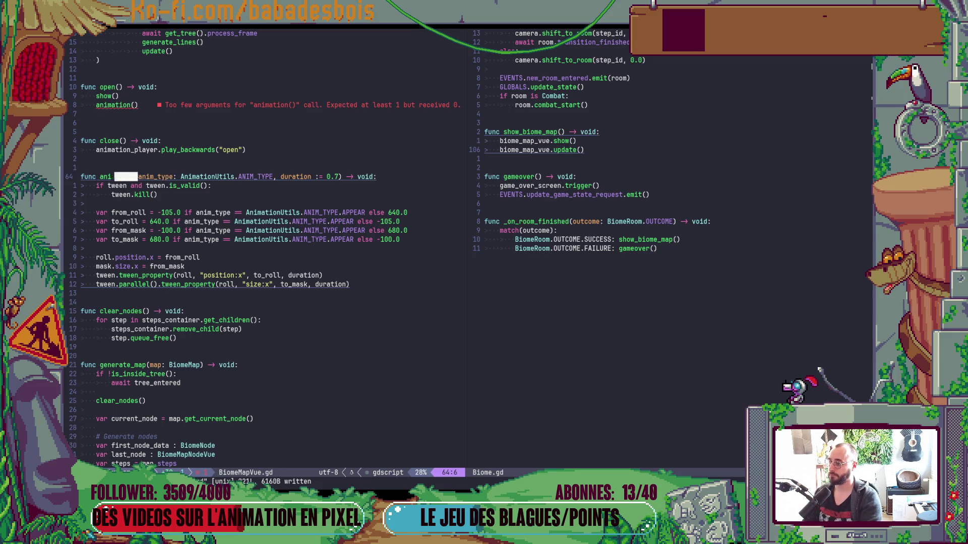
{"action": "type", "text": "itrigger"}
{"action": "type", "text": "_"}
{"action": "key", "text": "Escape"}
Rename the call in open() to trigger_animation, tidy the blank lines below it, and save
{"action": "left_click", "coordinate": [101, 105]}
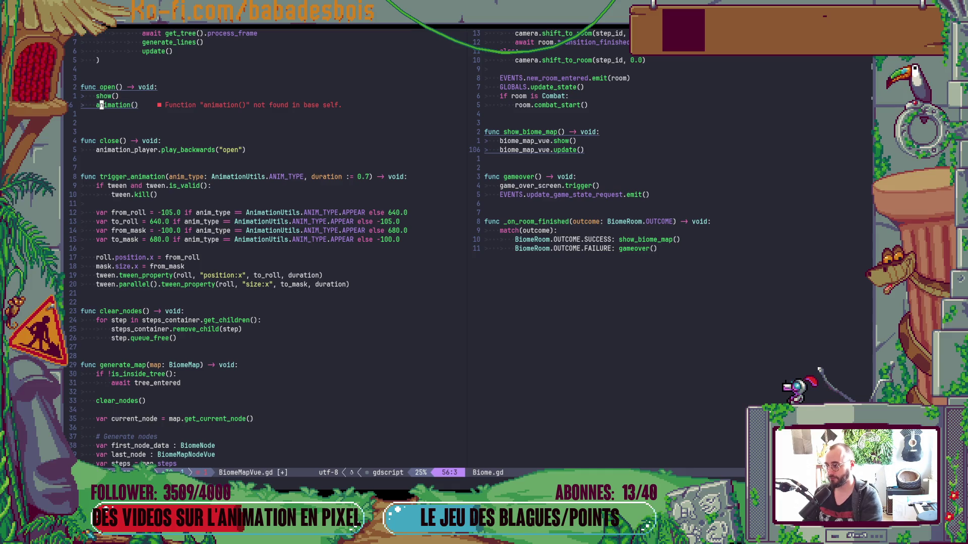
{"action": "type", "text": "vep:w"}
{"action": "key", "text": "Return"}
{"action": "key", "text": "b"}
{"action": "key", "text": "ctrl+s"}
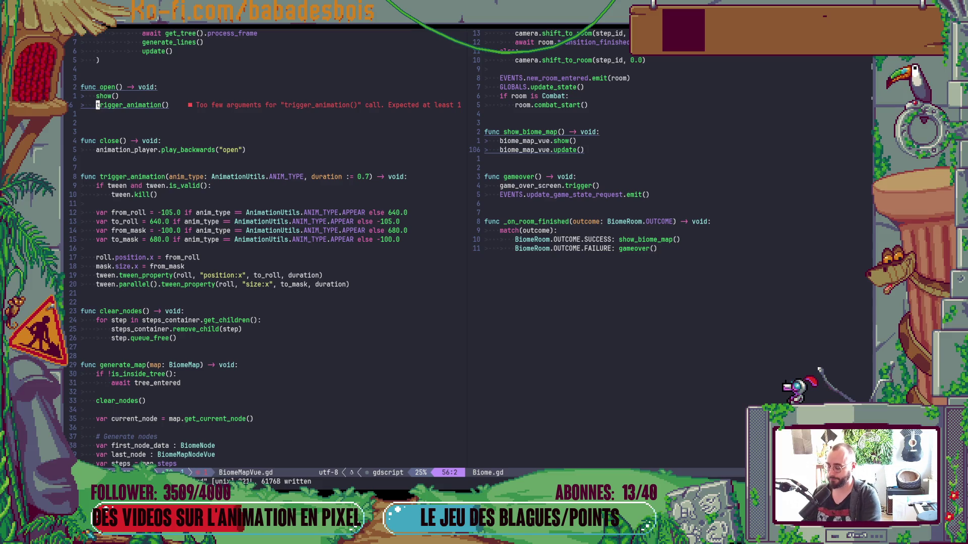
{"action": "left_click", "coordinate": [83, 114]}
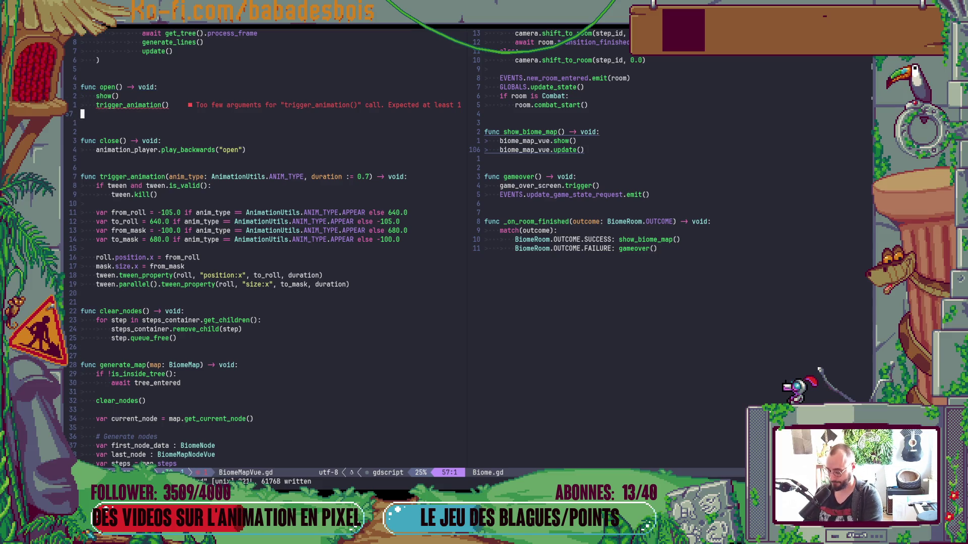
{"action": "key", "text": "d"}
{"action": "key", "text": "d"}
{"action": "key", "text": "d"}
{"action": "type", "text": "u"}
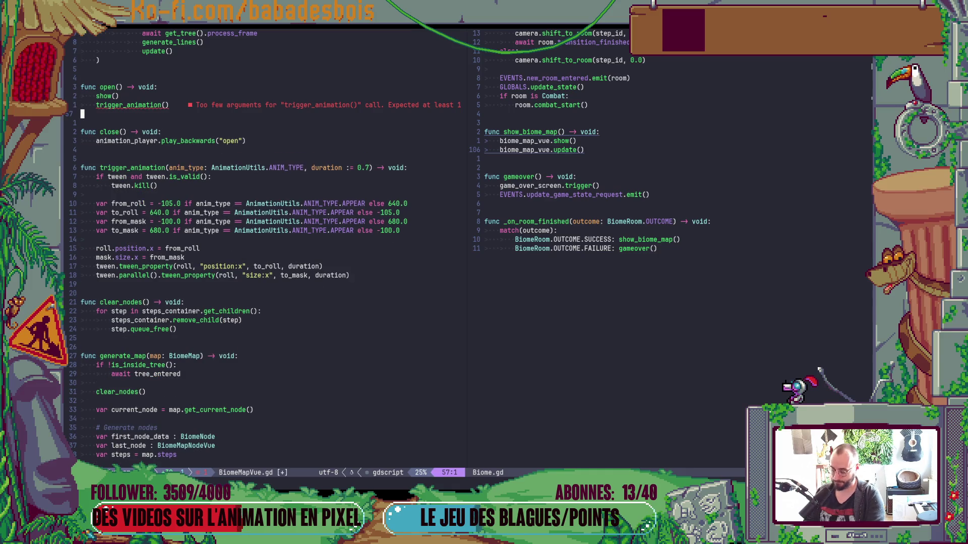
{"action": "type", "text": ":w"}
{"action": "key", "text": "Return"}
Pass AnimationUtils.ANIM_TYPE.APPEAR to the trigger_animation call in open() and save
{"action": "left_click", "coordinate": [164, 105]}
{"action": "type", "text": "ation("}
{"action": "type", "text": "AnimationUtils.ANIM_TYPE"}
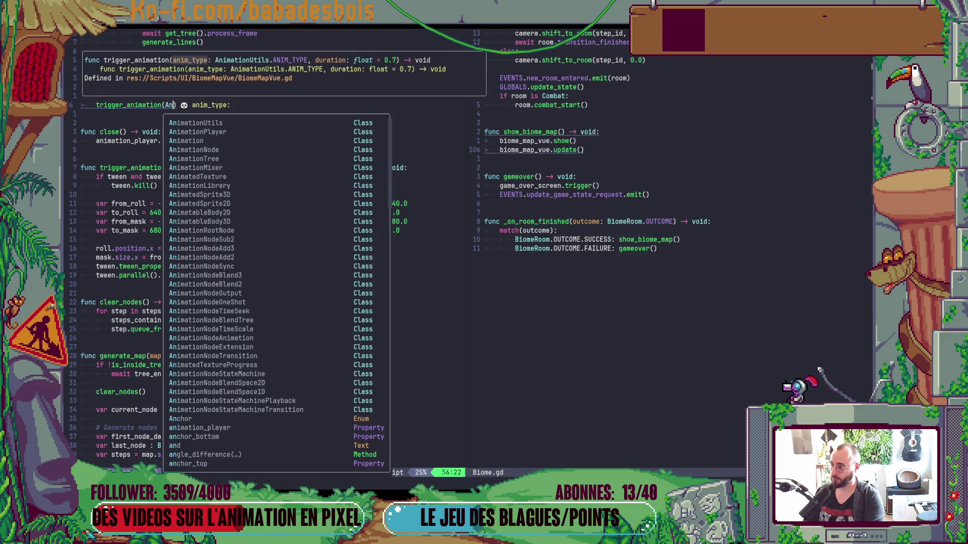
{"action": "type", "text": ".APPEAR"}
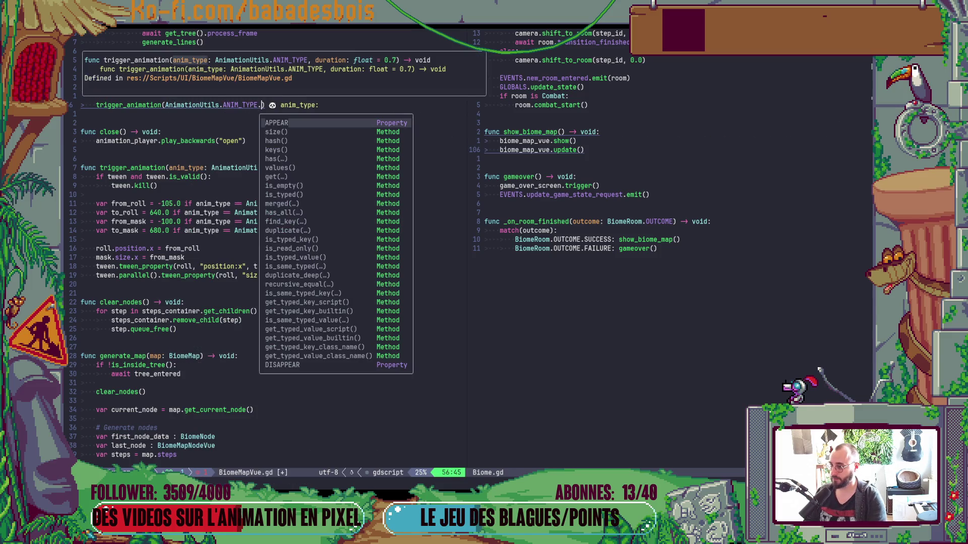
{"action": "key", "text": "Escape"}
{"action": "type", "text": ":w"}
{"action": "key", "text": "Return"}
{"action": "key", "text": "j"}
{"action": "key", "text": "j"}
{"action": "key", "text": "j"}
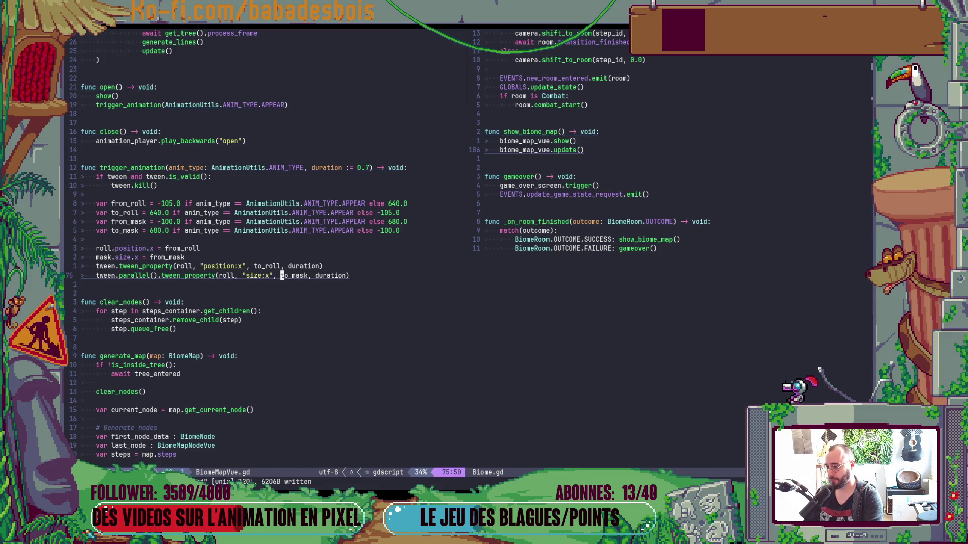
{"action": "key", "text": "o"}
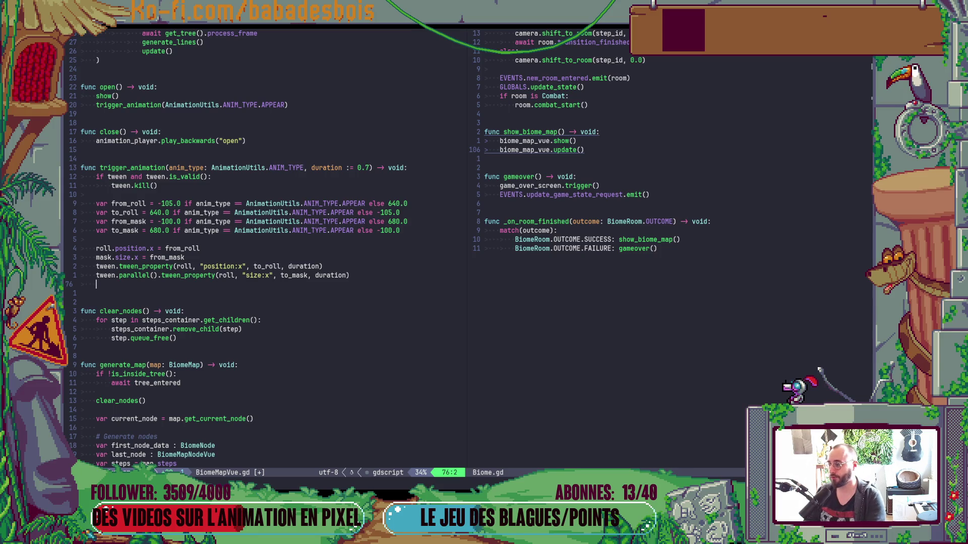
Add an 'if anim_type == AnimationUtils.ANIM_TYPE.DISAPPEAR:' check at the end of trigger_animation
{"action": "key", "text": "Return"}
{"action": "type", "text": "if An"}
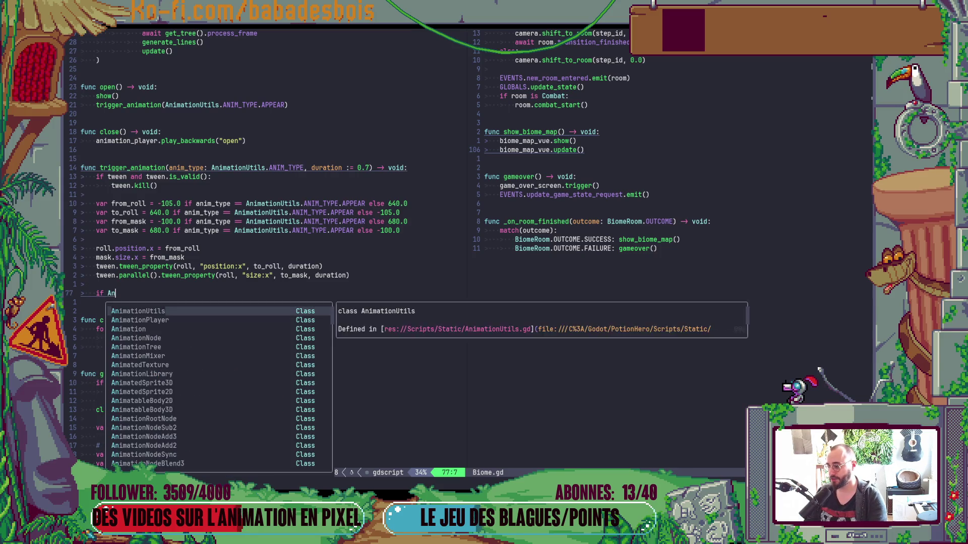
{"action": "key", "text": "Tab"}
{"action": "type", "text": ".AN"}
{"action": "key", "text": "Tab"}
{"action": "key", "text": "Escape"}
{"action": "type", "text": "if anim_type =="}
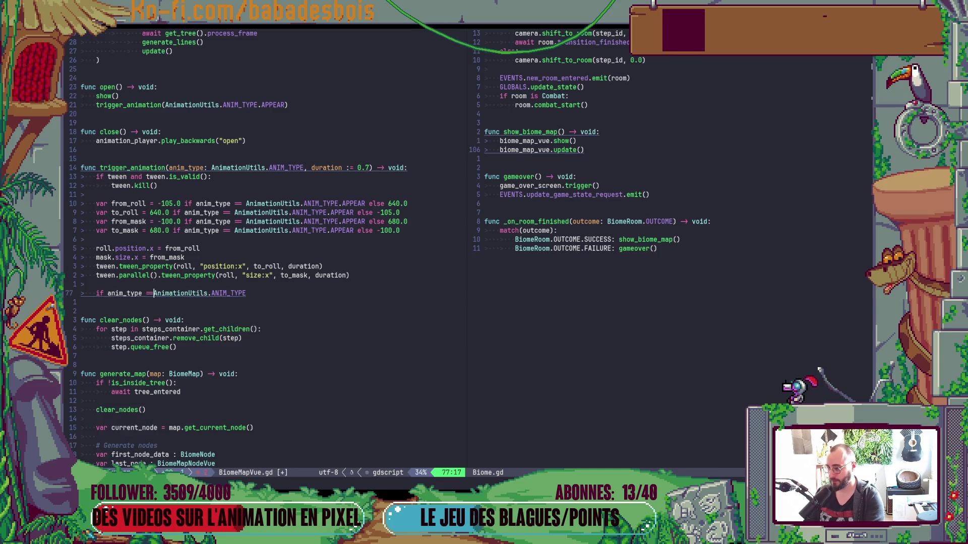
{"action": "key", "text": "End"}
{"action": "type", "text": "."}
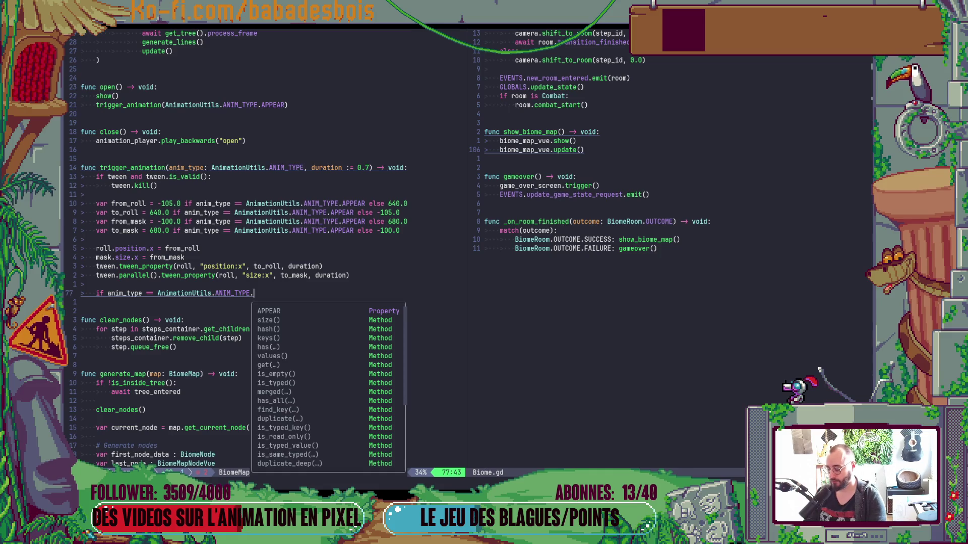
{"action": "type", "text": "DI"}
{"action": "key", "text": "Tab"}
{"action": "type", "text": ":"}
{"action": "key", "text": "Return"}
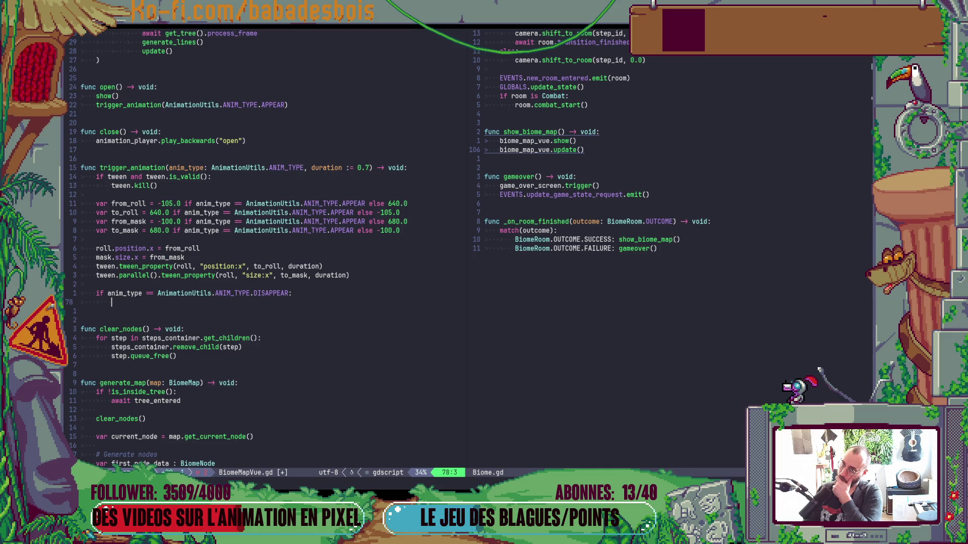
Queue tween.tween_callback(hide) inside the DISAPPEAR check and save BiomeMapVue.gd
{"action": "type", "text": "tween."}
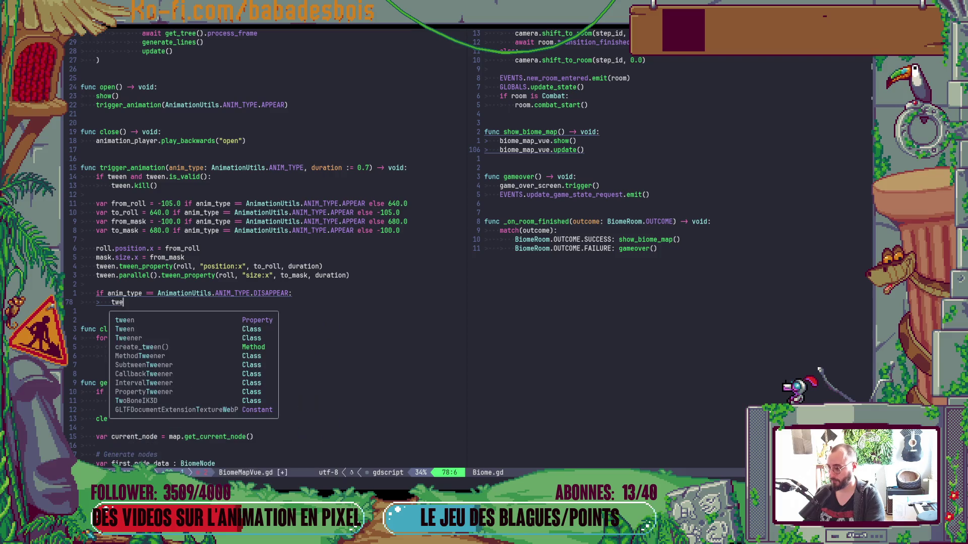
{"action": "type", "text": "te"}
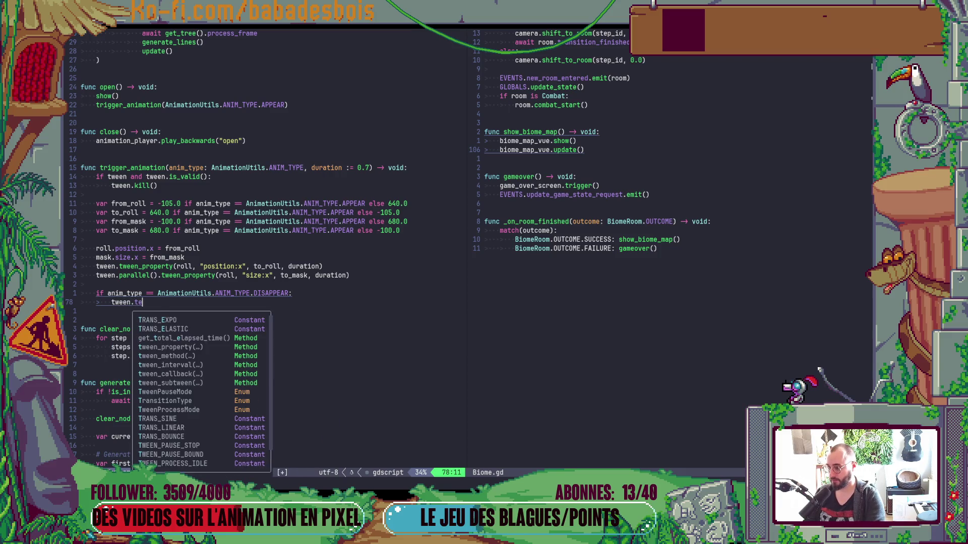
{"action": "key", "text": "Down"}
{"action": "key", "text": "Down"}
{"action": "key", "text": "Down"}
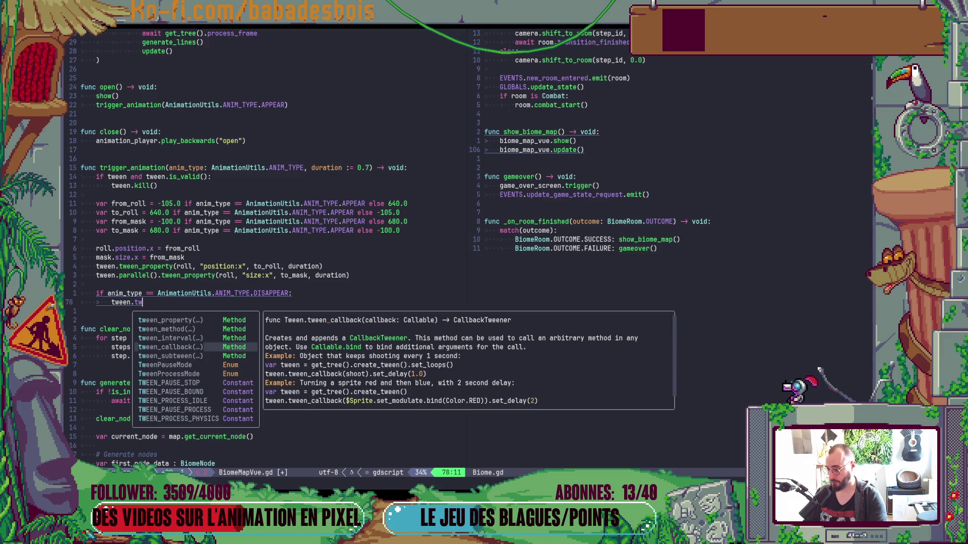
{"action": "key", "text": "Return"}
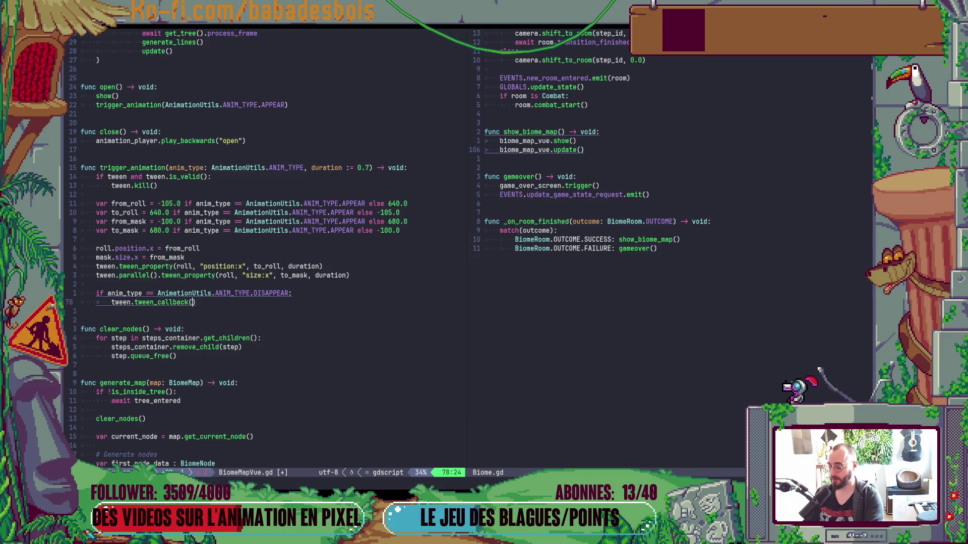
{"action": "type", "text": "hide"}
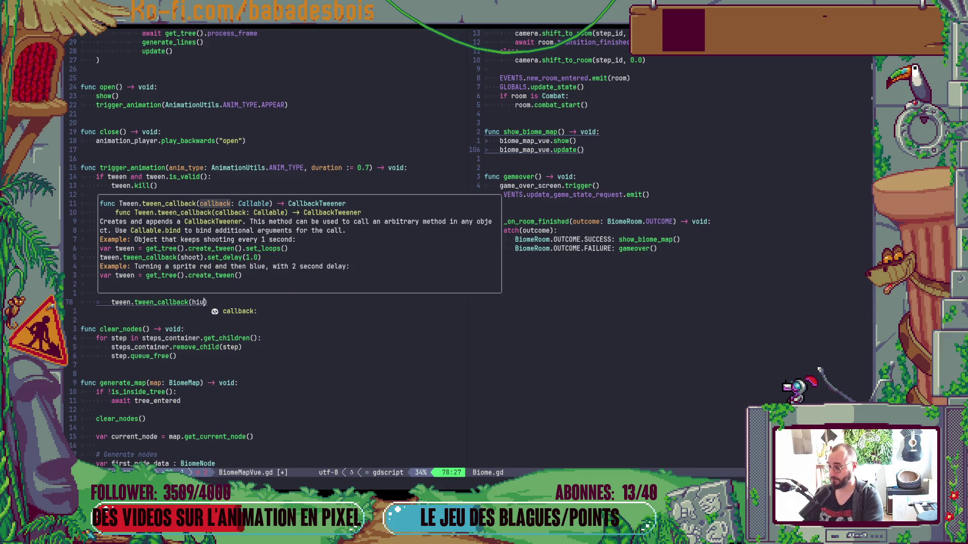
{"action": "key", "text": "Escape"}
{"action": "type", "text": ":w"}
{"action": "key", "text": "Return"}
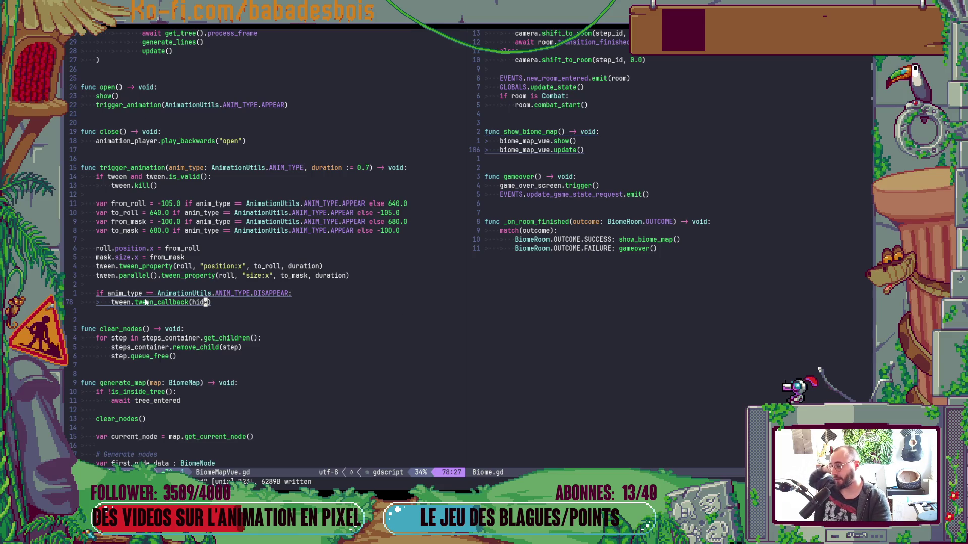
Select the whole trigger_animation function to review it, then move below it
{"action": "key", "text": "h"}
{"action": "key", "text": "h"}
{"action": "key", "text": "h"}
{"action": "key", "text": "V"}
{"action": "key", "text": "braceleft"}
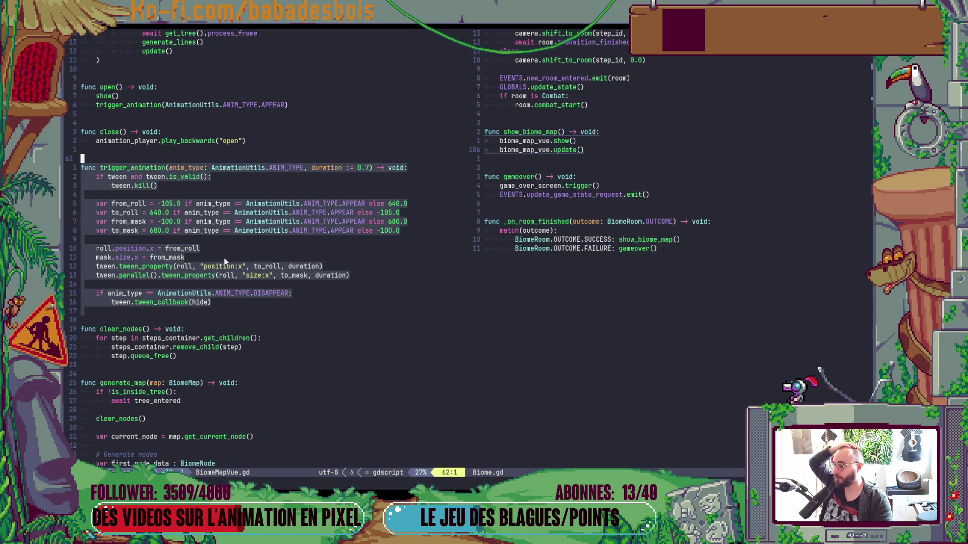
{"action": "key", "text": "braceright"}
{"action": "key", "text": "Escape"}
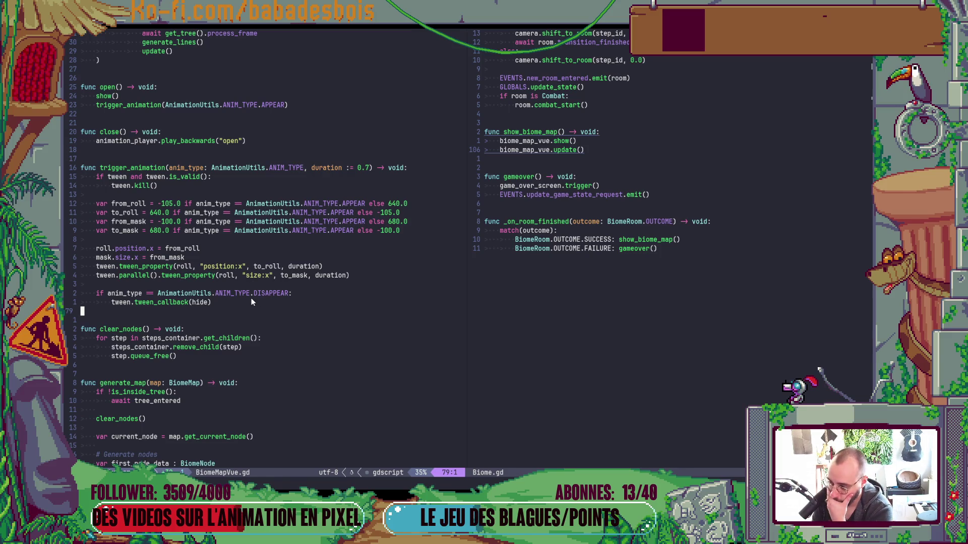
Replace close()'s play_backwards line with trigger_animation(AnimationUtils.ANIM_TYPE.DISAPPEAR) and save
{"action": "left_click", "coordinate": [152, 132]}
{"action": "left_click", "coordinate": [151, 141]}
{"action": "key", "text": "V"}
{"action": "key", "text": "p"}
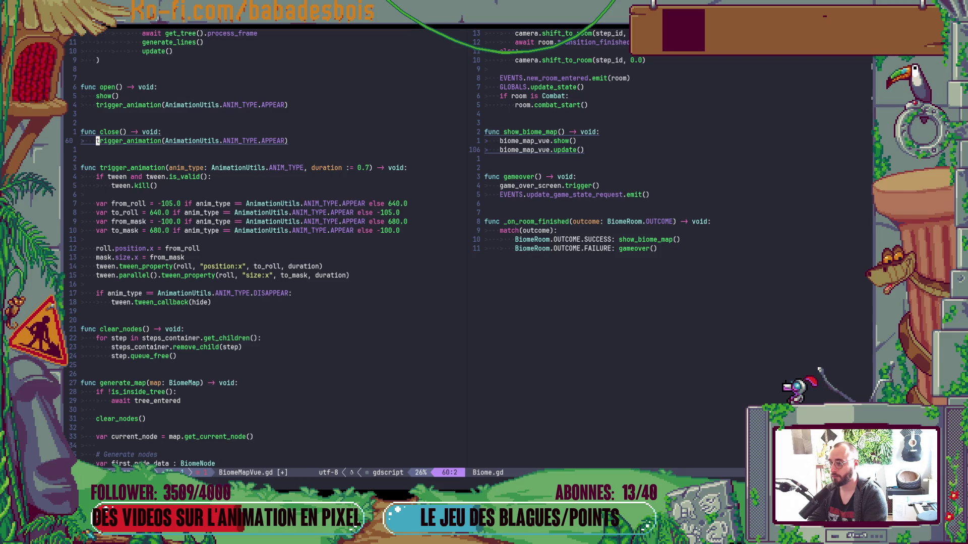
{"action": "key", "text": "f"}
{"action": "key", "text": "A"}
{"action": "key", "text": ";"}
{"action": "key", "text": ";"}
{"action": "type", "text": "sdis"}
{"action": "key", "text": "Return"}
{"action": "key", "text": "Escape"}
{"action": "type", "text": ":w"}
{"action": "key", "text": "Return"}
In Biome.gd, change the biome_map_vue show() call to open() and save
{"action": "key", "text": "ctrl+w"}
{"action": "key", "text": "l"}
{"action": "key", "text": "k"}
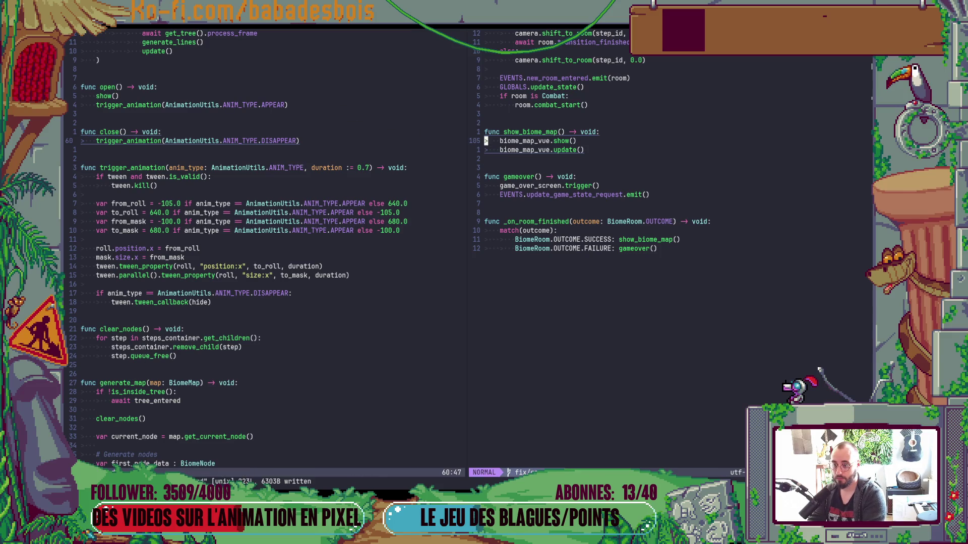
{"action": "key", "text": "shift+v"}
{"action": "key", "text": "j"}
{"action": "key", "text": "Escape"}
{"action": "key", "text": "k"}
{"action": "key", "text": "T"}
{"action": "key", "text": "period"}
{"action": "key", "text": "shift+c"}
{"action": "type", "text": "open()"}
{"action": "key", "text": "Escape"}
{"action": "key", "text": "Return"}
{"action": "type", "text": ":w"}
{"action": "key", "text": "Return"}
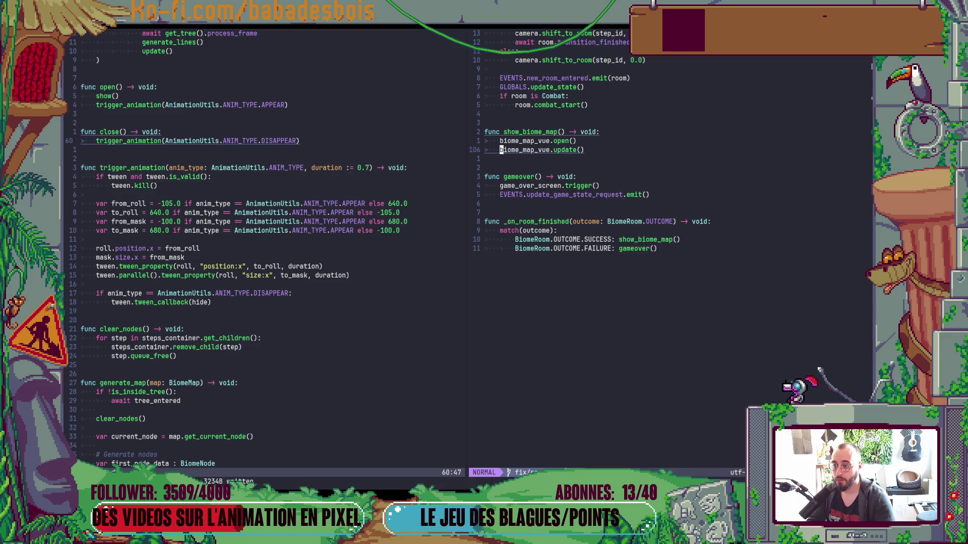
Change the biome_map_vue hide() call in Biome.gd to close()
{"action": "scroll", "coordinate": [681, 260], "scroll_direction": "up", "scroll_amount": 4}
{"action": "scroll", "coordinate": [671, 293], "scroll_direction": "up", "scroll_amount": 3}
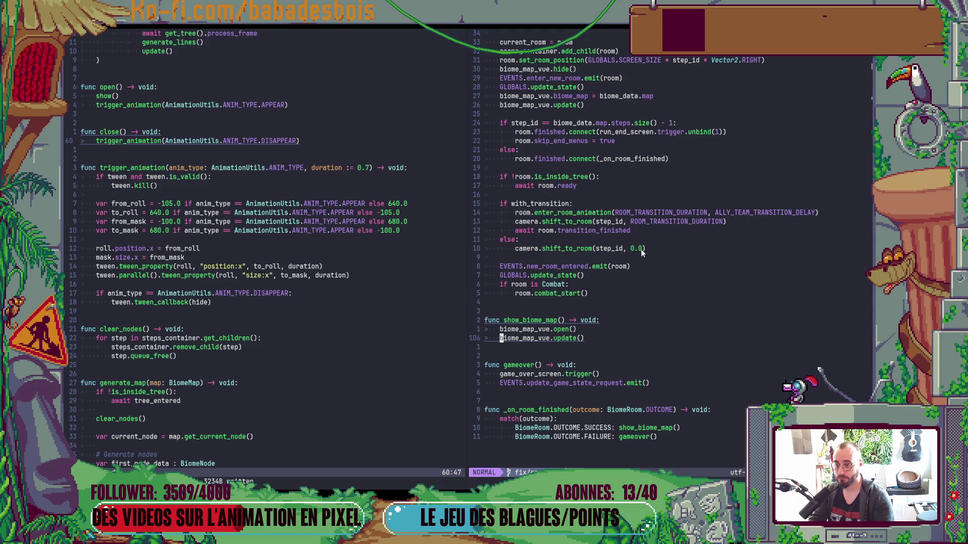
{"action": "scroll", "coordinate": [561, 154], "scroll_direction": "up", "scroll_amount": 2}
{"action": "left_click", "coordinate": [558, 122]}
{"action": "type", "text": "ciwclose"}
{"action": "key", "text": "Escape"}
{"action": "key", "text": "asciicircum"}
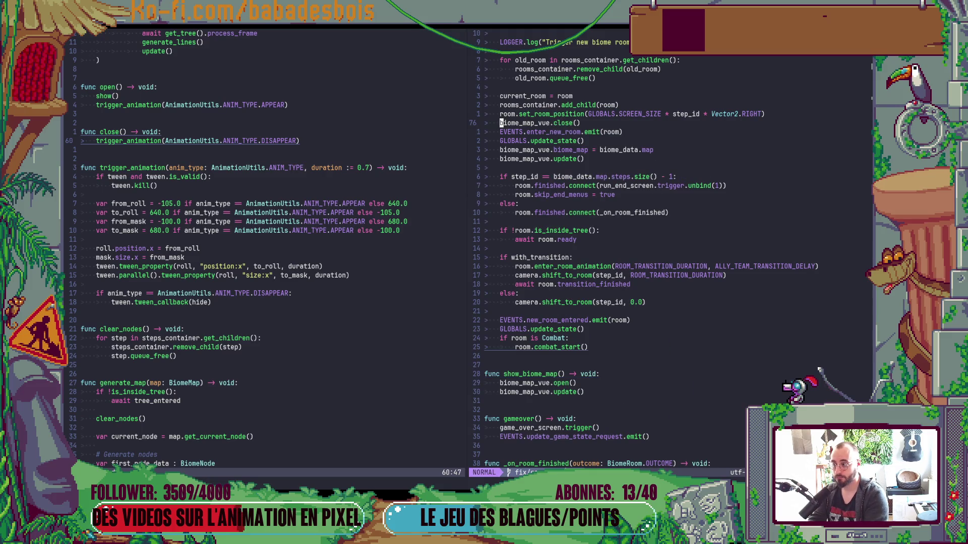
{"action": "key", "text": "ctrl+w"}
Add 'await tween.finished' after the DISAPPEAR check in trigger_animation
{"action": "key", "text": "h"}
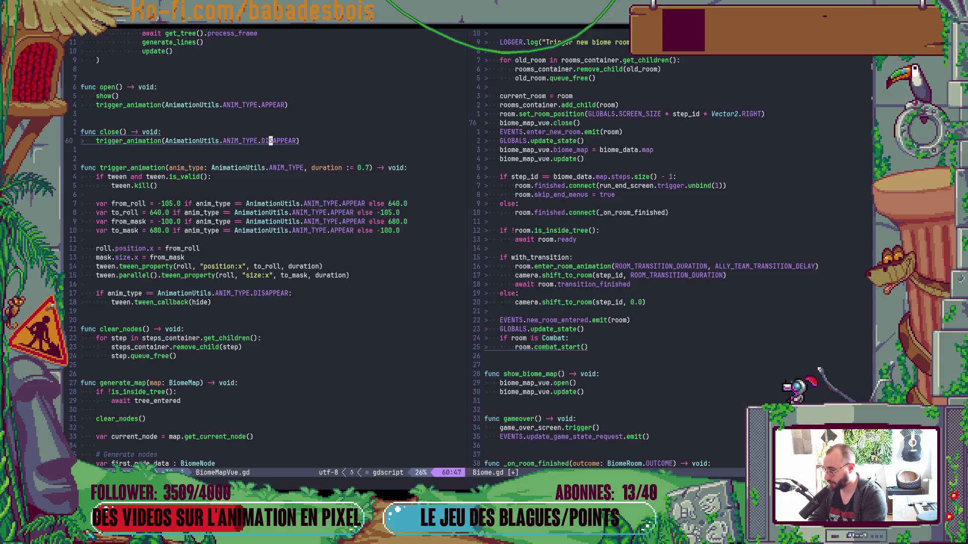
{"action": "key", "text": "j"}
{"action": "key", "text": "1"}
{"action": "key", "text": "6"}
{"action": "key", "text": "j"}
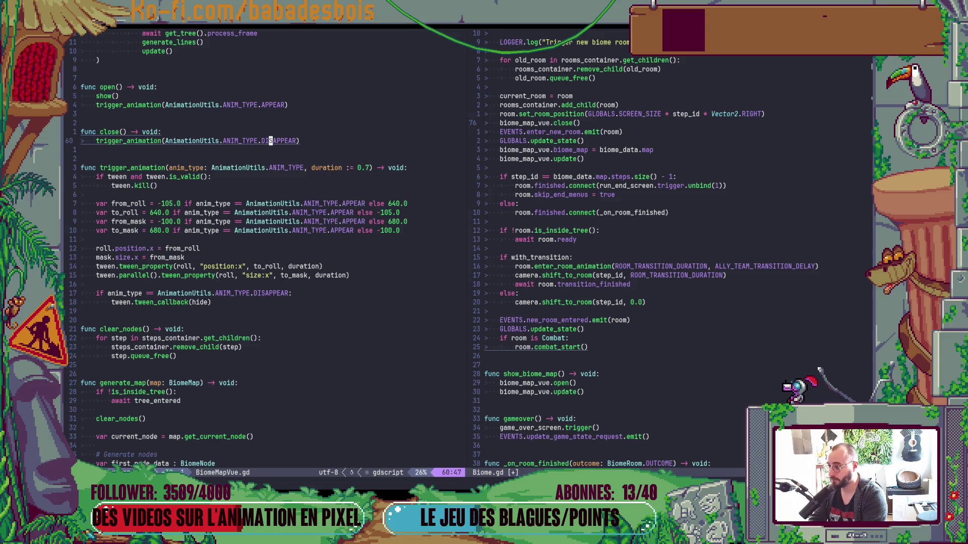
{"action": "key", "text": "j"}
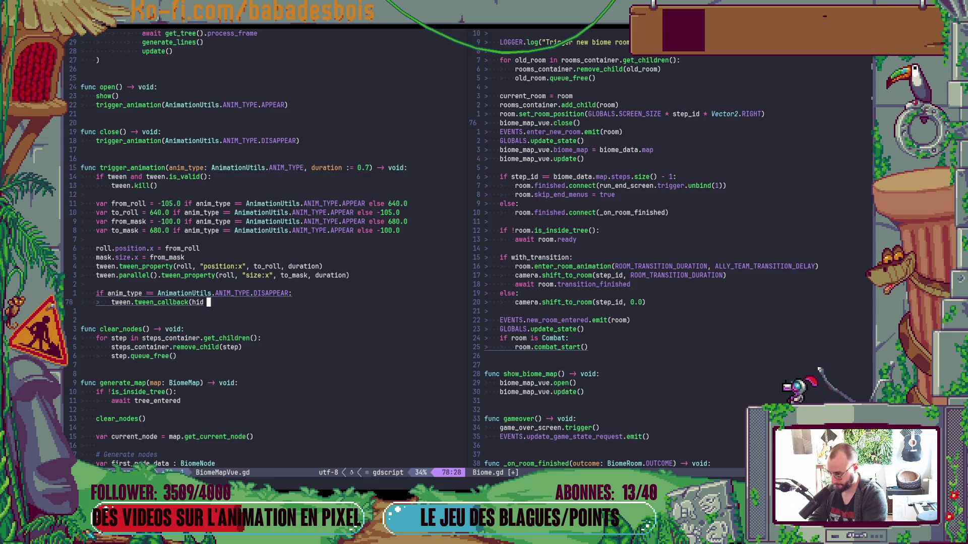
{"action": "key", "text": "o"}
{"action": "key", "text": "Return"}
{"action": "type", "text": "aw"}
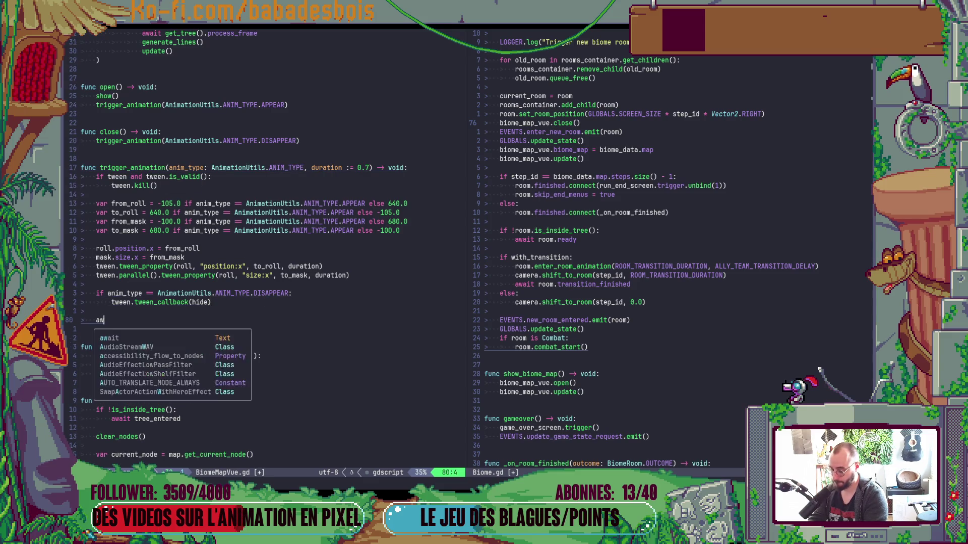
{"action": "type", "text": "ait twee"}
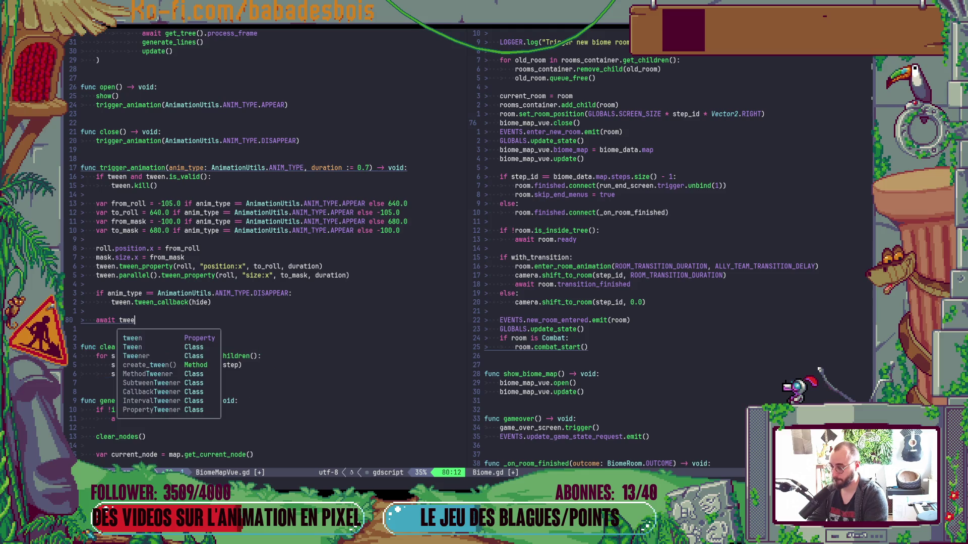
{"action": "type", "text": "n.finished"}
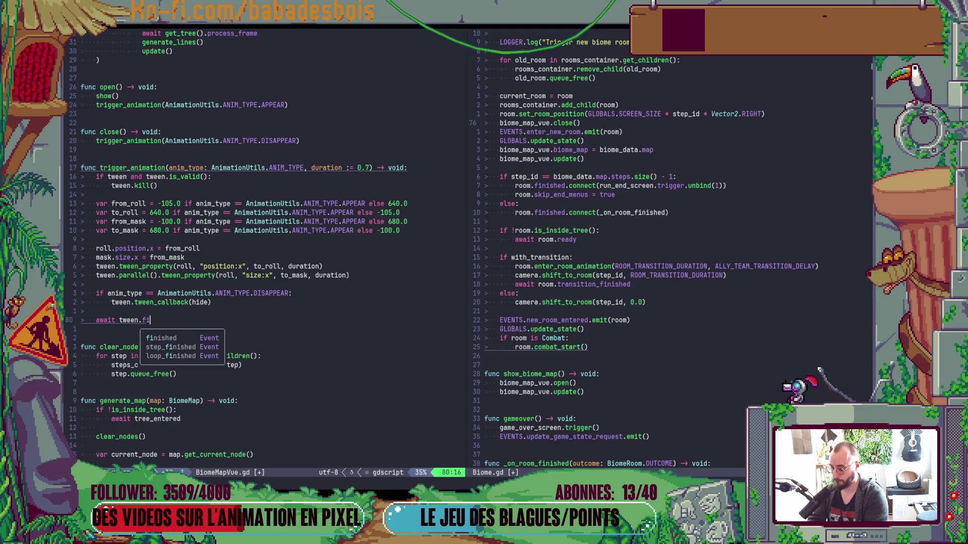
{"action": "key", "text": "Escape"}
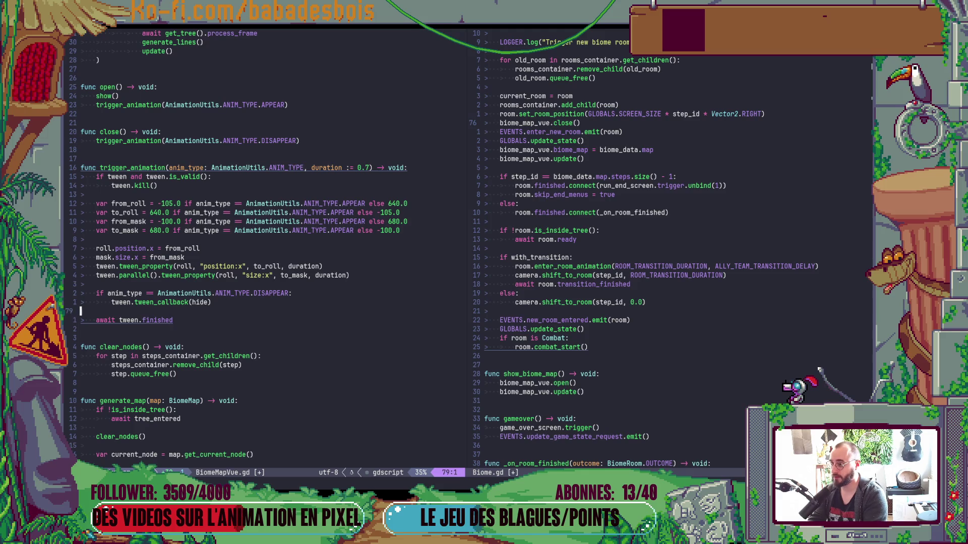
Prefix 'await' to the trigger_animation calls in open() and close()
{"action": "key", "text": "2"}
{"action": "key", "text": "4"}
{"action": "key", "text": "k"}
{"action": "type", "text": "I"}
{"action": "type", "text": "await"}
{"action": "key", "text": "Escape"}
{"action": "type", "text": "4j"}
{"action": "type", "text": "Iawait"}
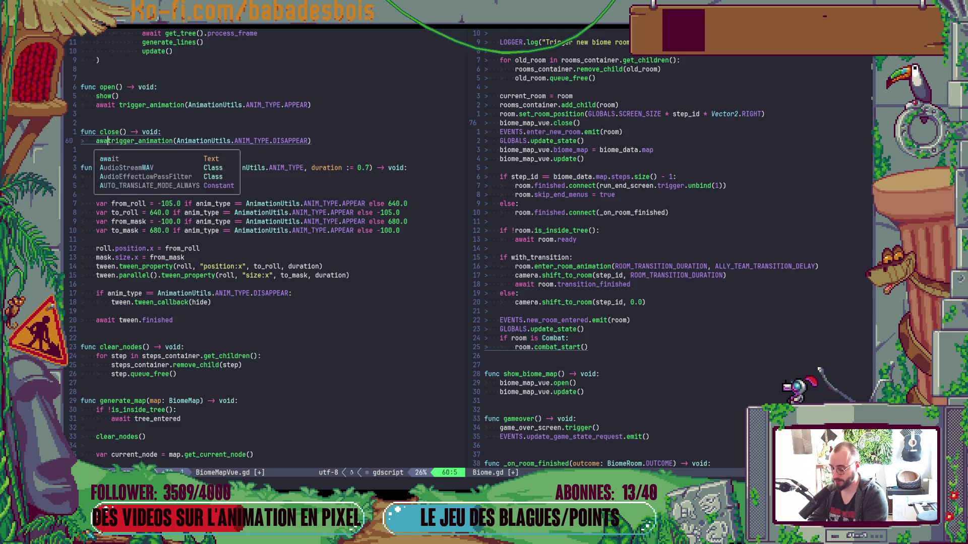
{"action": "key", "text": "Escape"}
Await biome_map_vue.close() in Biome.gd and save
{"action": "key", "text": "ctrl+w"}
{"action": "key", "text": "l"}
{"action": "type", "text": "I"}
{"action": "type", "text": "await"}
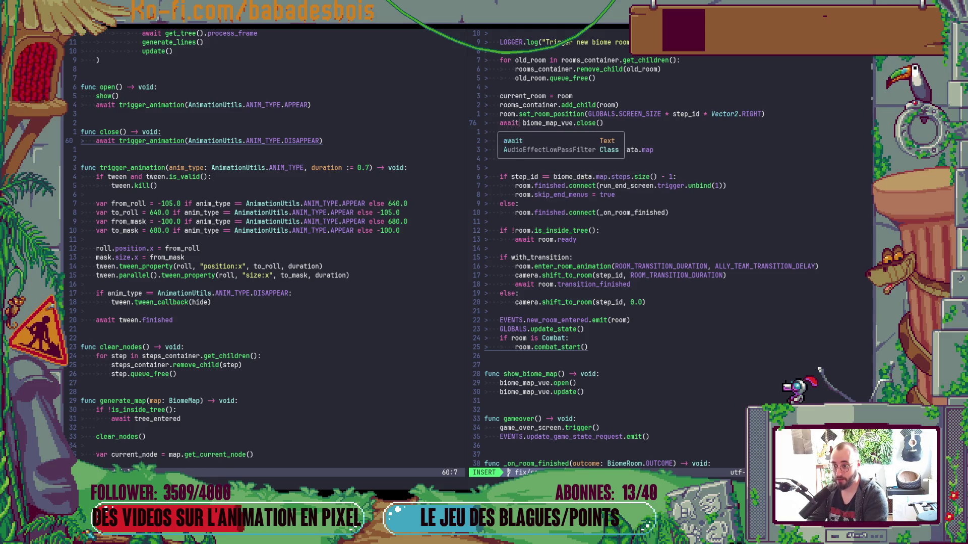
{"action": "key", "text": "Escape"}
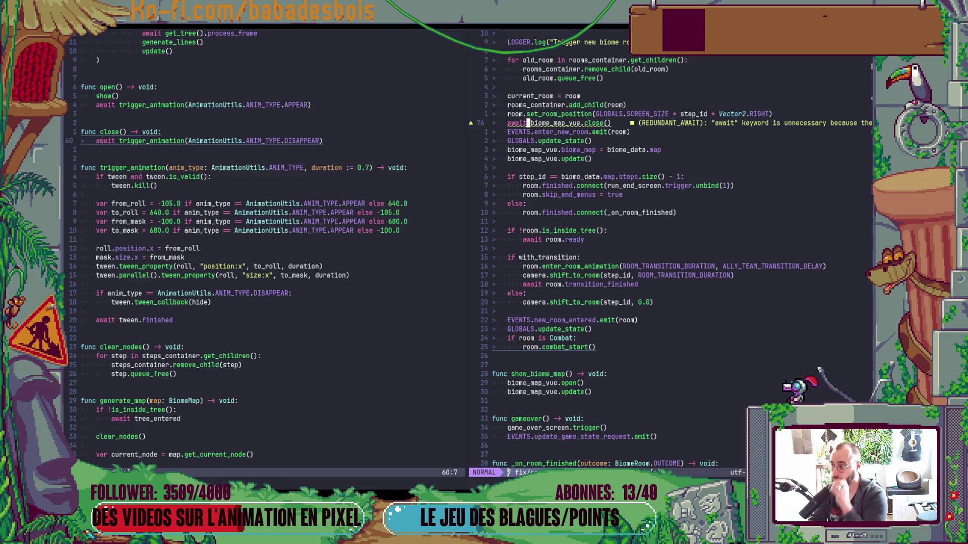
{"action": "type", "text": ":w"}
{"action": "key", "text": "Return"}
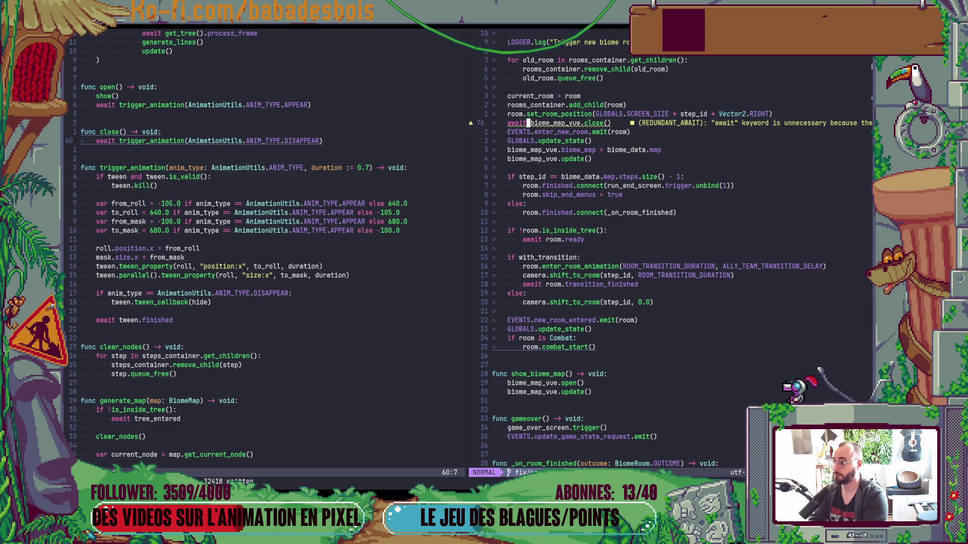
Try blank lines after close() in both scripts, undo them, and refocus BiomeMapVue.gd
{"action": "key", "text": "ctrl+w"}
{"action": "key", "text": "h"}
{"action": "key", "text": "o"}
{"action": "key", "text": "Escape"}
{"action": "key", "text": "u"}
{"action": "key", "text": "ctrl+w"}
{"action": "key", "text": "l"}
{"action": "key", "text": "o"}
{"action": "key", "text": "Escape"}
{"action": "key", "text": "u"}
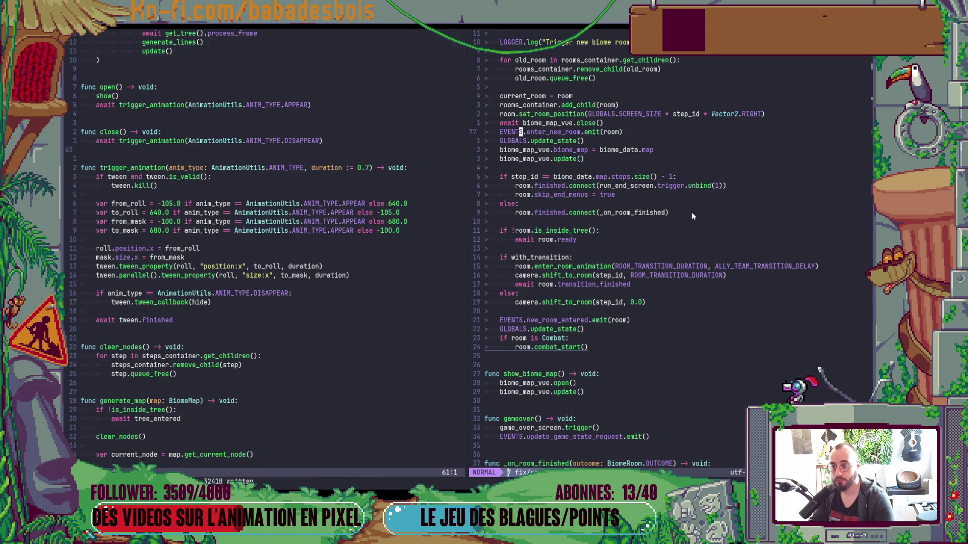
{"action": "scroll", "coordinate": [691, 216], "scroll_direction": "up", "scroll_amount": 4}
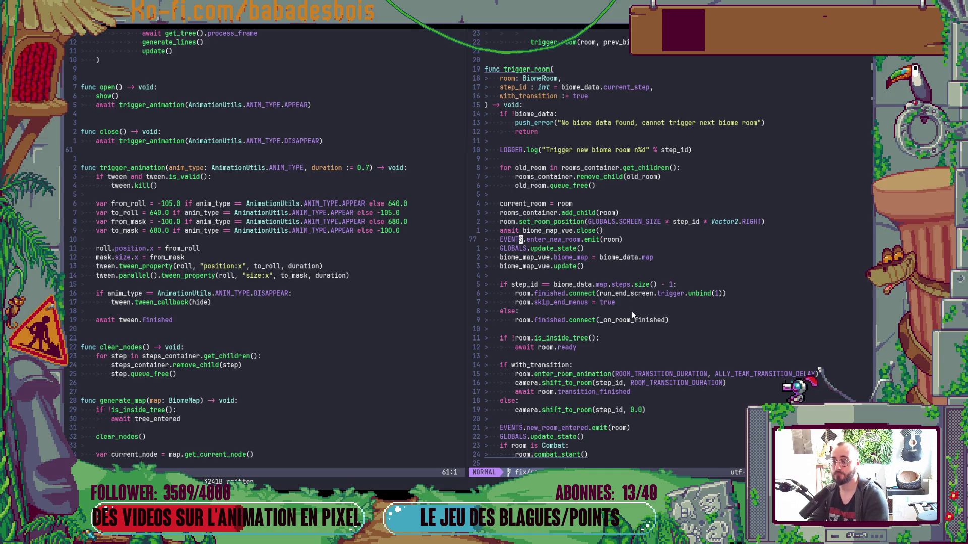
{"action": "scroll", "coordinate": [362, 289], "scroll_direction": "down", "scroll_amount": 2}
{"action": "left_click", "coordinate": [383, 281]}
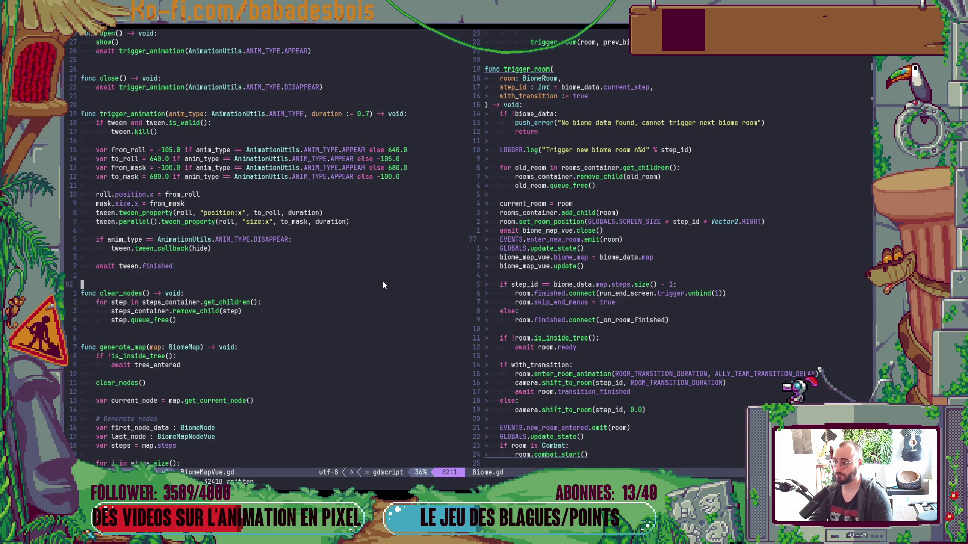
{"action": "key", "text": "alt+Tab"}
{"action": "key", "text": "alt+Tab"}
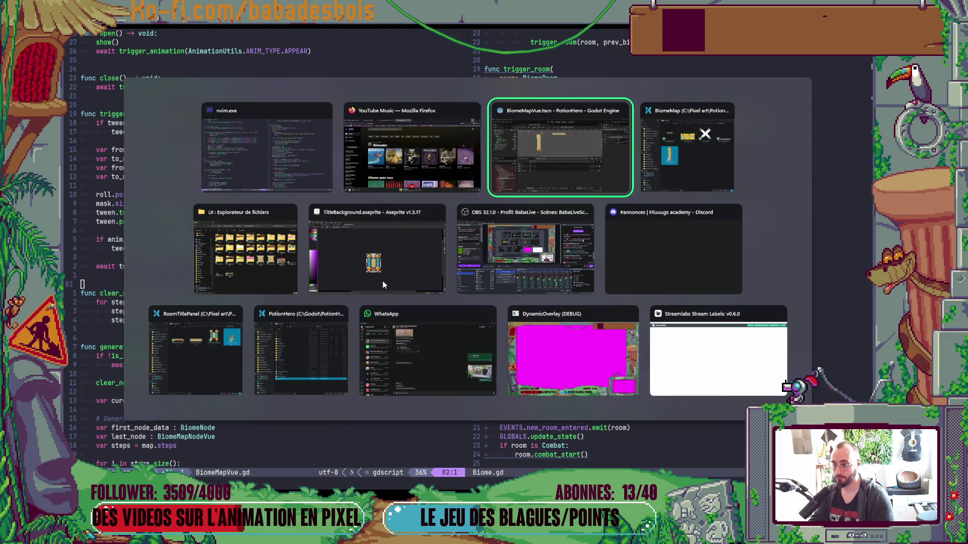
{"action": "key", "text": "F5"}
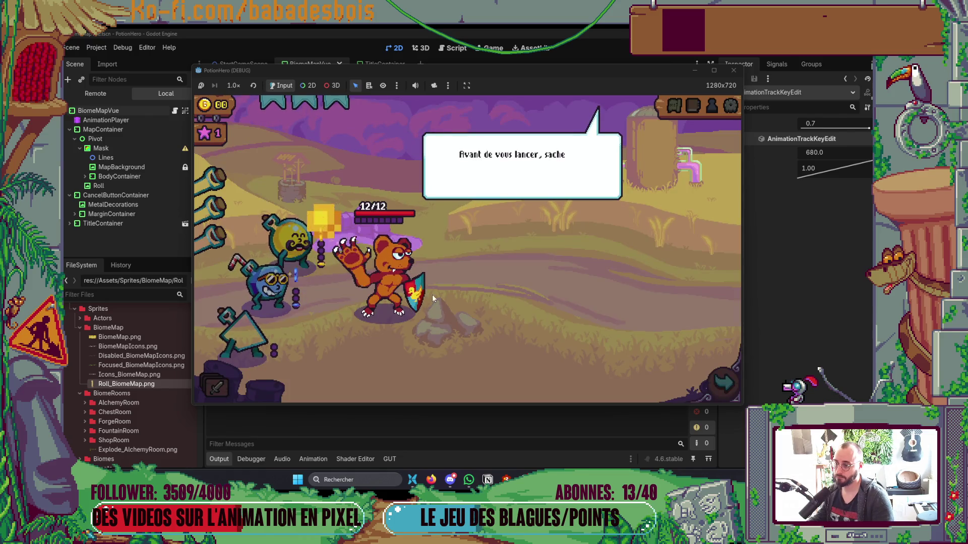
{"action": "left_click", "coordinate": [591, 307]}
{"action": "left_click", "coordinate": [590, 304]}
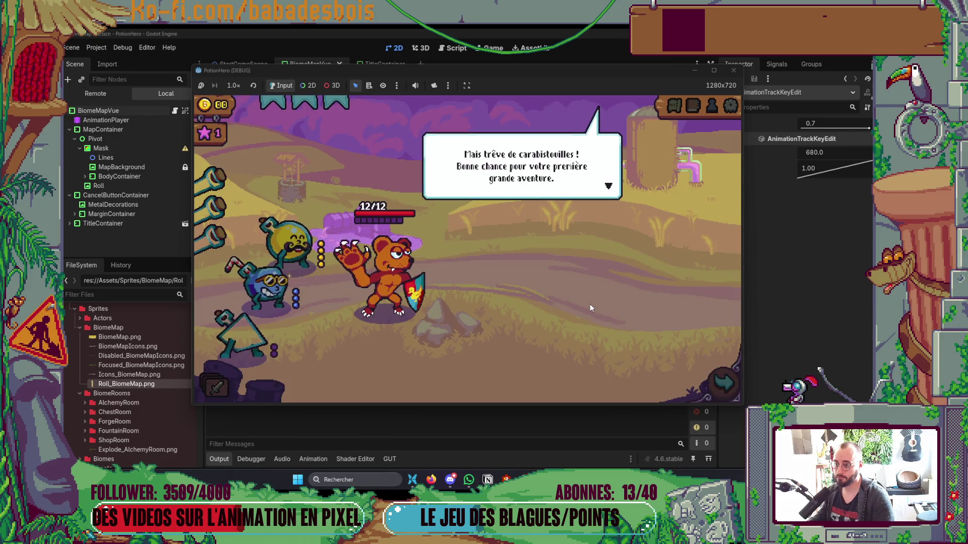
{"action": "left_click", "coordinate": [590, 303]}
{"action": "left_click", "coordinate": [666, 106]}
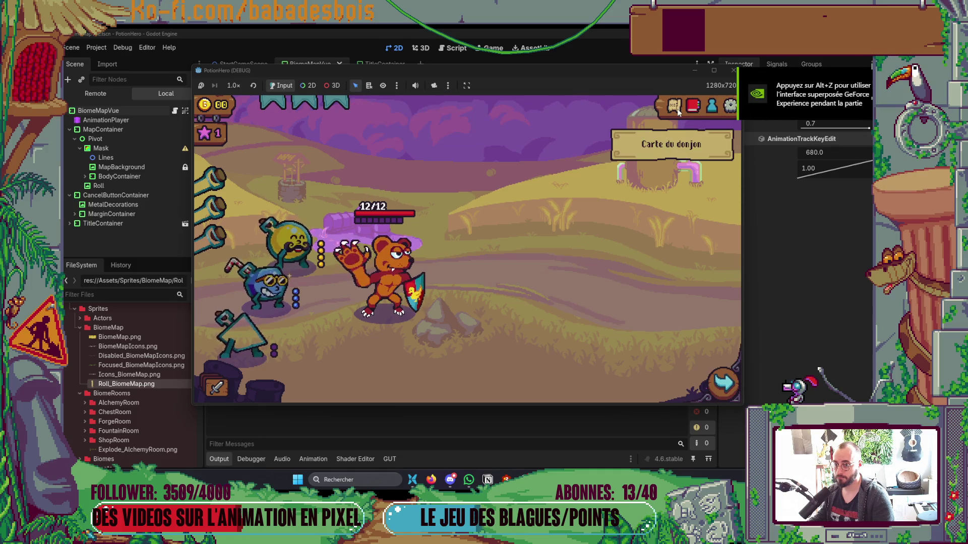
{"action": "left_click", "coordinate": [715, 115]}
{"action": "key", "text": "alt+Tab"}
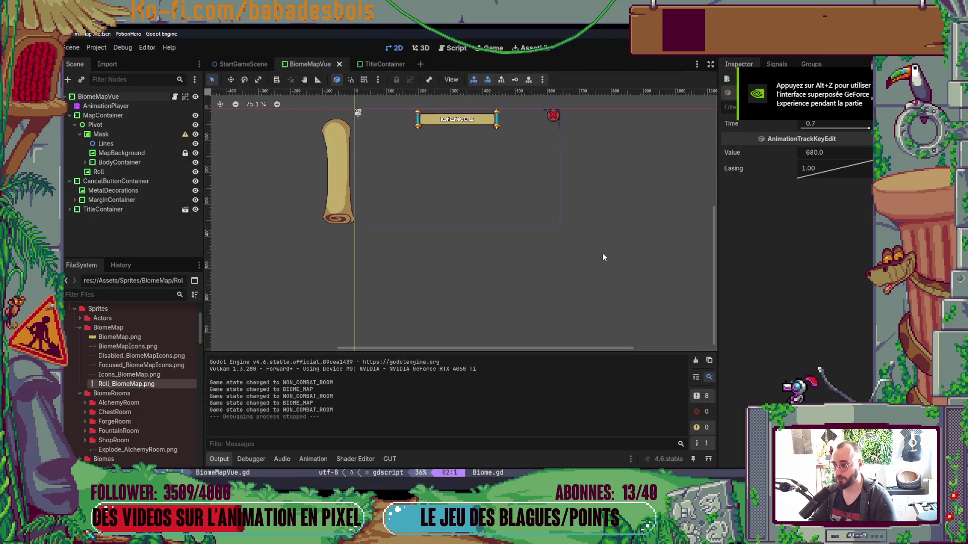
{"action": "key", "text": "alt+Tab"}
{"action": "left_click", "coordinate": [375, 246]}
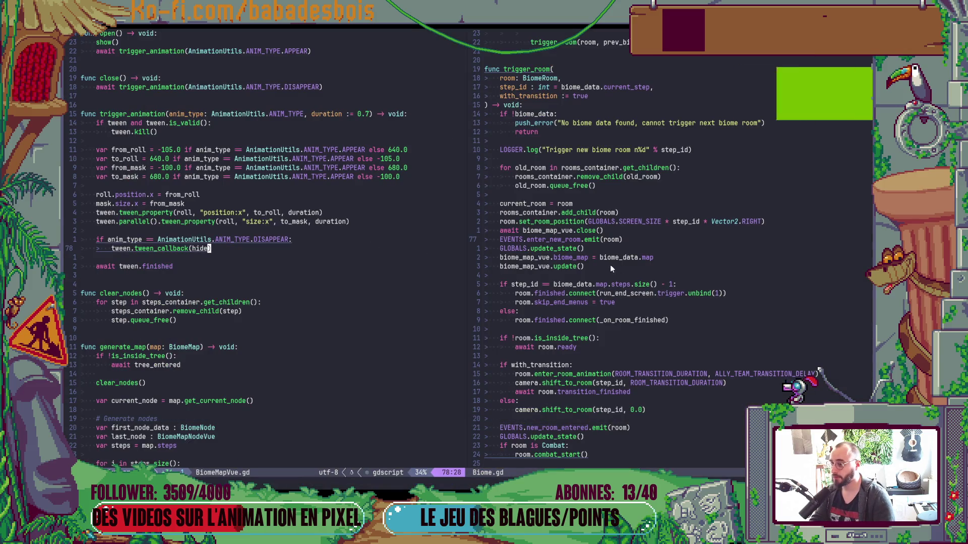
Copy the frame wait, generate_lines() and update() lines from _ready
{"action": "scroll", "coordinate": [288, 256], "scroll_direction": "up", "scroll_amount": 12}
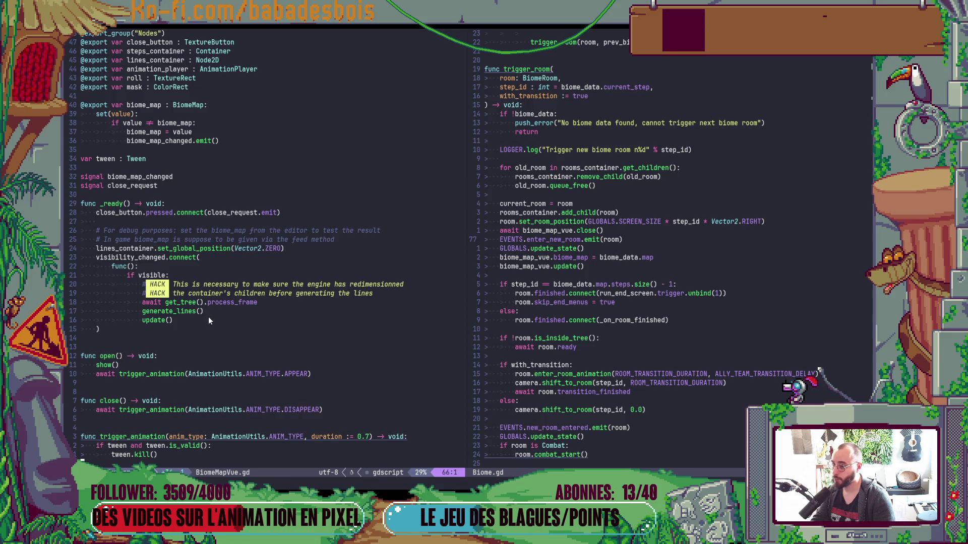
{"action": "scroll", "coordinate": [208, 320], "scroll_direction": "down", "scroll_amount": 4}
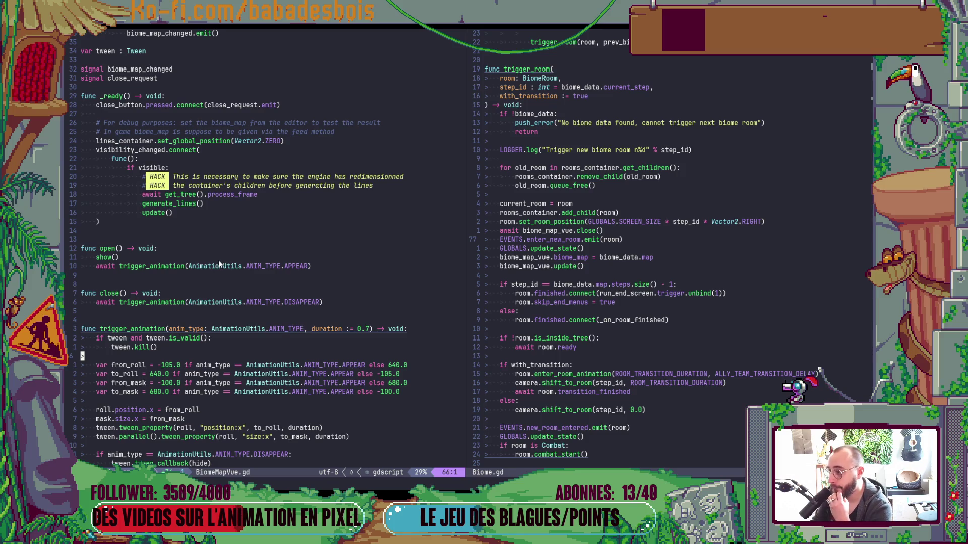
{"action": "left_click", "coordinate": [171, 204]}
{"action": "key", "text": "k"}
{"action": "key", "text": "V"}
{"action": "key", "text": "j"}
{"action": "key", "text": "j"}
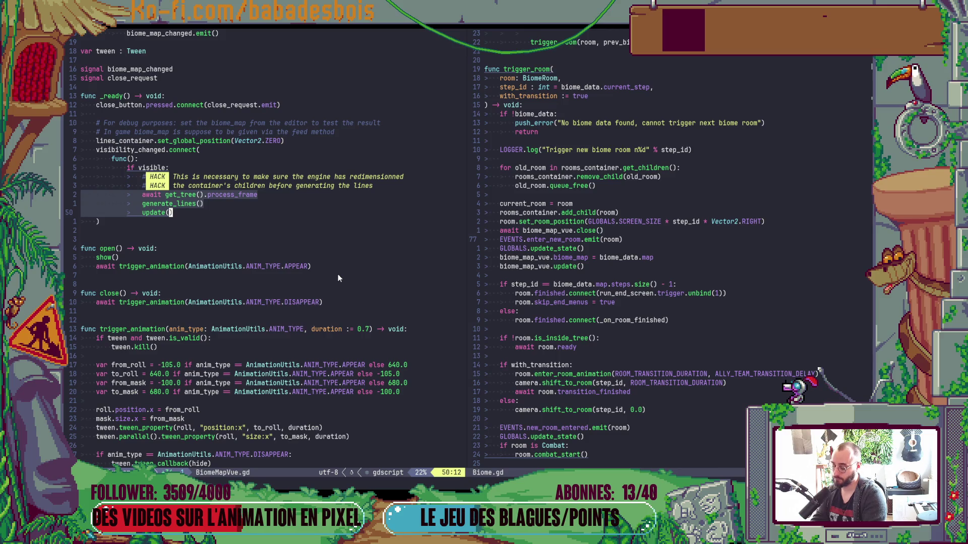
{"action": "key", "text": "y"}
Paste the three lines into open() after show() and align their indentation
{"action": "key", "text": "j"}
{"action": "key", "text": "j"}
{"action": "key", "text": "j"}
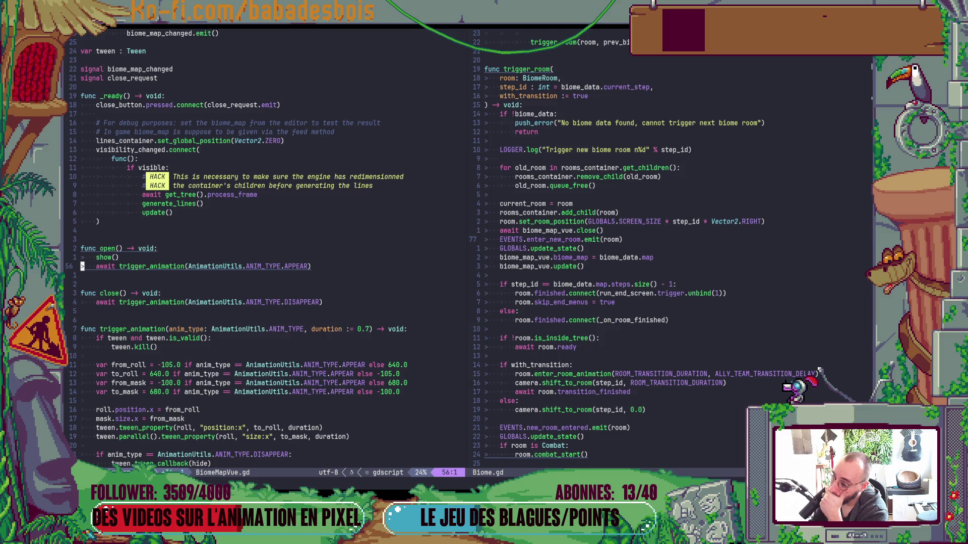
{"action": "key", "text": "P"}
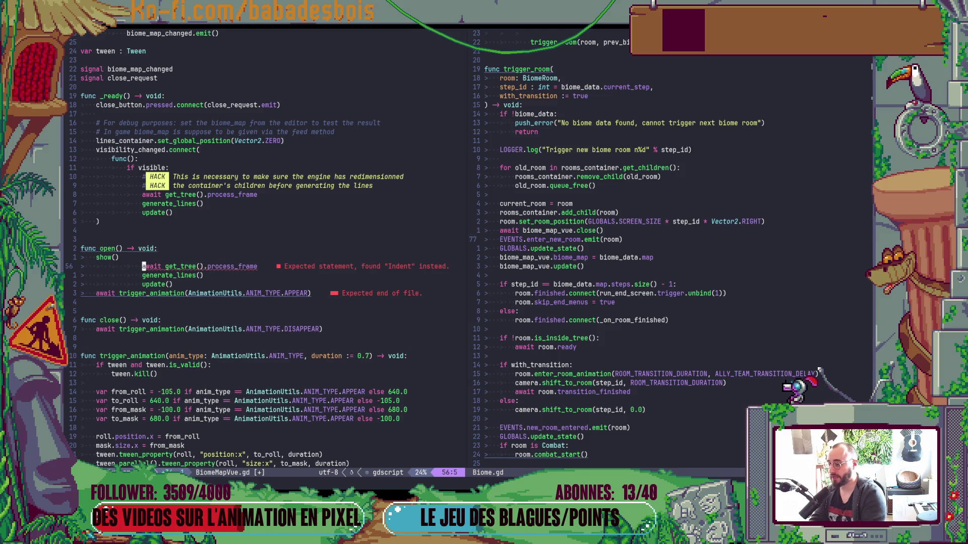
{"action": "key", "text": "V"}
{"action": "key", "text": "j"}
{"action": "key", "text": "j"}
{"action": "key", "text": "d"}
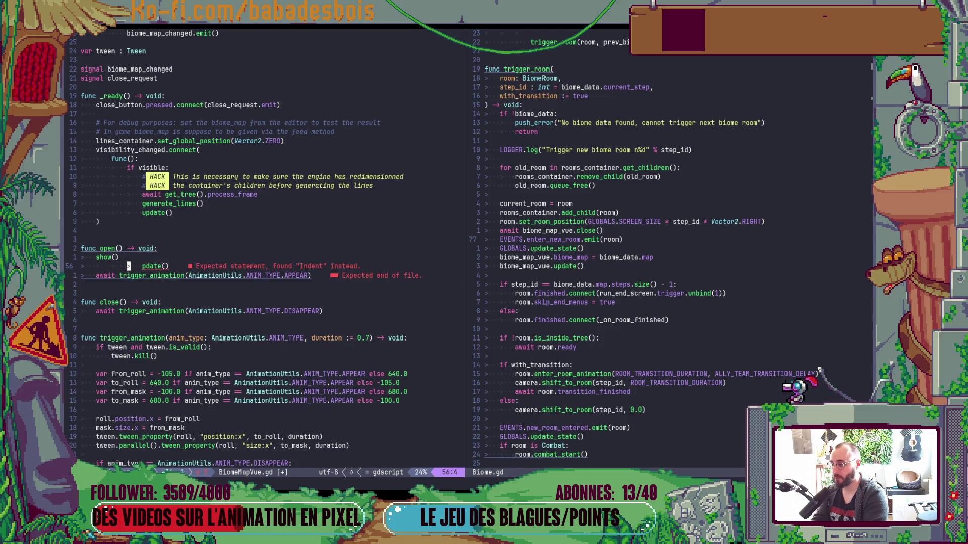
{"action": "key", "text": "u"}
{"action": "key", "text": "v"}
{"action": "key", "text": "j"}
{"action": "key", "text": "j"}
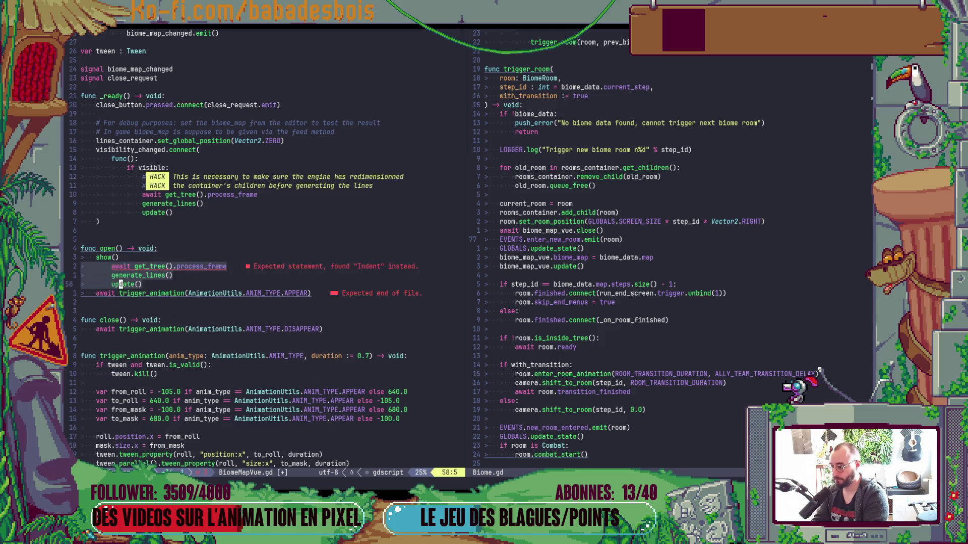
{"action": "key", "text": "y"}
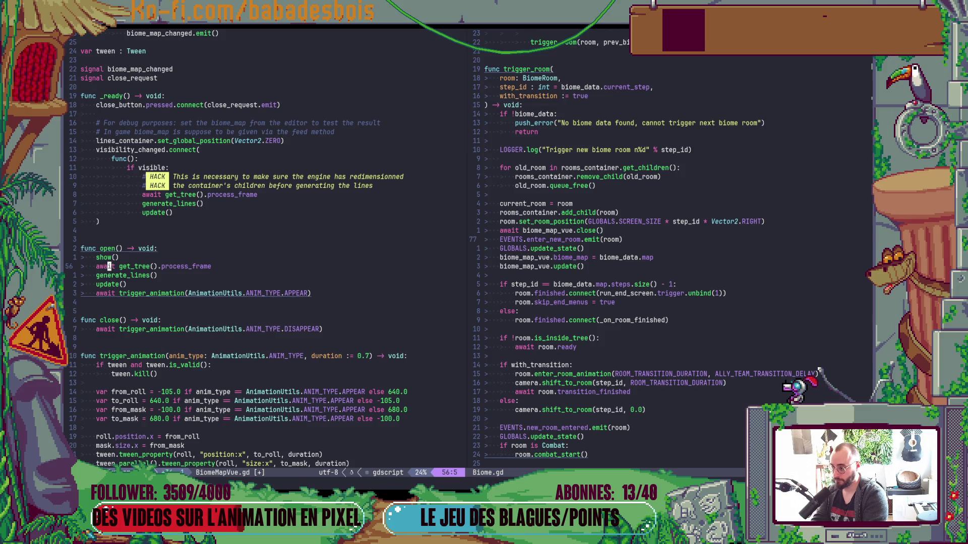
Delete the visibility_changed.connect block from _ready
{"action": "key", "text": "k"}
{"action": "key", "text": "k"}
{"action": "key", "text": "k"}
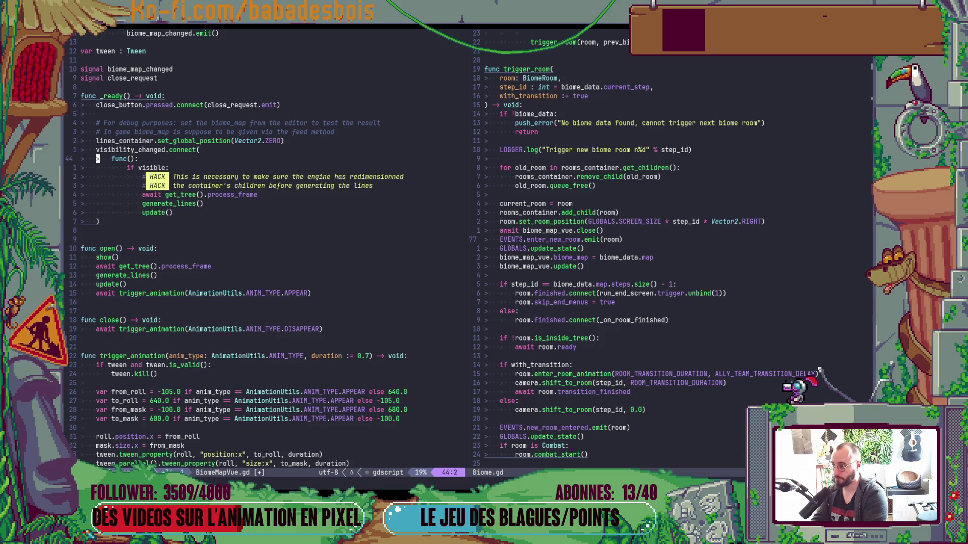
{"action": "key", "text": "k"}
{"action": "key", "text": "shift+v"}
{"action": "key", "text": "j"}
{"action": "key", "text": "j"}
{"action": "key", "text": "j"}
{"action": "key", "text": "j"}
{"action": "key", "text": "d"}
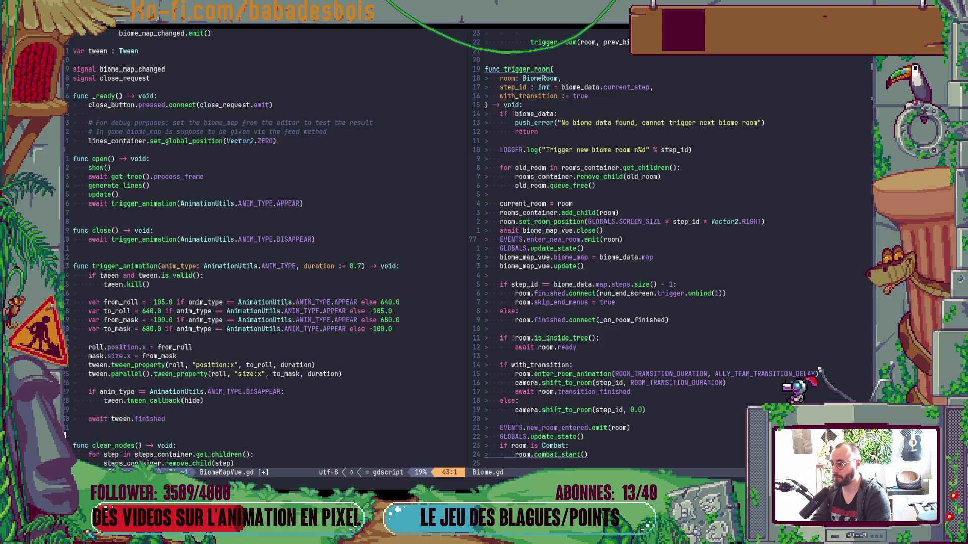
{"action": "key", "text": "alt+Tab"}
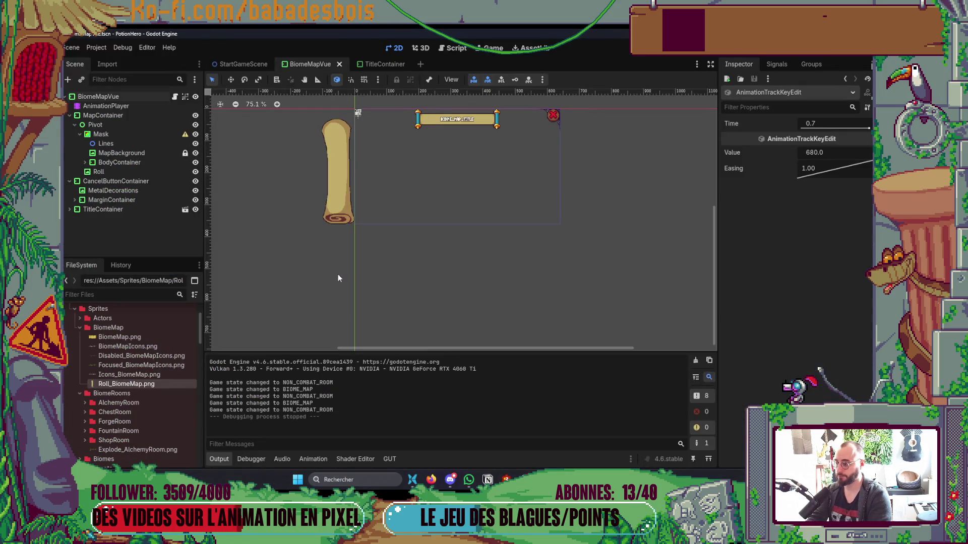
Open HUD.gd with the file finder and jump to the show_biome_map definition
{"action": "key", "text": "alt+Tab"}
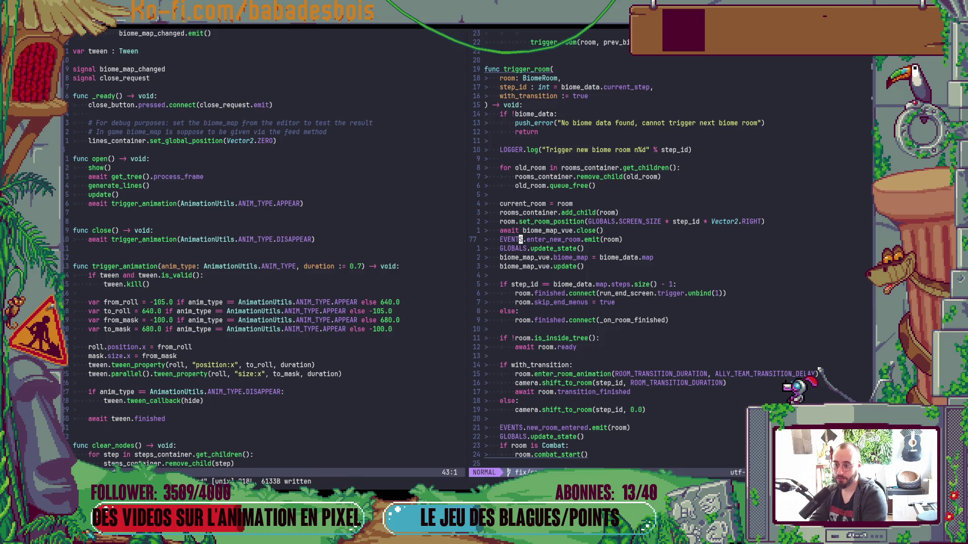
{"action": "key", "text": "space"}
{"action": "key", "text": "f"}
{"action": "key", "text": "f"}
{"action": "type", "text": "hud"}
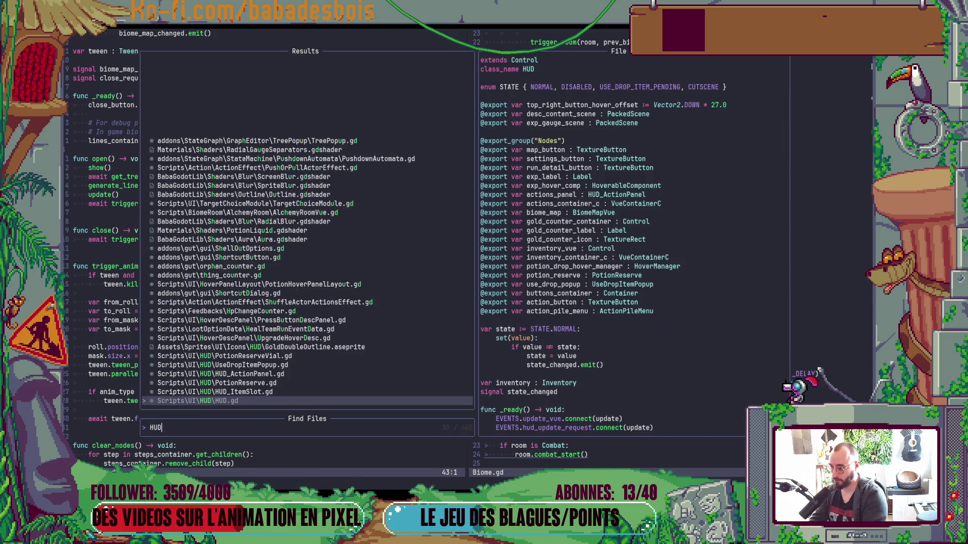
{"action": "key", "text": "Return"}
{"action": "key", "text": "ctrl+d"}
{"action": "key", "text": "ctrl+d"}
{"action": "key", "text": "ctrl+d"}
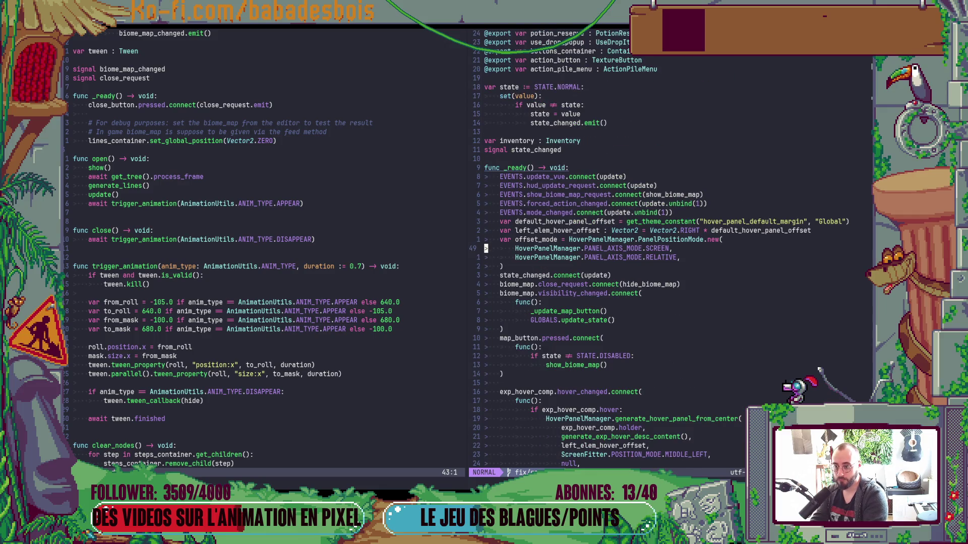
{"action": "key", "text": "j"}
{"action": "key", "text": "j"}
{"action": "key", "text": "j"}
{"action": "key", "text": "f"}
{"action": "key", "text": "parenleft"}
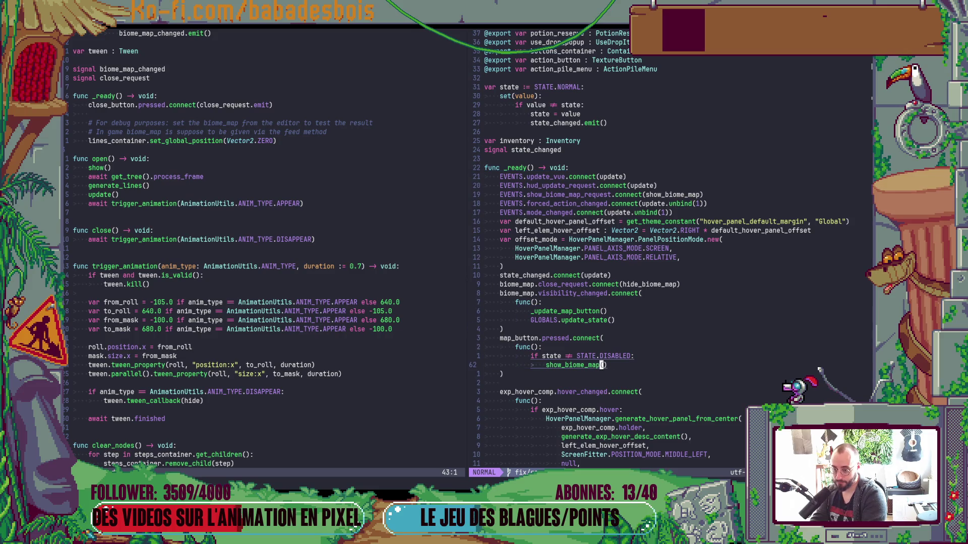
{"action": "key", "text": "g"}
{"action": "key", "text": "d"}
{"action": "key", "text": "j"}
Change the map's show() call to open() in show_biome_map
{"action": "key", "text": "f"}
{"action": "key", "text": "parenleft"}
{"action": "key", "text": "b"}
{"action": "key", "text": "c"}
{"action": "key", "text": "t"}
{"action": "key", "text": "parenright"}
{"action": "type", "text": "open"}
Change the map's hide() call to close() in the hide handler
{"action": "key", "text": "Escape"}
{"action": "key", "text": "j"}
{"action": "key", "text": "j"}
{"action": "key", "text": "j"}
{"action": "key", "text": "b"}
{"action": "key", "text": "c"}
{"action": "key", "text": "t"}
{"action": "key", "text": "parenleft"}
{"action": "type", "text": "clos"}
{"action": "key", "text": "Escape"}
{"action": "key", "text": "alt+Tab"}
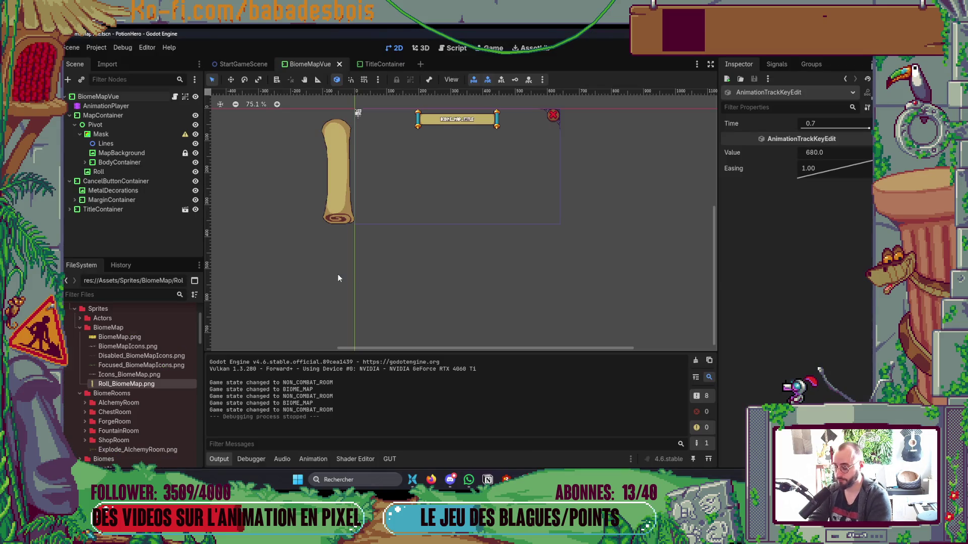
Run the game, advance the opening dialogue until it crashes, then stop it
{"action": "key", "text": "F5"}
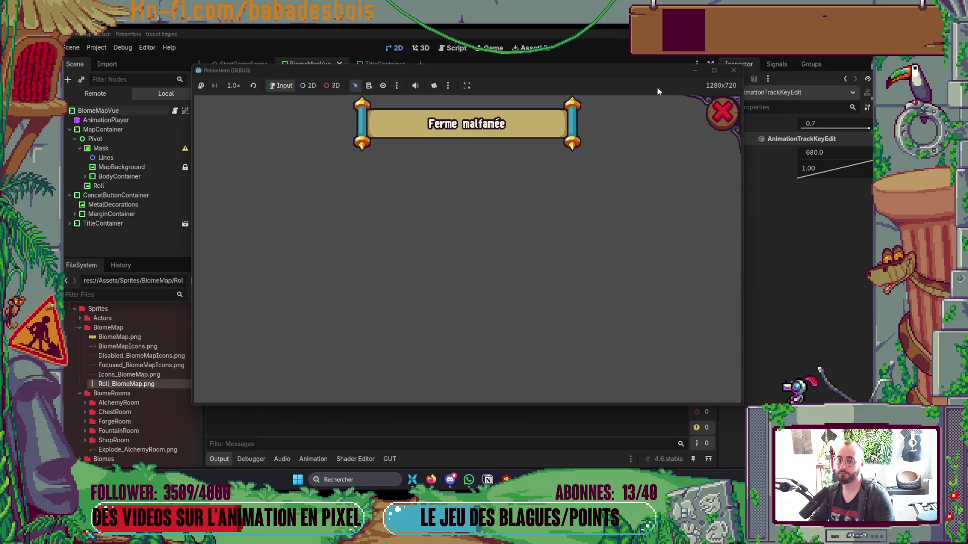
{"action": "left_click", "coordinate": [733, 70]}
{"action": "key", "text": "F5"}
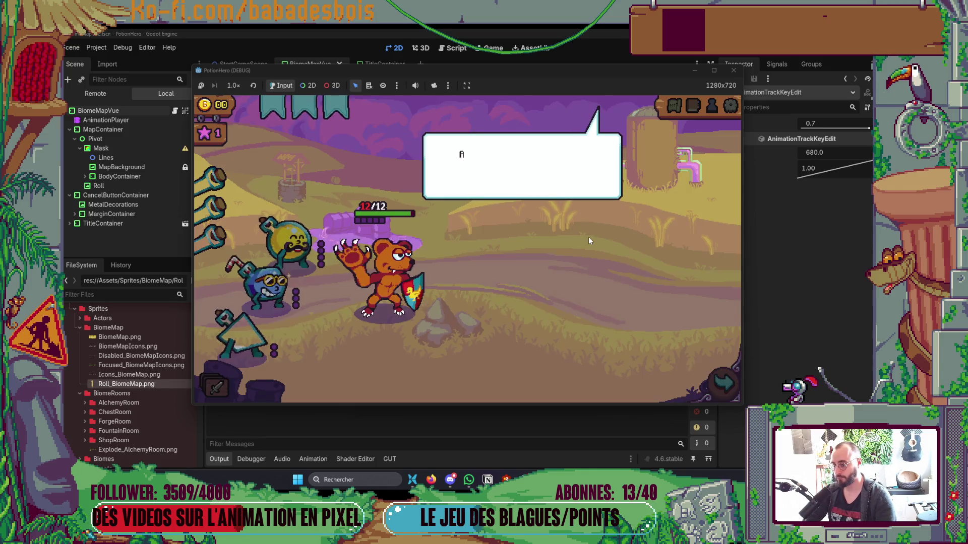
{"action": "left_click", "coordinate": [599, 257]}
{"action": "left_click", "coordinate": [600, 258]}
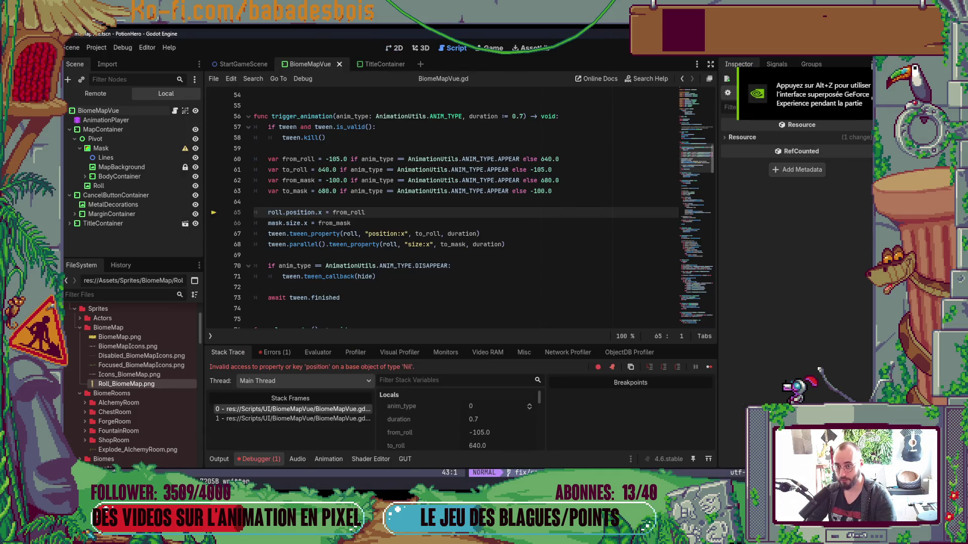
{"action": "key", "text": "F8"}
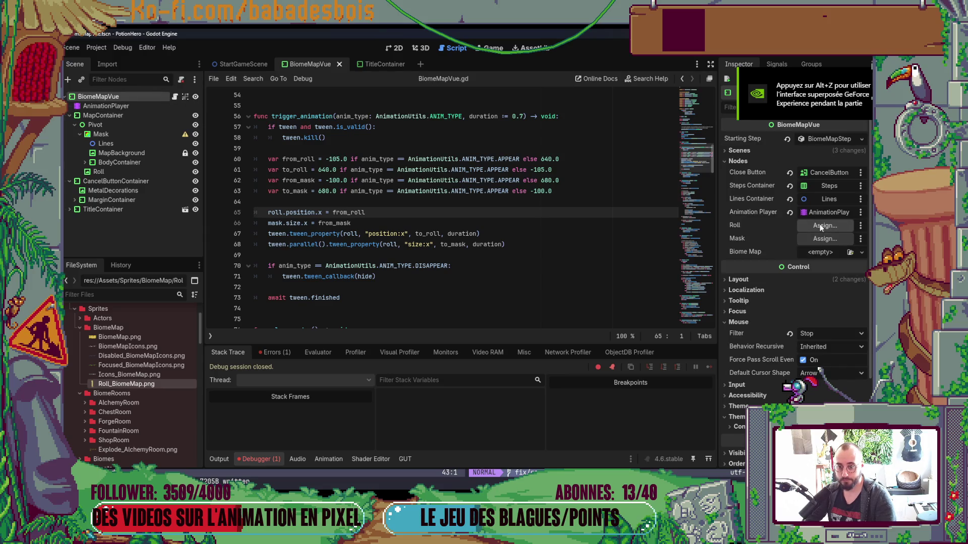
Assign the Roll and Mask nodes to the script's Roll and Mask slots
{"action": "left_click", "coordinate": [824, 225]}
{"action": "double_click", "coordinate": [441, 201]}
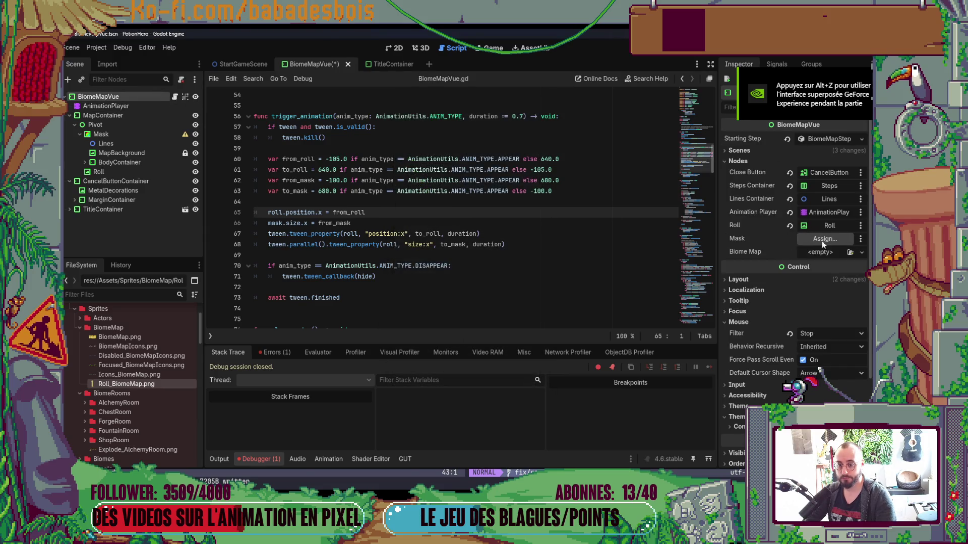
{"action": "left_click", "coordinate": [825, 239]}
{"action": "double_click", "coordinate": [434, 183]}
Run the scene again, open the dungeon map and read the tween_property null error
{"action": "key", "text": "F6"}
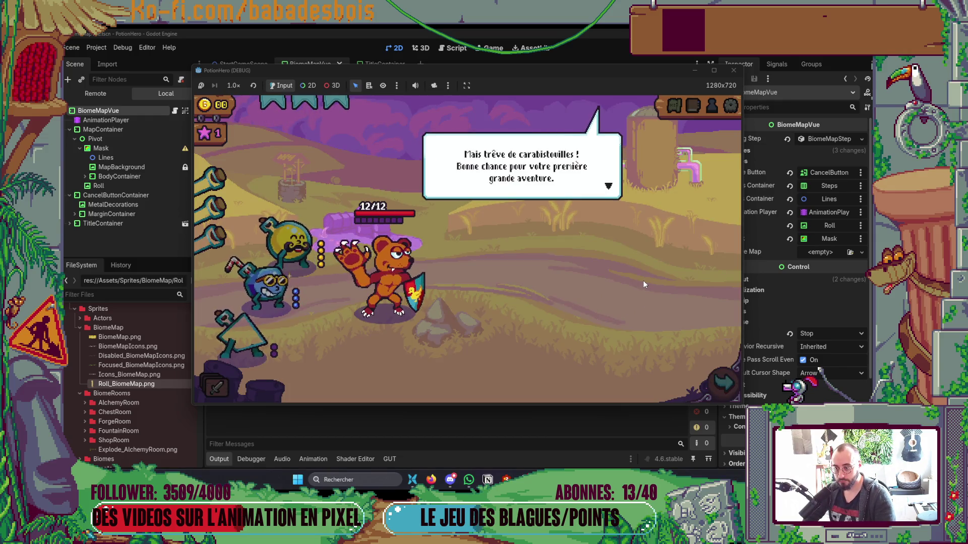
{"action": "left_click", "coordinate": [676, 109]}
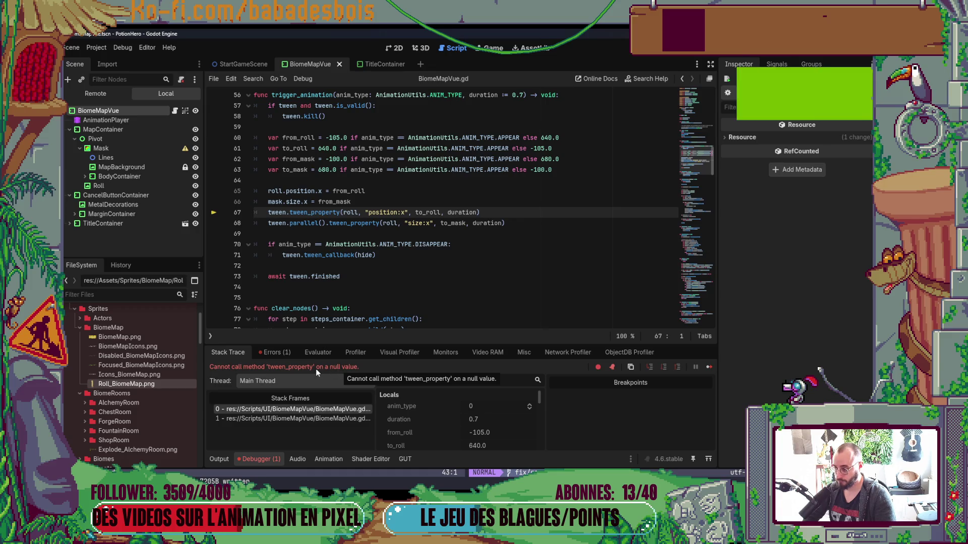
{"action": "scroll", "coordinate": [336, 247], "scroll_direction": "up", "scroll_amount": 2}
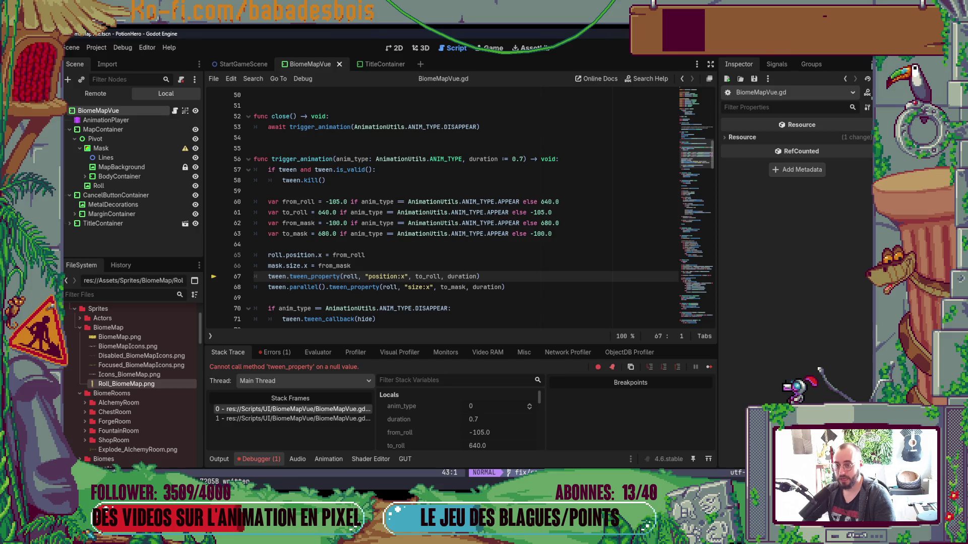
{"action": "key", "text": "alt+Tab"}
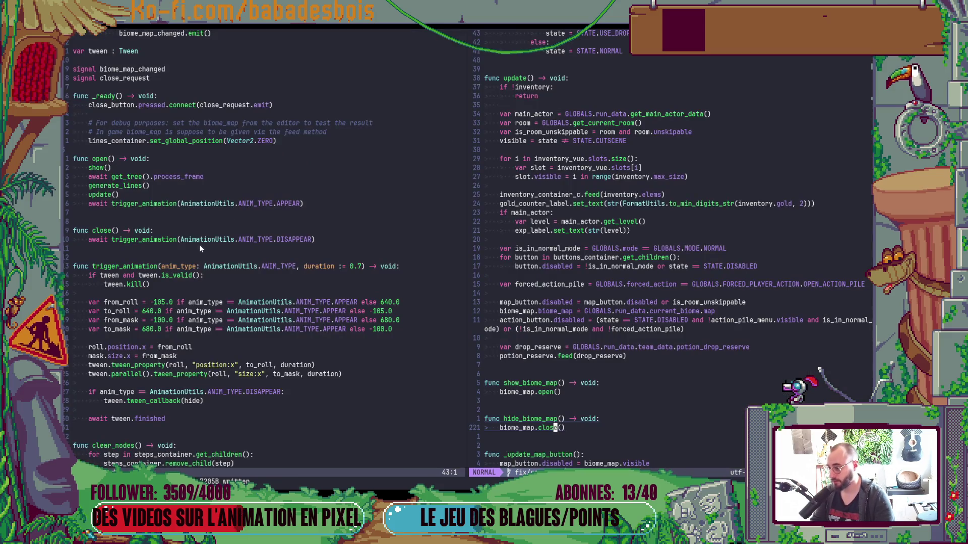
Add 'tween = create_tween()' at the start of trigger_animation
{"action": "scroll", "coordinate": [198, 244], "scroll_direction": "down", "scroll_amount": 1}
{"action": "left_click", "coordinate": [189, 265]}
{"action": "type", "text": "ovar"}
{"action": "key", "text": "BackSpace"}
{"action": "key", "text": "BackSpace"}
{"action": "key", "text": "BackSpace"}
{"action": "type", "text": "twe"}
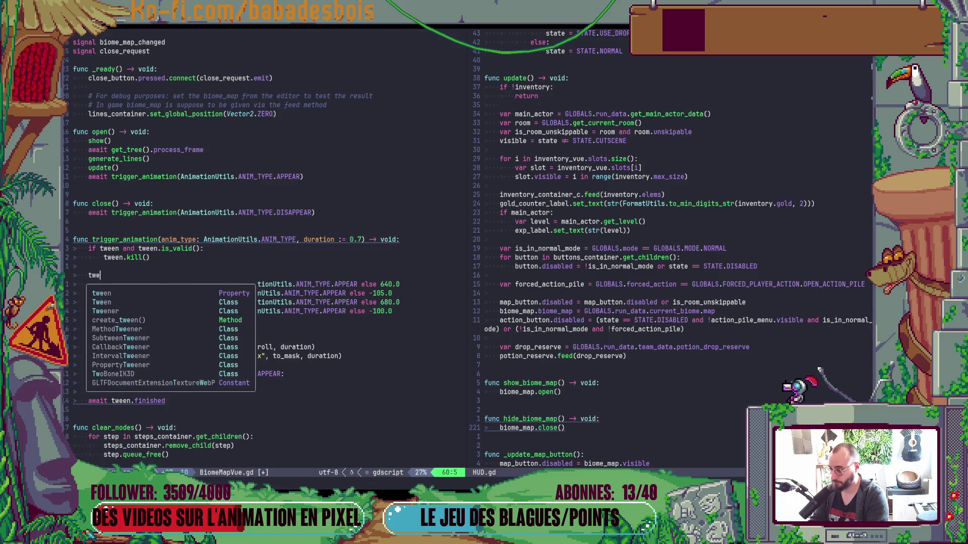
{"action": "type", "text": "en = cre"}
{"action": "key", "text": "Return"}
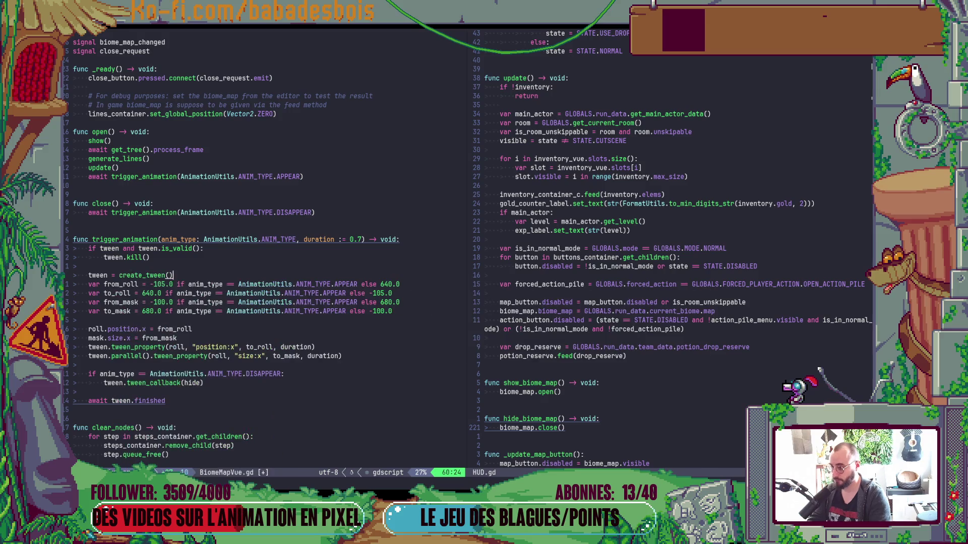
Chain .set_trans(Tween.TRANS_SINE) onto the create_tween call
{"action": "type", "text": "."}
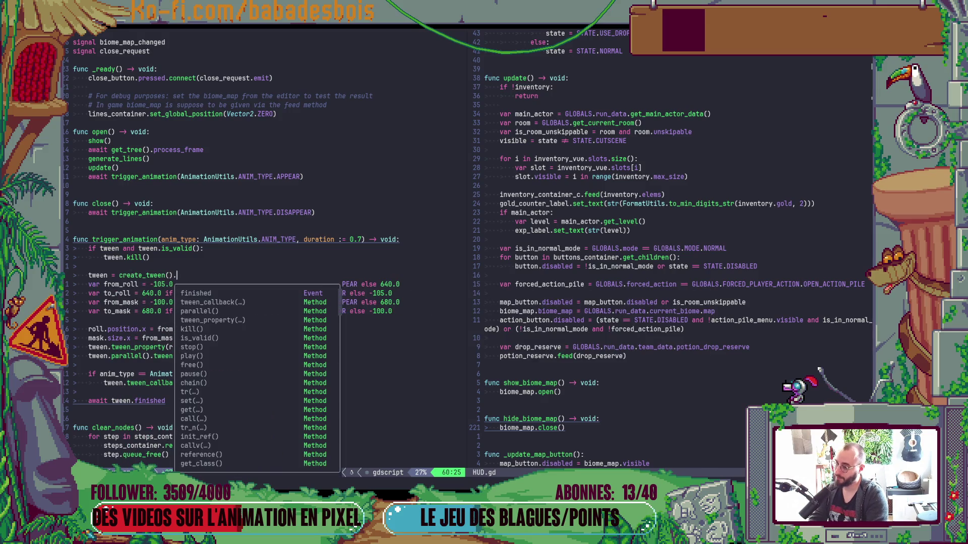
{"action": "type", "text": "set_t"}
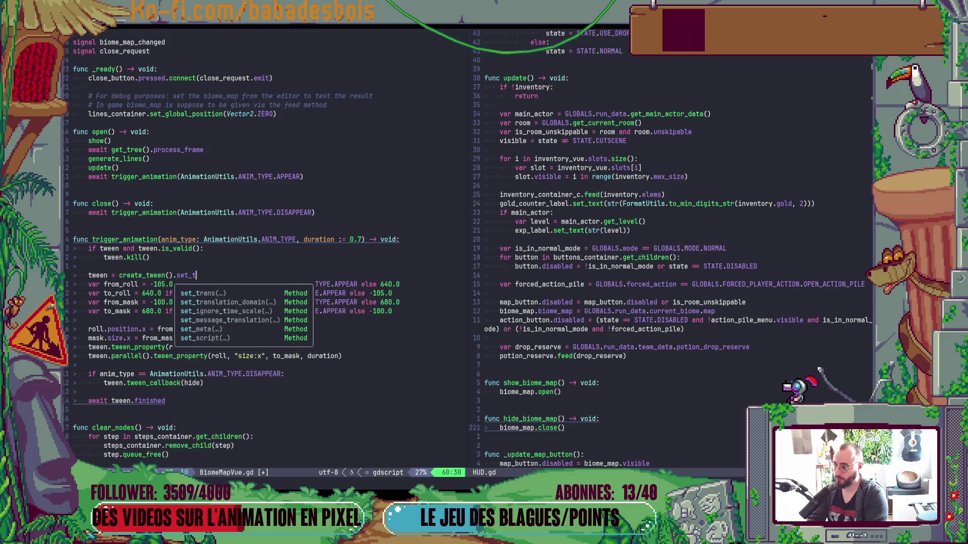
{"action": "key", "text": "Return"}
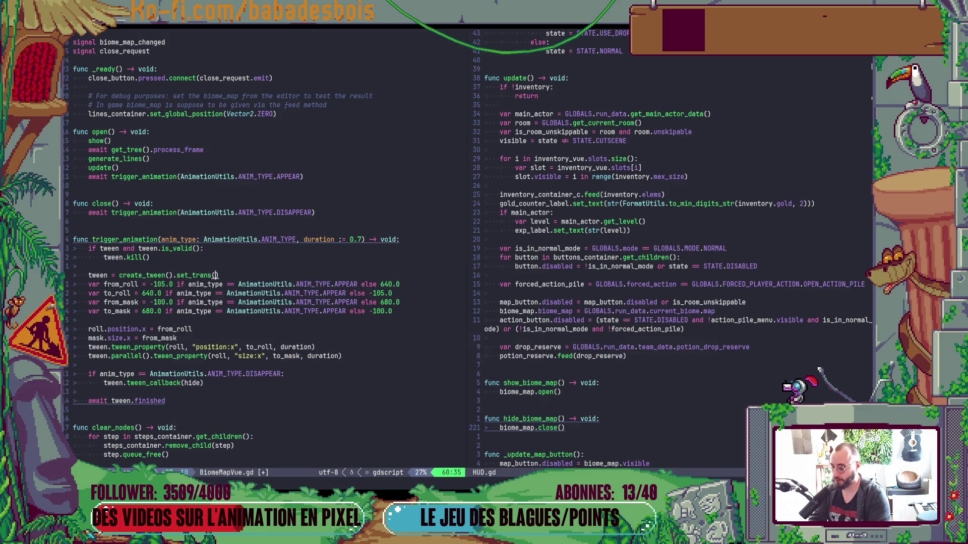
{"action": "type", "text": "tran"}
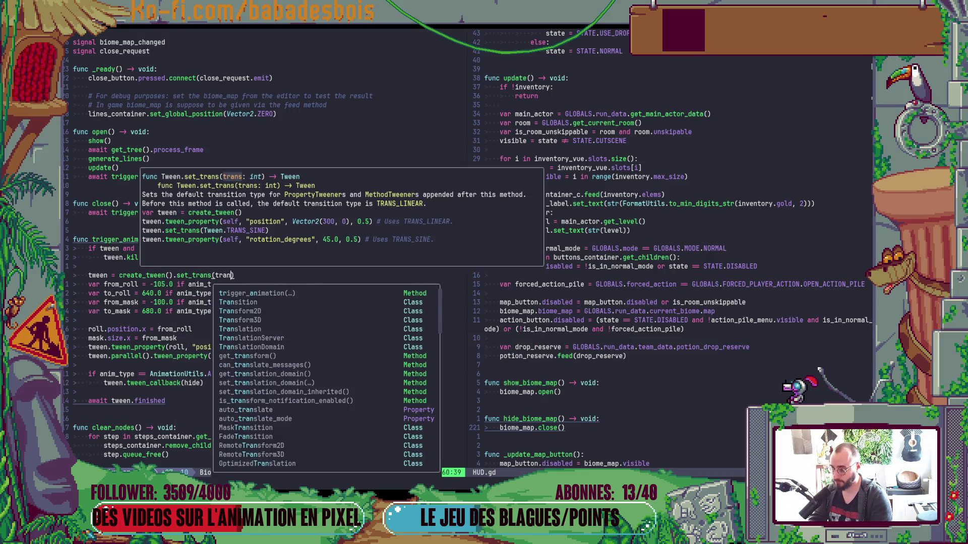
{"action": "key", "text": "BackSpace"}
{"action": "key", "text": "BackSpace"}
{"action": "key", "text": "BackSpace"}
{"action": "type", "text": "Twe"}
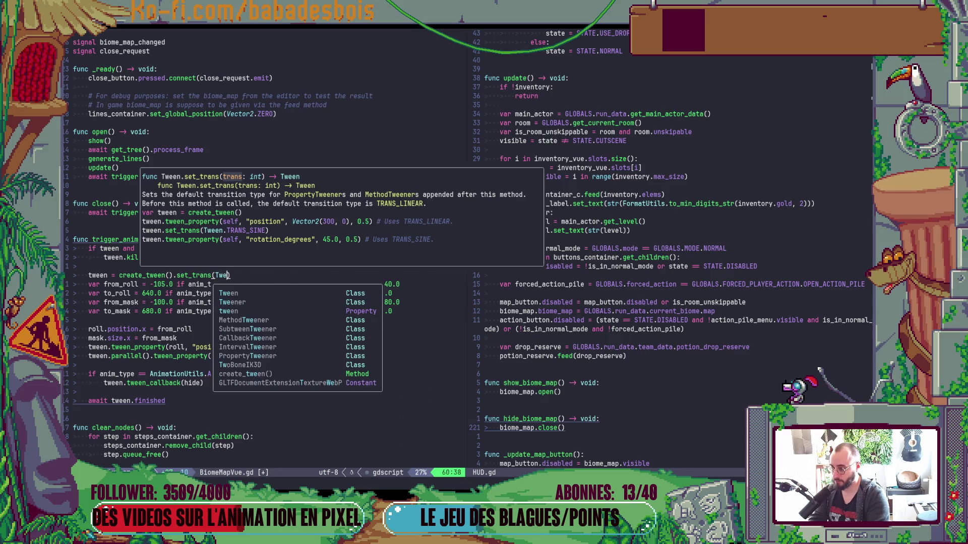
{"action": "type", "text": "en."}
{"action": "type", "text": "sine"}
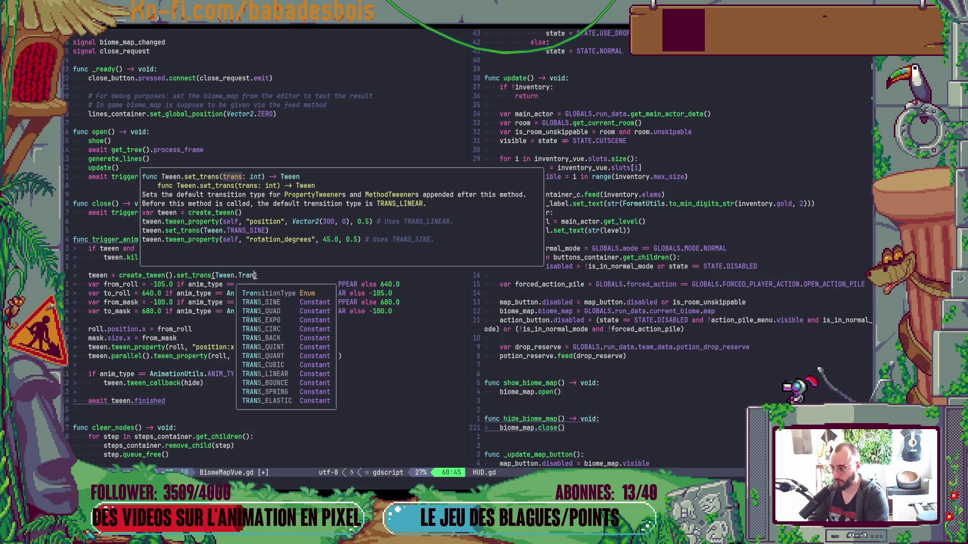
{"action": "key", "text": "Return"}
{"action": "type", "text": ")l"}
{"action": "key", "text": "BackSpace"}
Append .set_ease(Tween.EASE_IN) and save the BiomeMapVue script
{"action": "type", "text": "."}
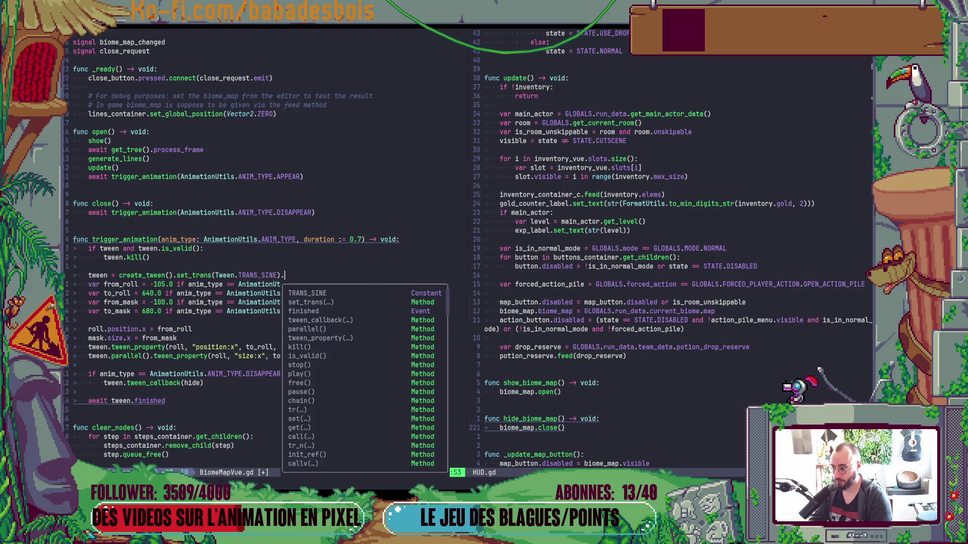
{"action": "type", "text": "set_e"}
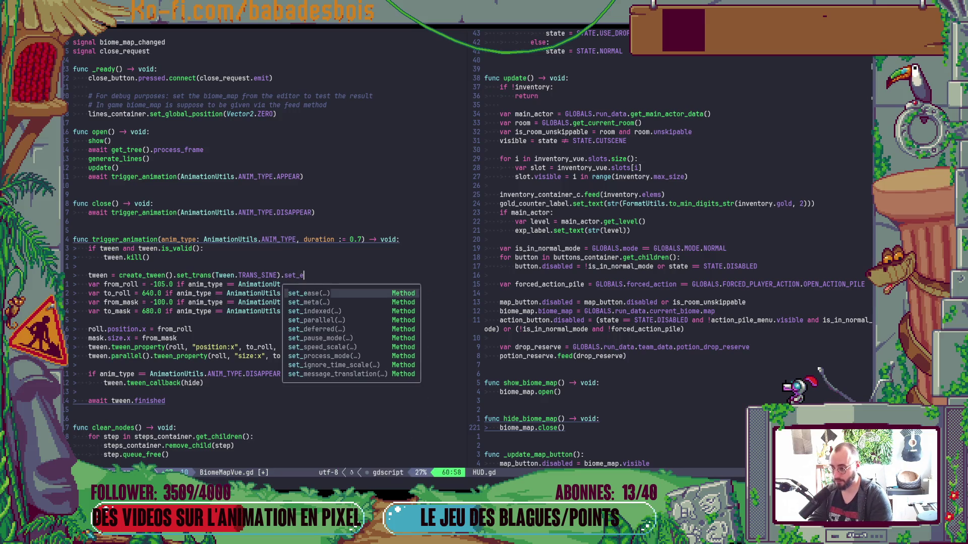
{"action": "type", "text": "ase(Tween"}
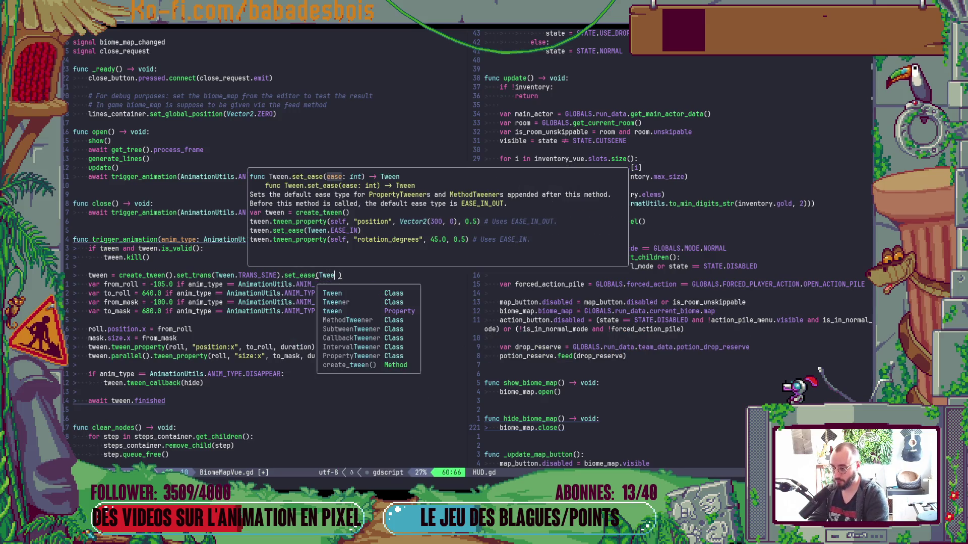
{"action": "type", "text": "."}
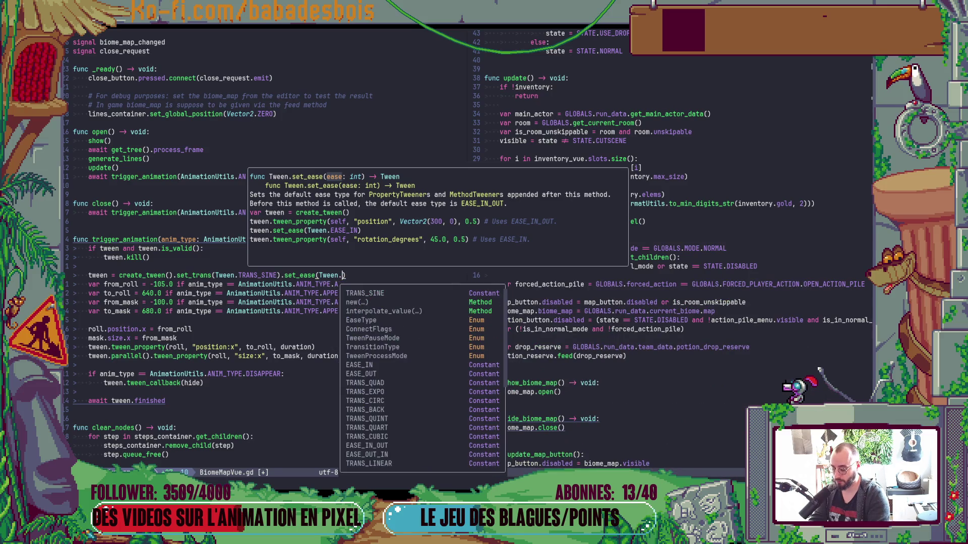
{"action": "type", "text": "EAS"}
{"action": "key", "text": "Down"}
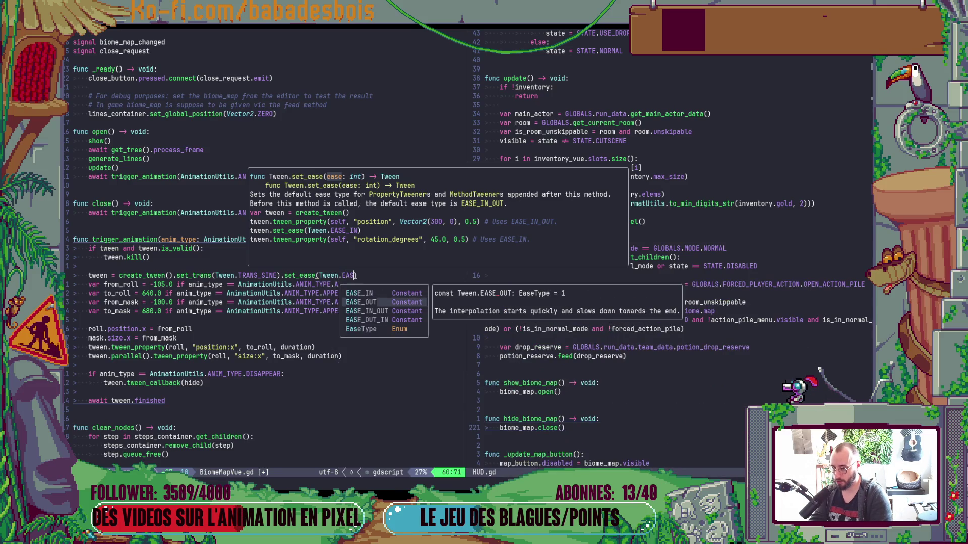
{"action": "key", "text": "Up"}
{"action": "key", "text": "Return"}
{"action": "key", "text": "ctrl+s"}
{"action": "key", "text": "alt+Tab"}
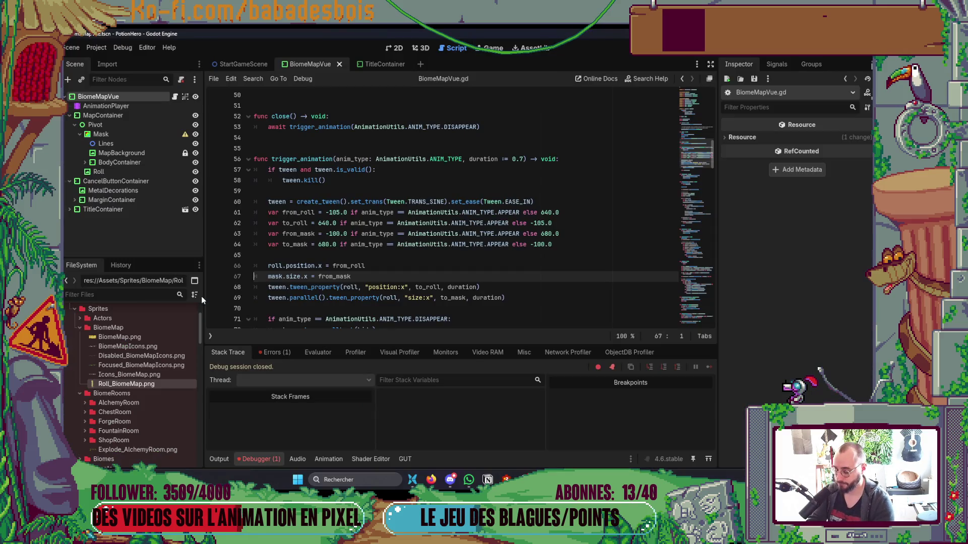
Run the game, click through the tutorial dialogue to the biome map, then stop it
{"action": "left_click", "coordinate": [398, 48]}
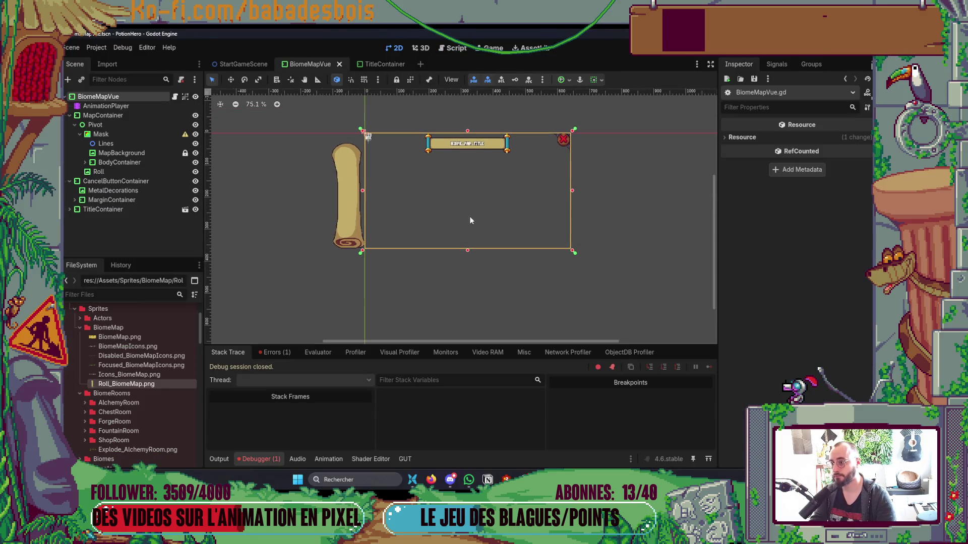
{"action": "key", "text": "F5"}
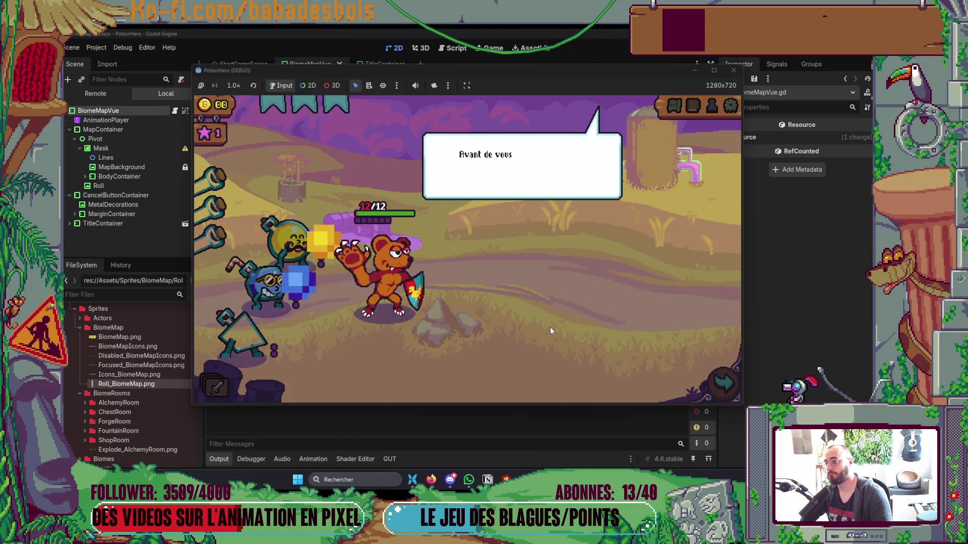
{"action": "left_click", "coordinate": [604, 265]}
{"action": "left_click", "coordinate": [607, 260]}
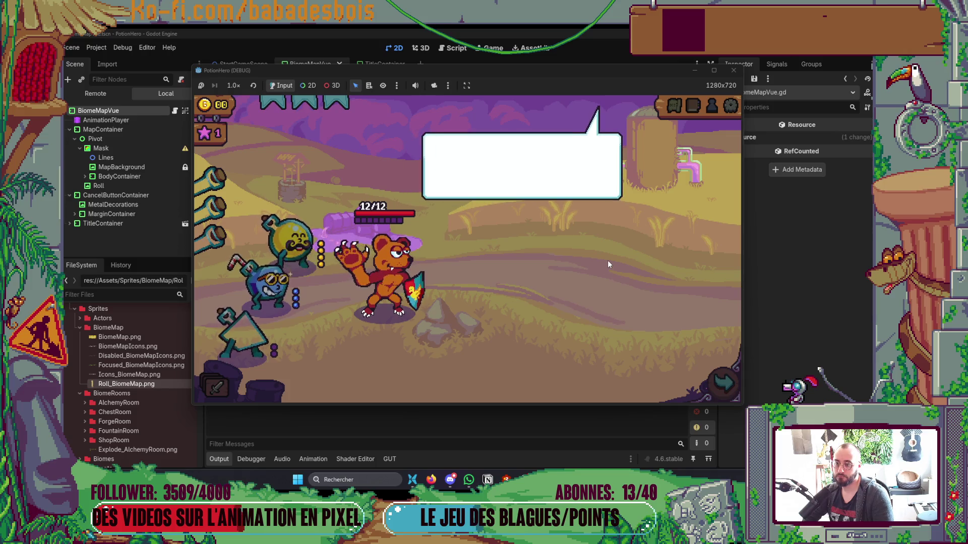
{"action": "left_click", "coordinate": [608, 264]}
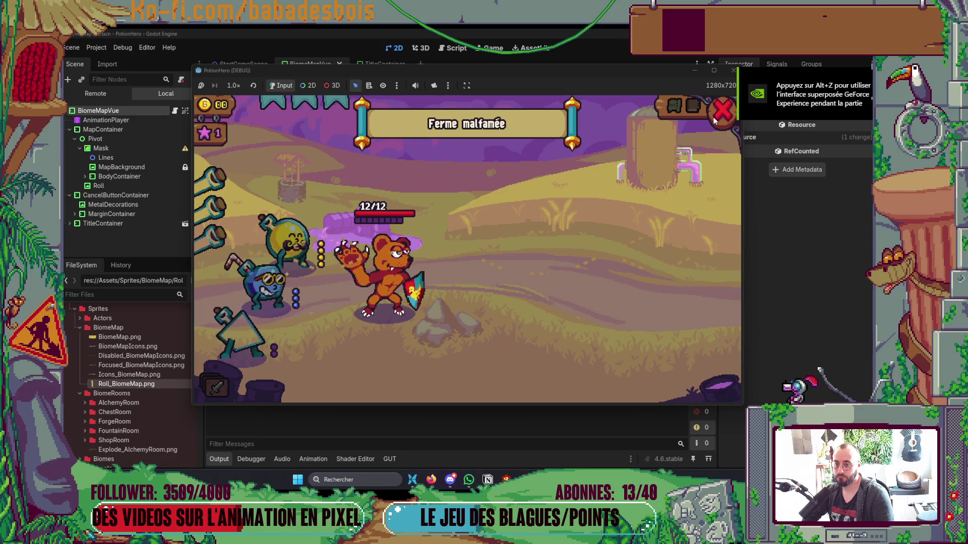
{"action": "key", "text": "F8"}
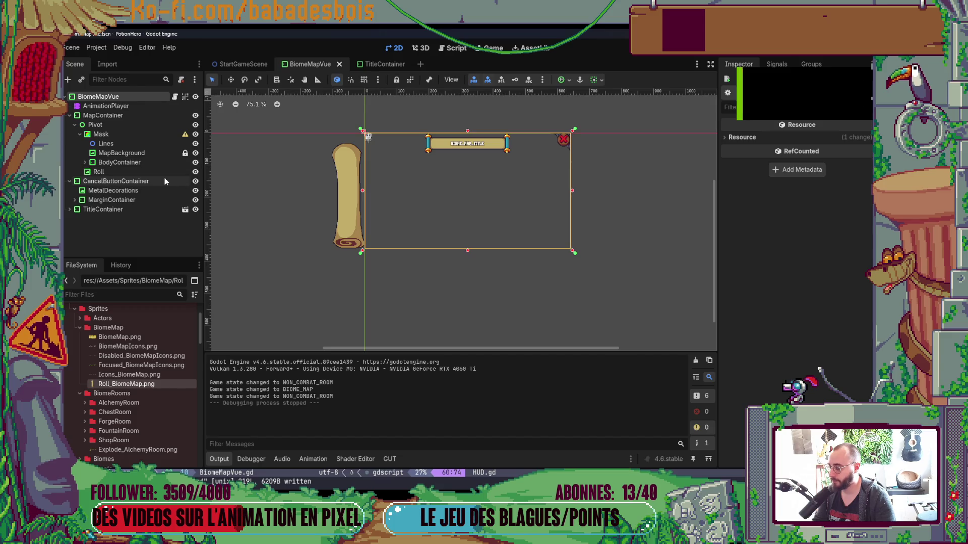
Choose a different Stretch Mode for the Roll node in the Inspector
{"action": "left_click", "coordinate": [129, 171]}
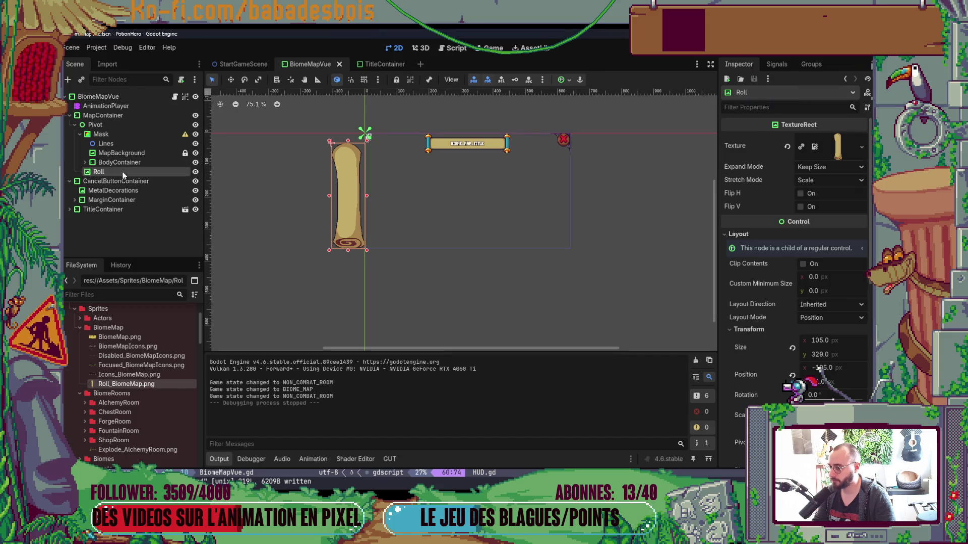
{"action": "left_click", "coordinate": [807, 180]}
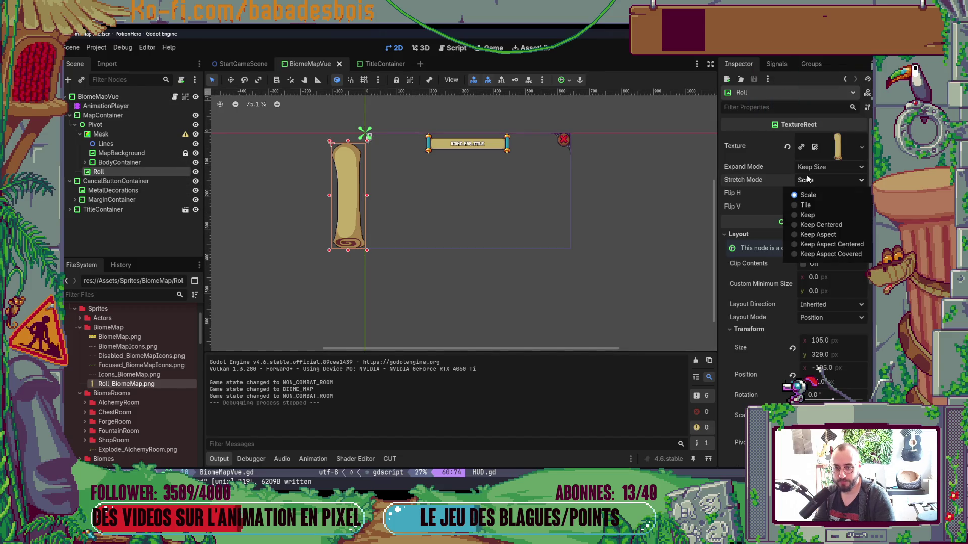
{"action": "left_click", "coordinate": [827, 216]}
{"action": "left_click", "coordinate": [617, 308]}
Save and run the game, open and close the biome map, then close the game
{"action": "key", "text": "F5"}
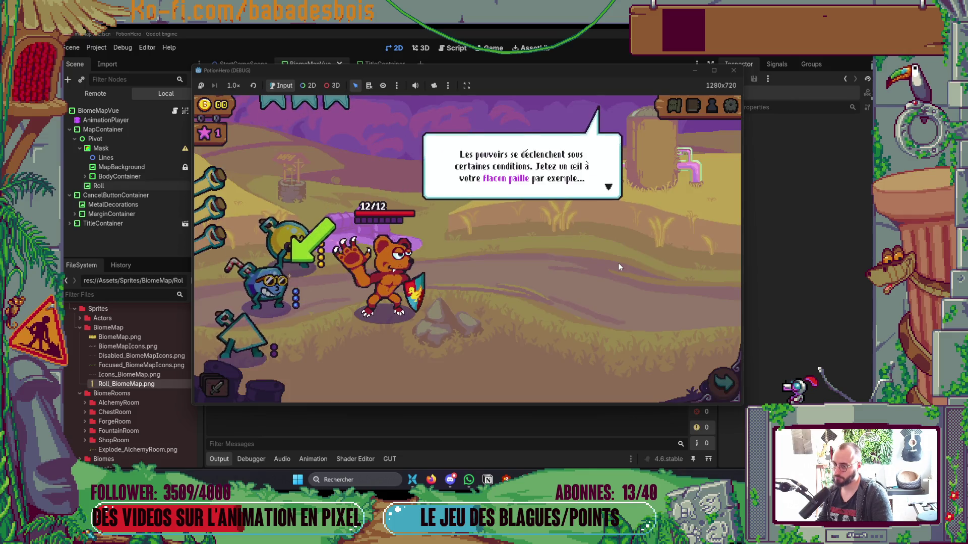
{"action": "left_click", "coordinate": [679, 110]}
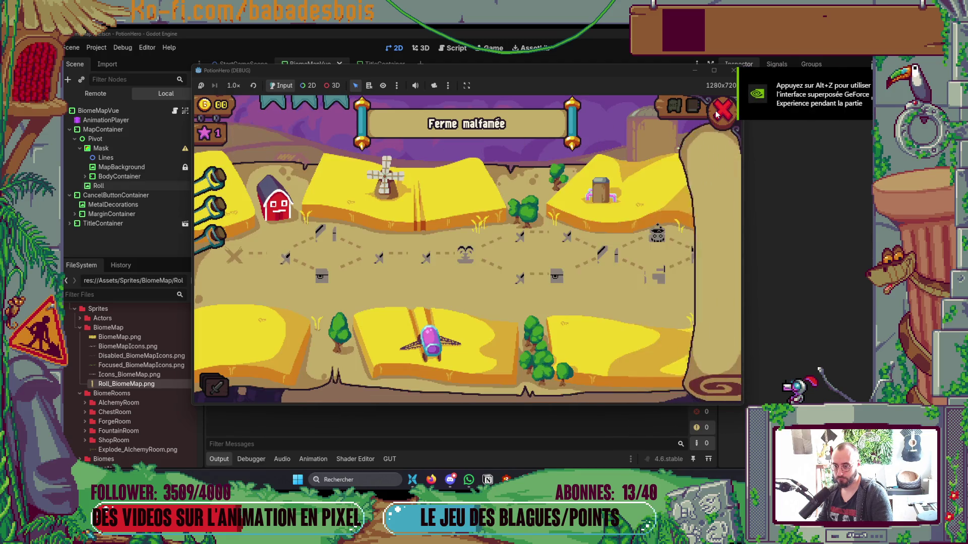
{"action": "left_click", "coordinate": [718, 111]}
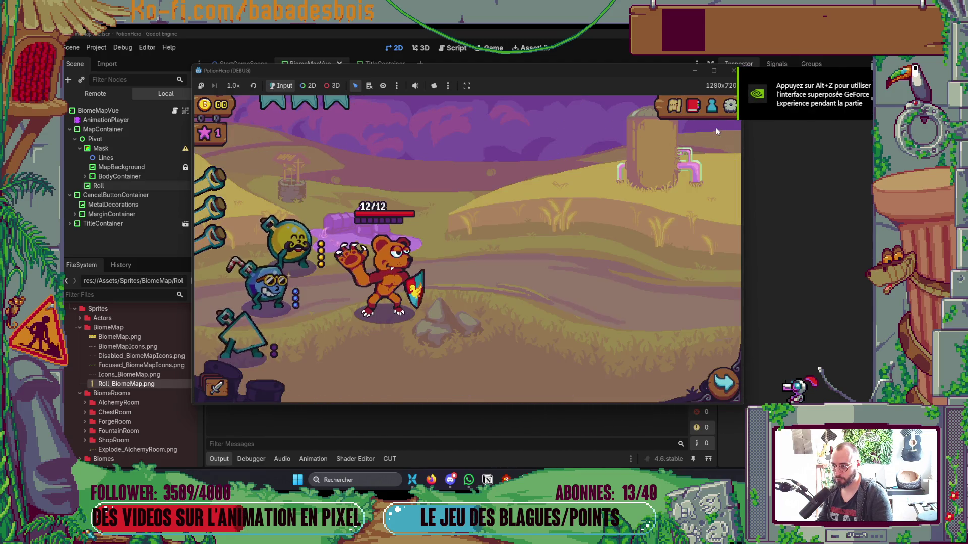
{"action": "left_click", "coordinate": [734, 70]}
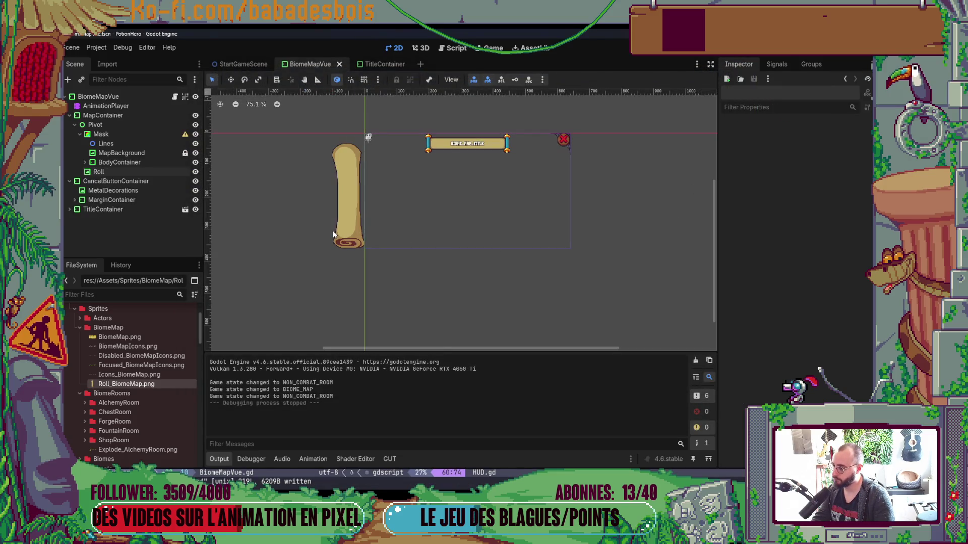
Edit trigger_animation in BiomeMapVue.gd to tween roll position and mask width to target values
{"action": "key", "text": "alt+Tab"}
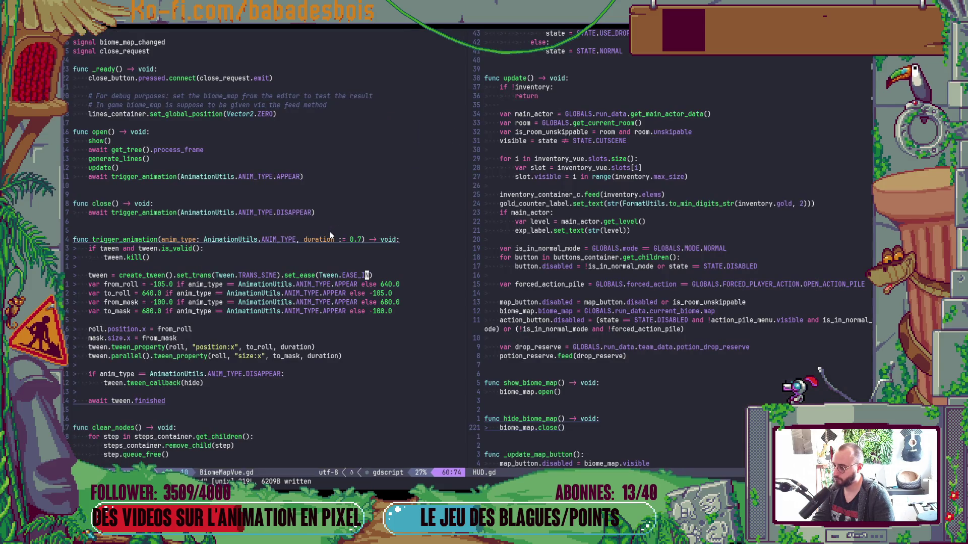
{"action": "left_click", "coordinate": [305, 275]}
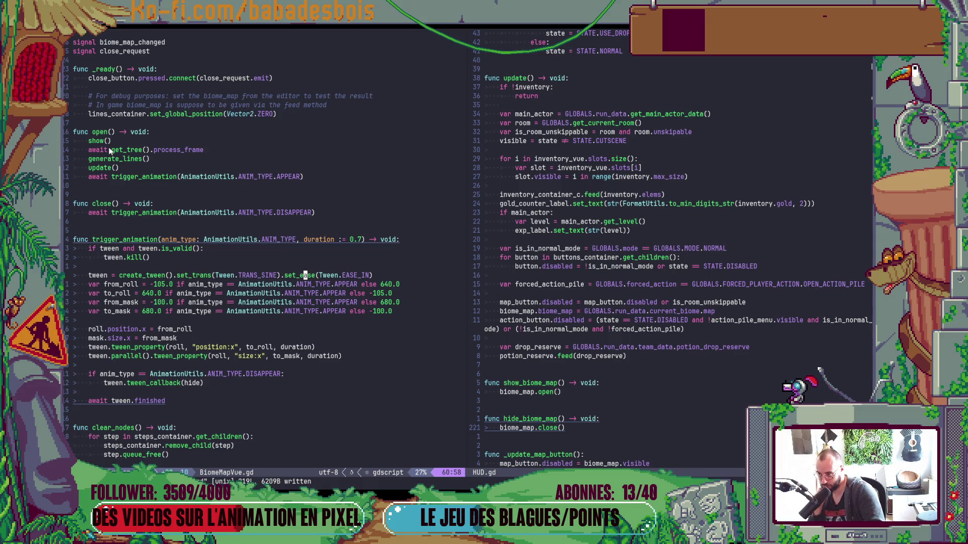
{"action": "scroll", "coordinate": [219, 254], "scroll_direction": "down", "scroll_amount": 2}
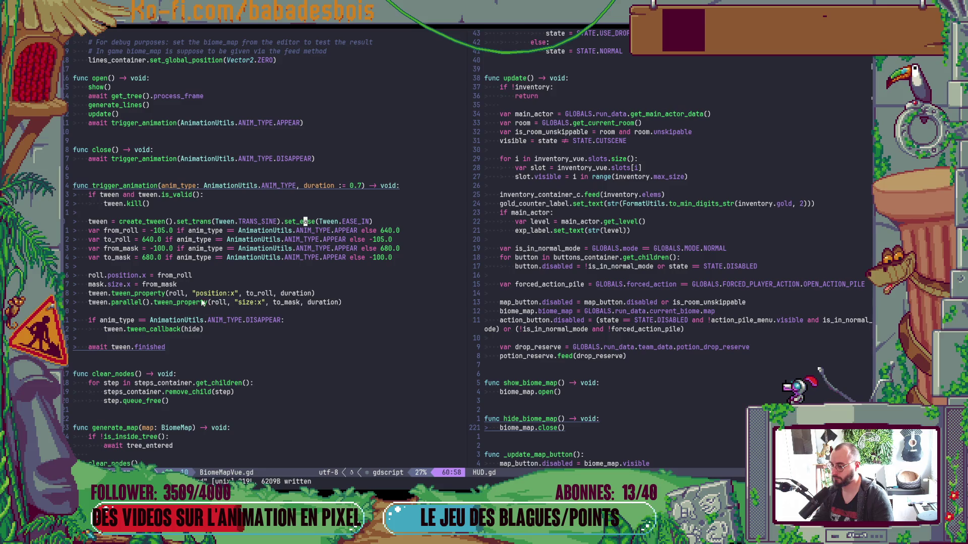
{"action": "scroll", "coordinate": [222, 378], "scroll_direction": "down", "scroll_amount": 2}
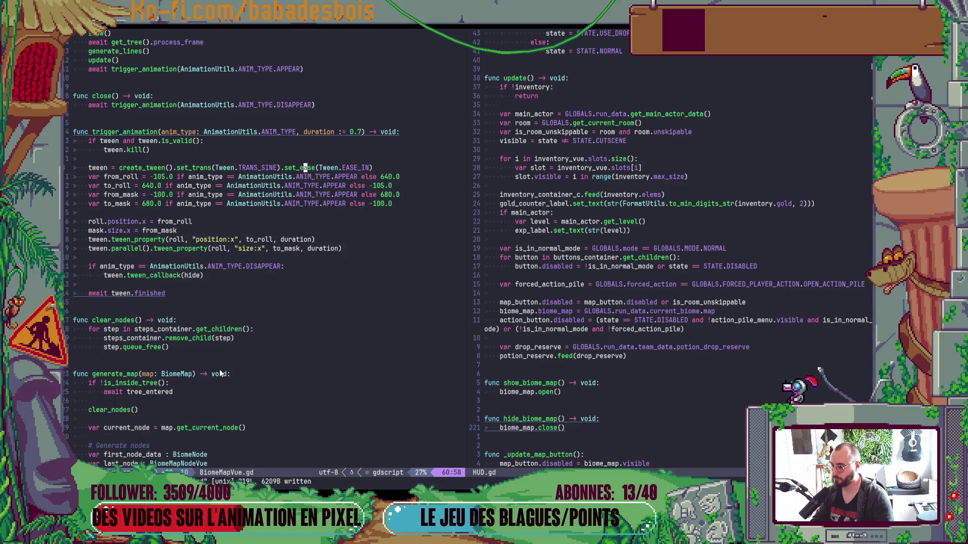
{"action": "scroll", "coordinate": [220, 373], "scroll_direction": "up", "scroll_amount": 2}
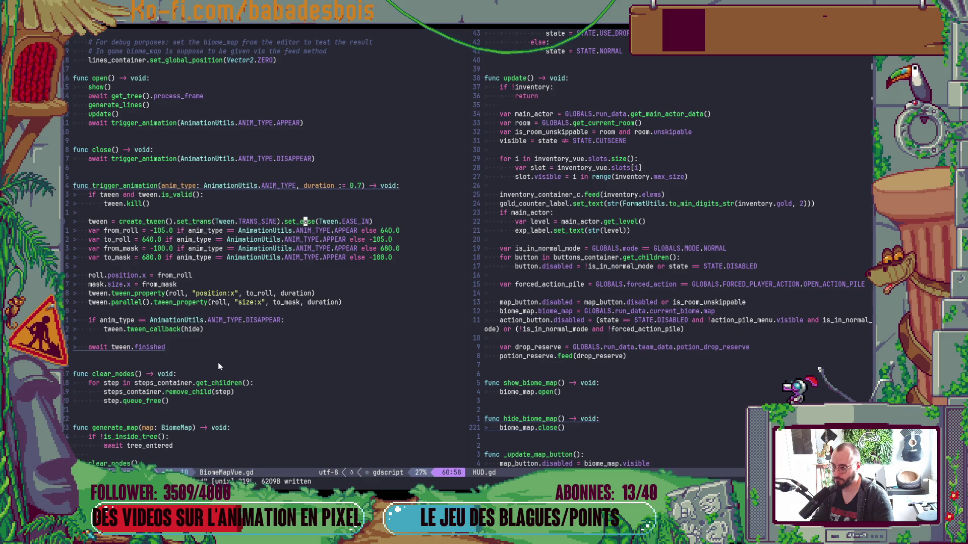
{"action": "key", "text": "alt+Tab"}
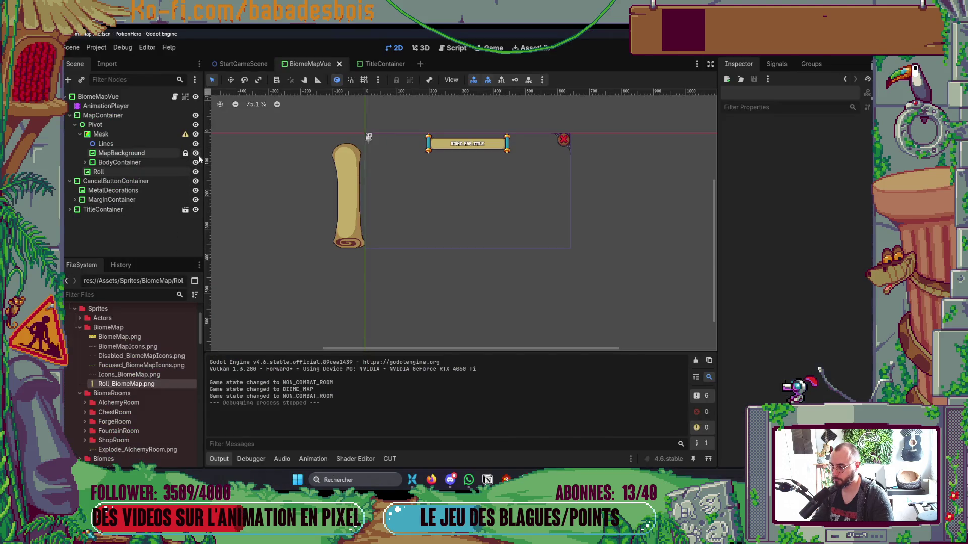
Toggle MapBackground's visibility off and on, save the scene and run the game
{"action": "double_click", "coordinate": [198, 155]}
{"action": "left_click", "coordinate": [153, 152]}
{"action": "key", "text": "ctrl+s"}
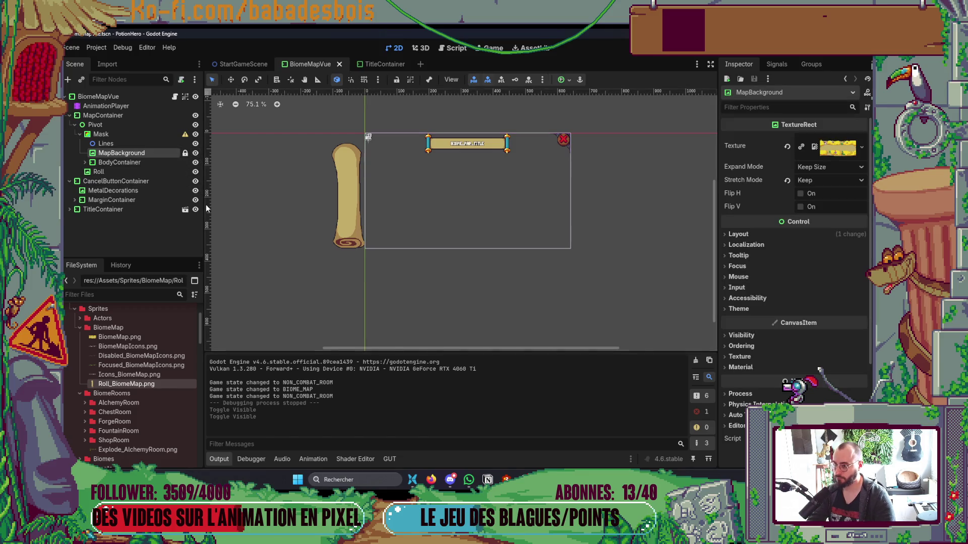
{"action": "key", "text": "F5"}
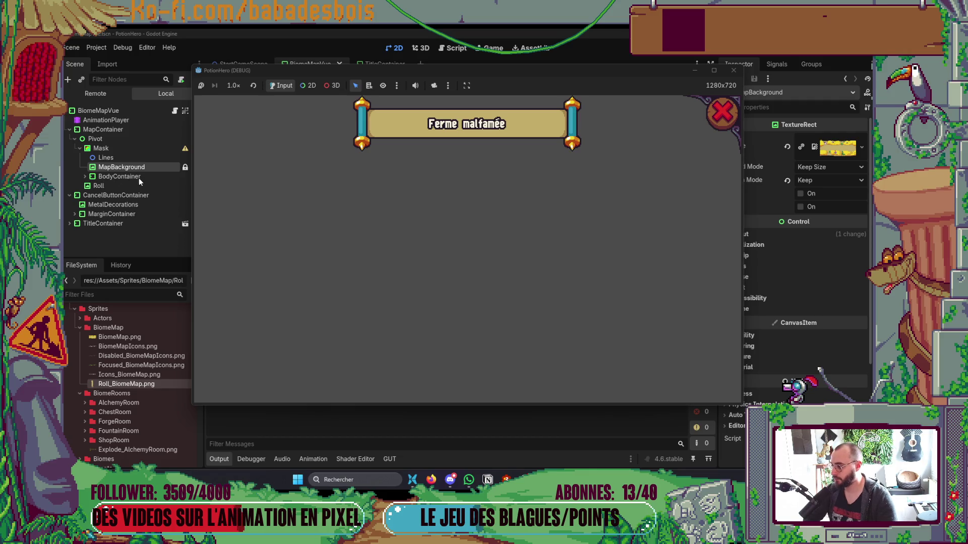
Inspect the live Mask node under BiomeMapVue > MapContainer > Pivot, then relaunch the game
{"action": "left_click", "coordinate": [116, 96]}
{"action": "left_click", "coordinate": [70, 177]}
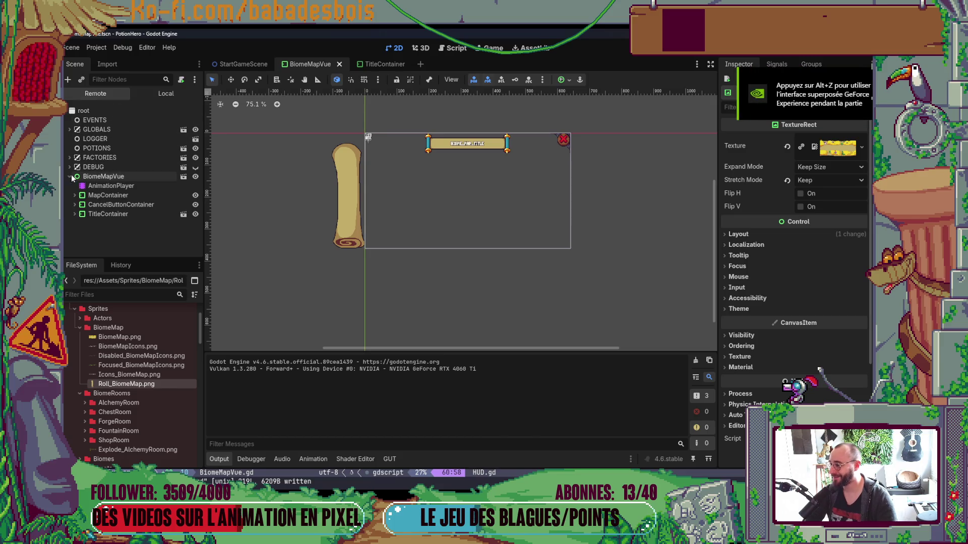
{"action": "left_click", "coordinate": [74, 195]}
{"action": "left_click", "coordinate": [80, 204]}
{"action": "left_click", "coordinate": [84, 214]}
{"action": "scroll", "coordinate": [91, 216], "scroll_direction": "down", "scroll_amount": 1}
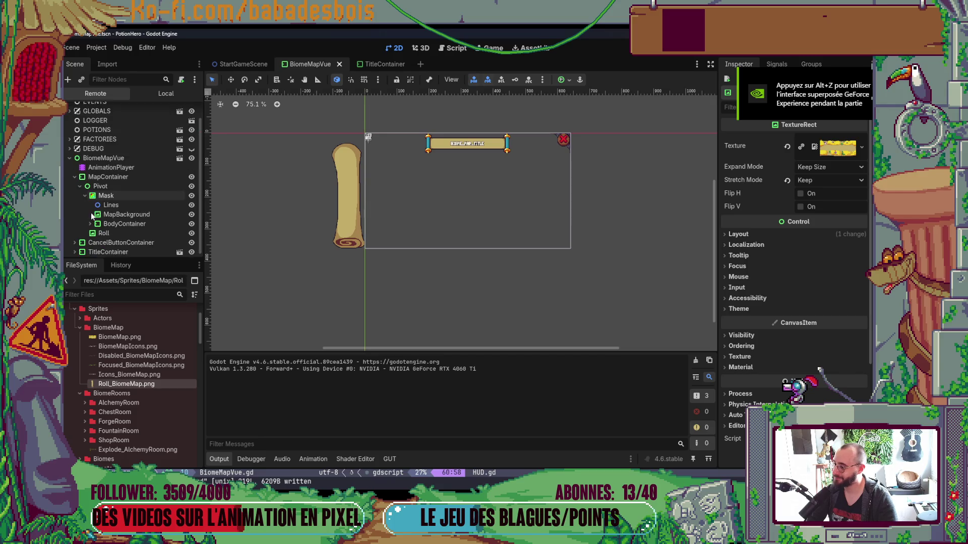
{"action": "left_click", "coordinate": [126, 191]}
{"action": "scroll", "coordinate": [832, 326], "scroll_direction": "down", "scroll_amount": 3}
{"action": "scroll", "coordinate": [832, 316], "scroll_direction": "down", "scroll_amount": 3}
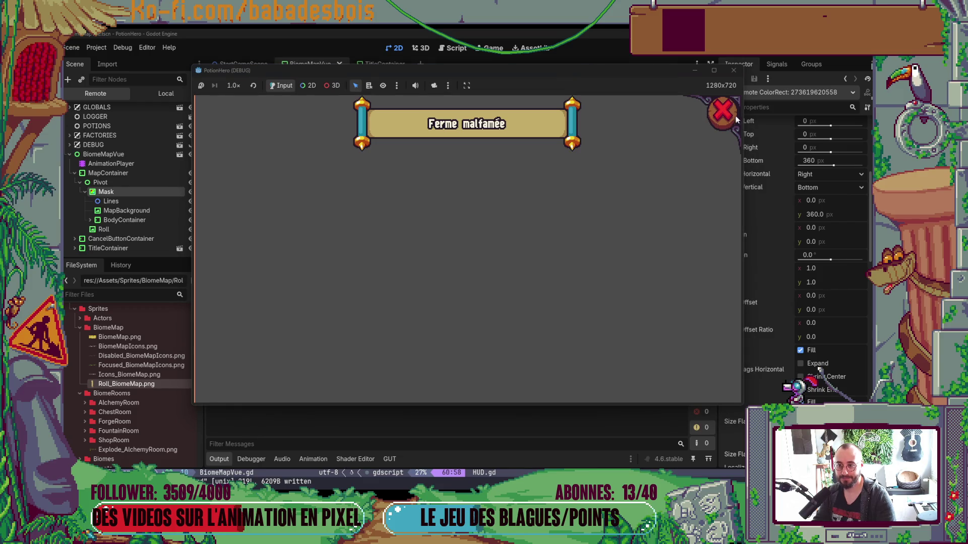
{"action": "left_click", "coordinate": [734, 73]}
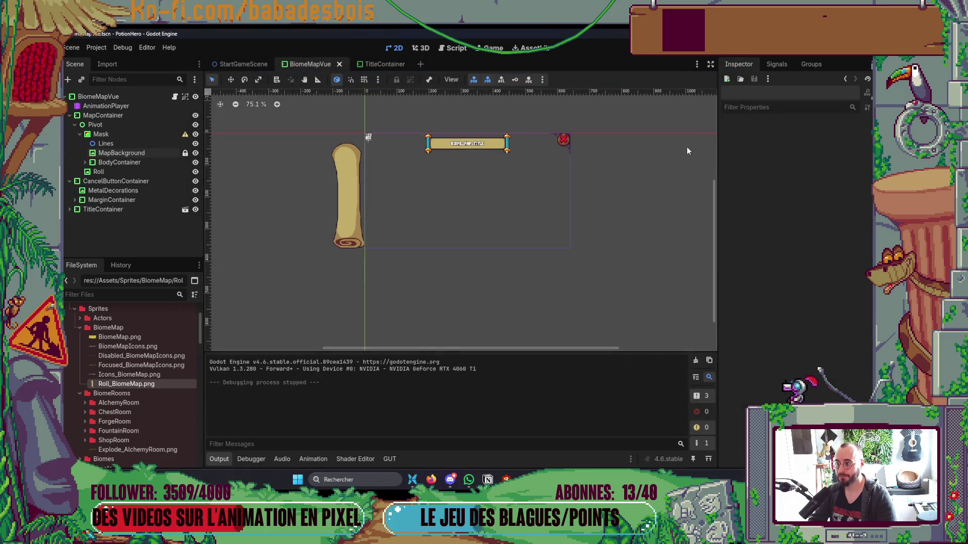
{"action": "key", "text": "F6"}
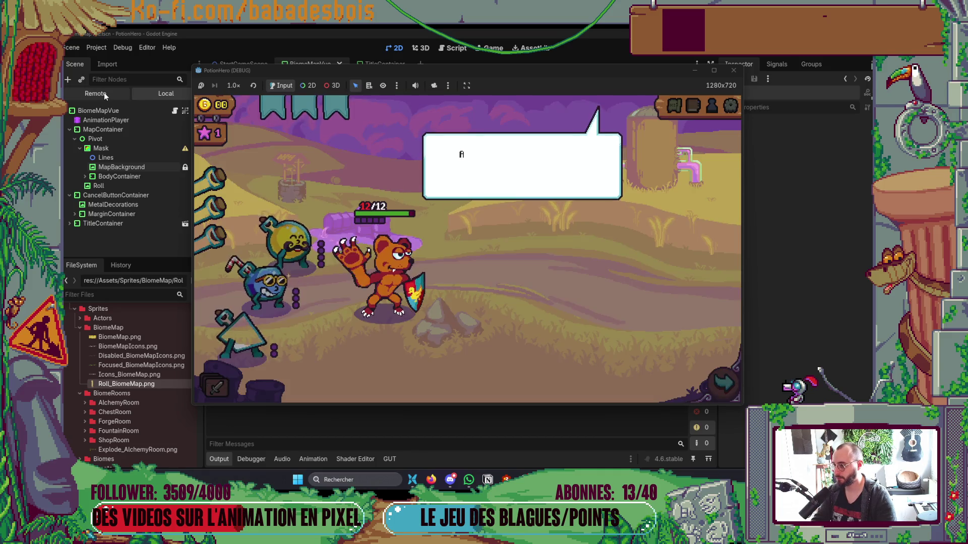
Browse the Remote tree's Farm_Biome, UI, HUD and GameOver nodes
{"action": "left_click", "coordinate": [104, 93]}
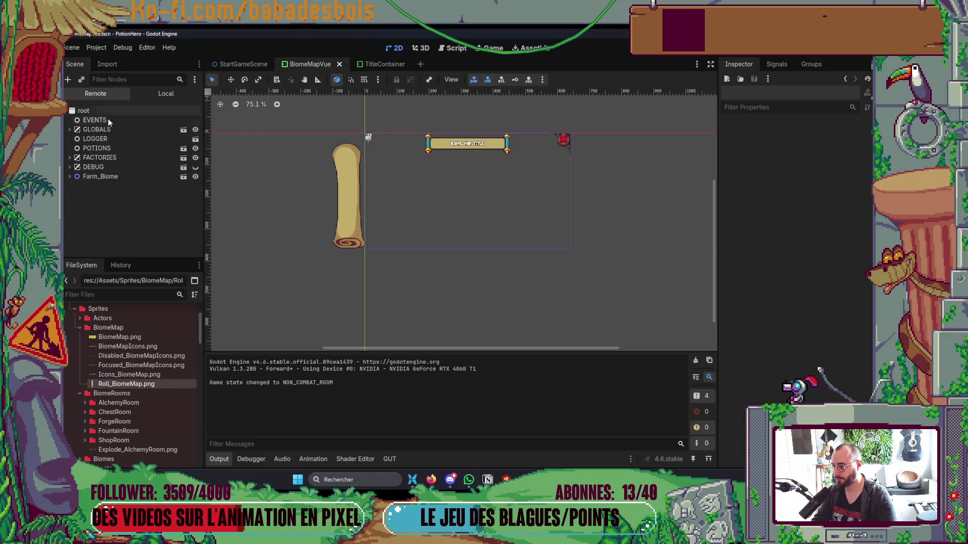
{"action": "left_click", "coordinate": [70, 177]}
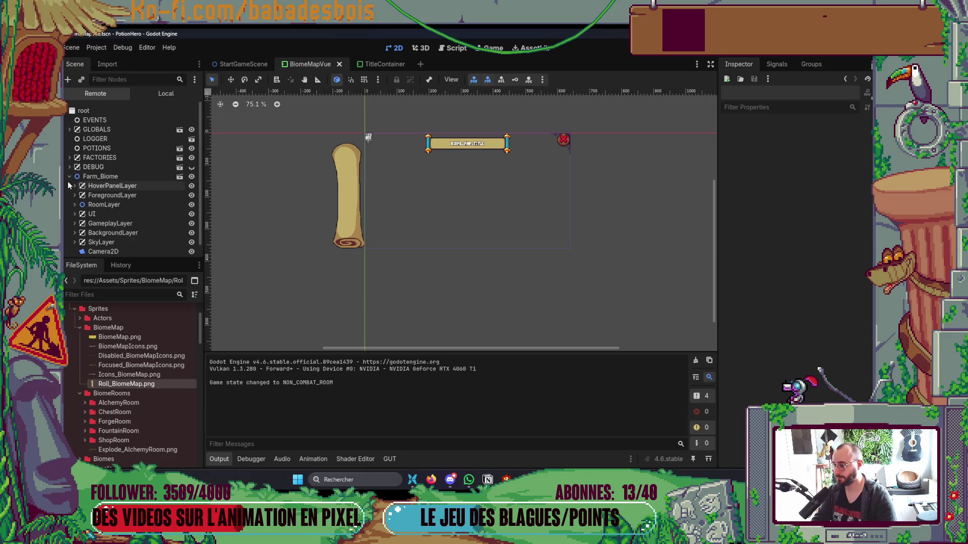
{"action": "scroll", "coordinate": [68, 181], "scroll_direction": "down", "scroll_amount": 2}
{"action": "left_click", "coordinate": [71, 198]}
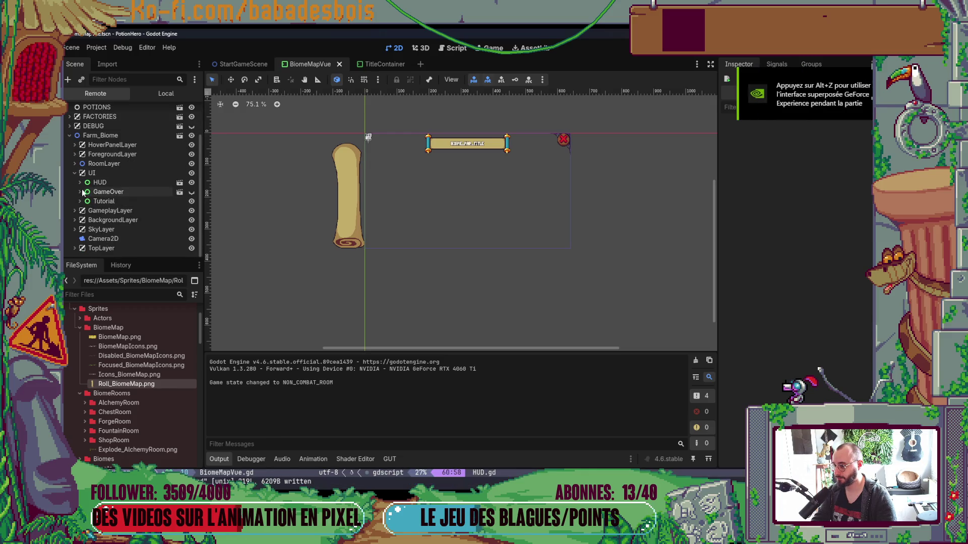
{"action": "left_click", "coordinate": [79, 183]}
{"action": "scroll", "coordinate": [98, 198], "scroll_direction": "down", "scroll_amount": 2}
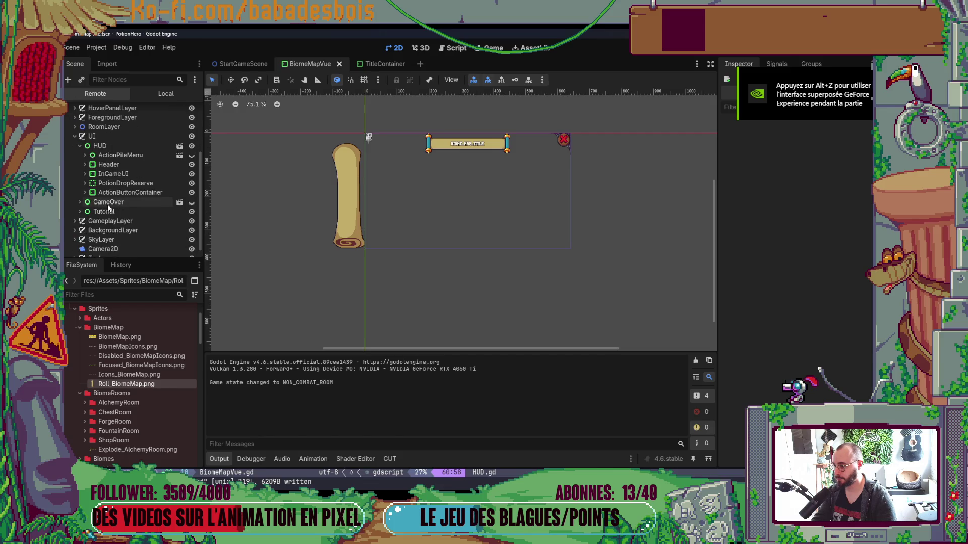
{"action": "left_click", "coordinate": [79, 145]}
{"action": "scroll", "coordinate": [84, 166], "scroll_direction": "up", "scroll_amount": 5}
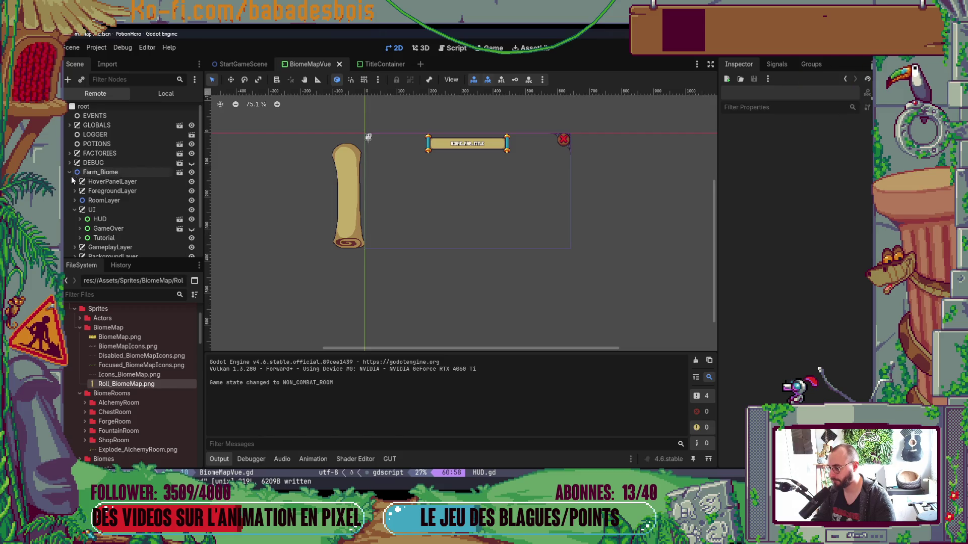
{"action": "scroll", "coordinate": [88, 225], "scroll_direction": "down", "scroll_amount": 2}
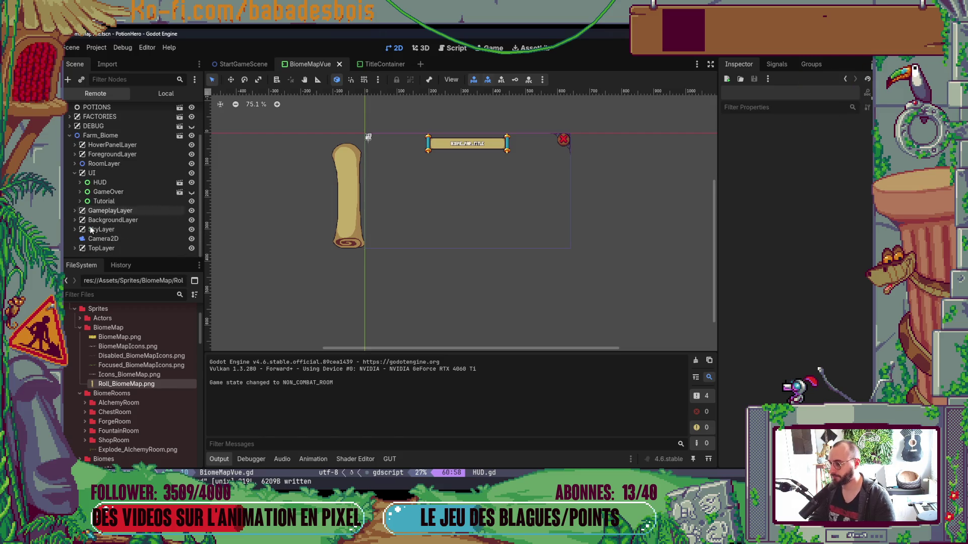
{"action": "left_click", "coordinate": [80, 191]}
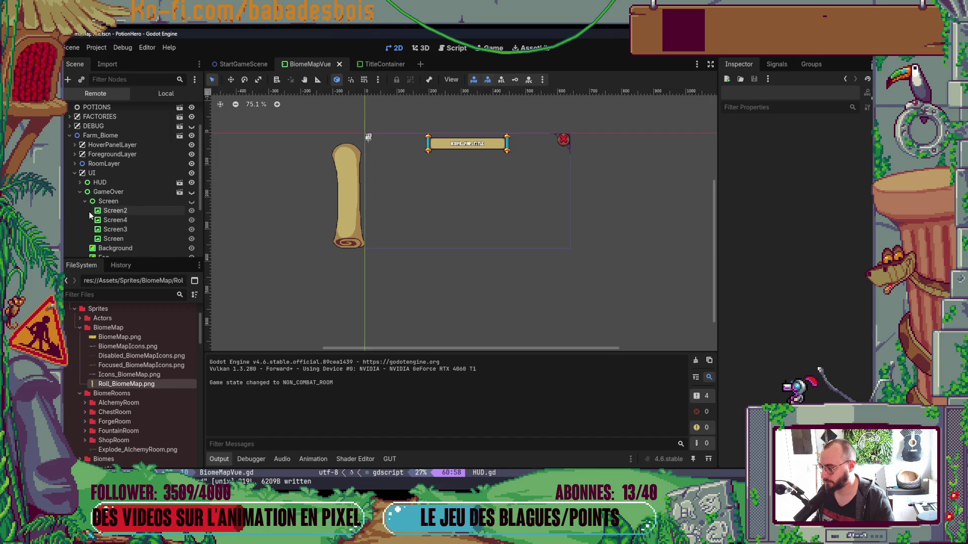
{"action": "left_click", "coordinate": [83, 192]}
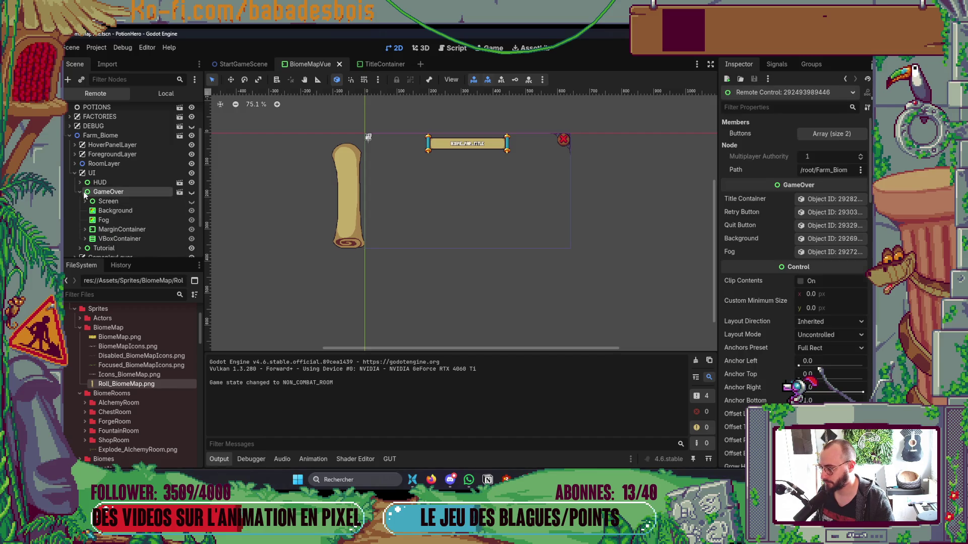
{"action": "left_click", "coordinate": [79, 192]}
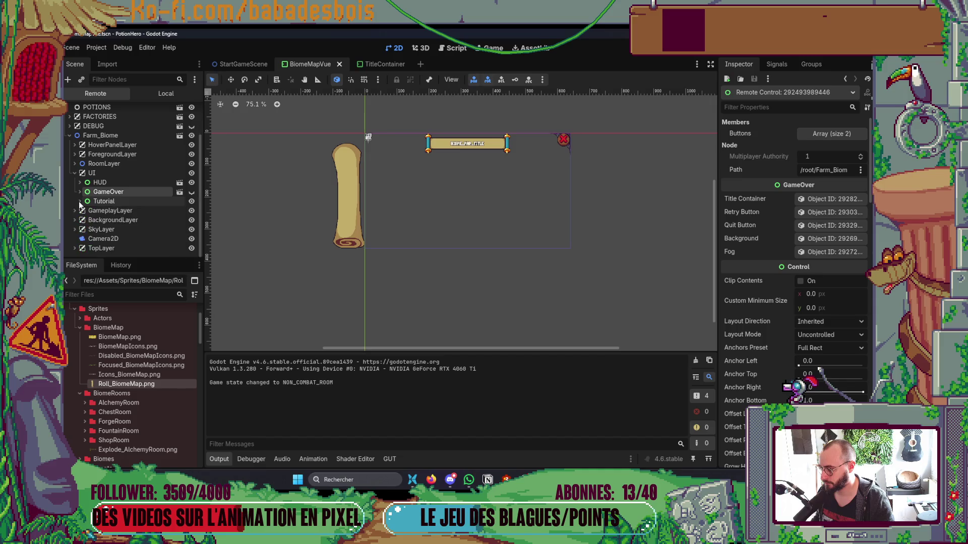
{"action": "scroll", "coordinate": [84, 228], "scroll_direction": "up", "scroll_amount": 1}
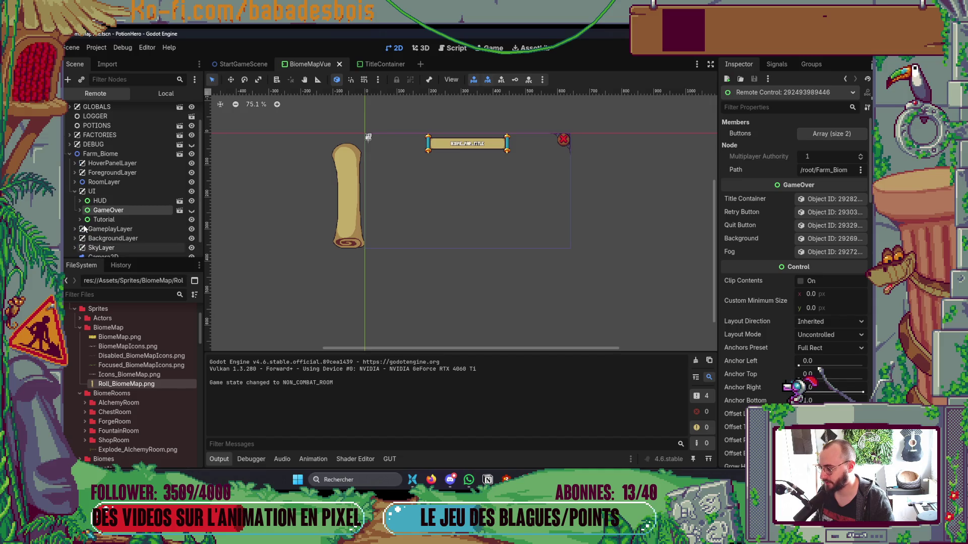
{"action": "left_click", "coordinate": [75, 192]}
Explore RoomLayer, EmptyBiomeRoom, VueLayer, Vue, InBiomeScreen and TopLayer in the Remote tree
{"action": "left_click", "coordinate": [74, 192]}
{"action": "left_click", "coordinate": [79, 201]}
{"action": "scroll", "coordinate": [112, 207], "scroll_direction": "down", "scroll_amount": 2}
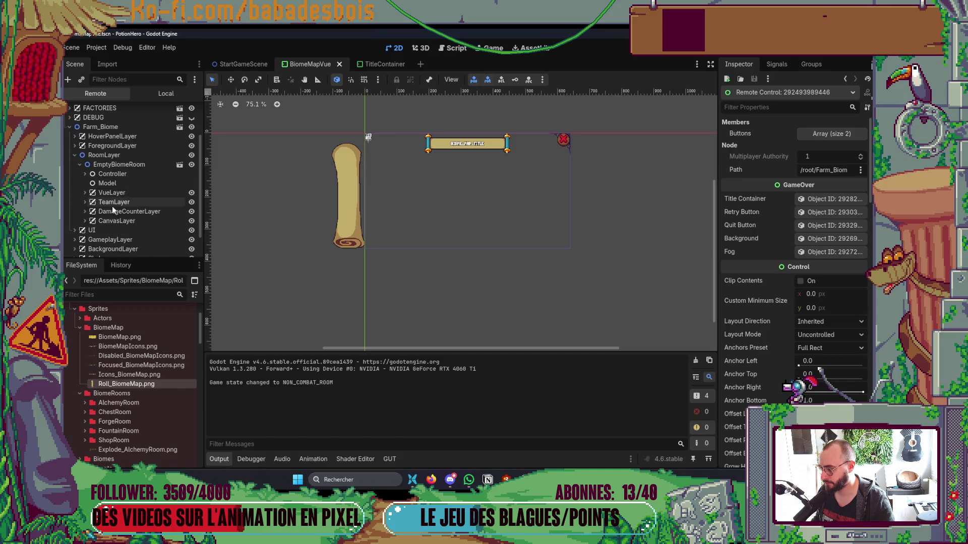
{"action": "left_click", "coordinate": [97, 194]}
{"action": "left_click", "coordinate": [85, 193]}
{"action": "left_click", "coordinate": [90, 202]}
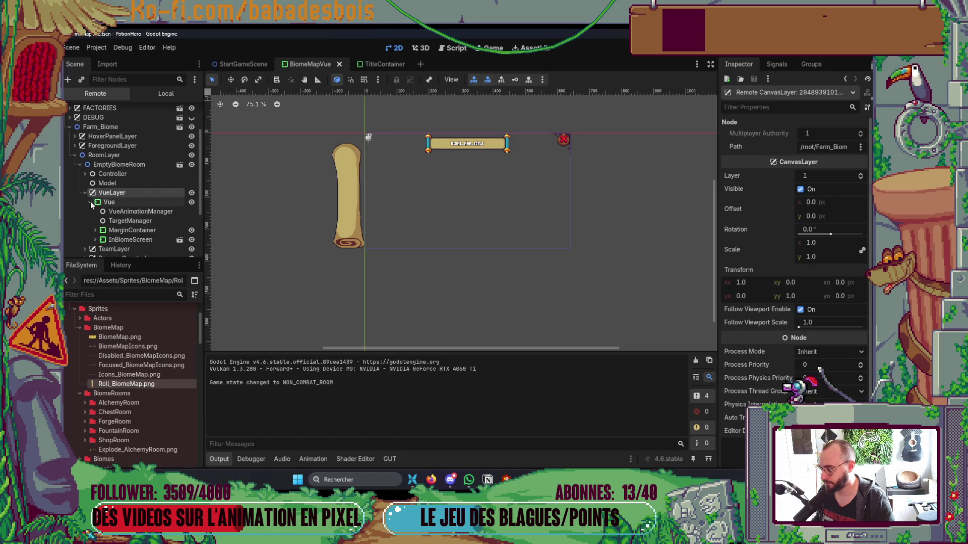
{"action": "left_click", "coordinate": [95, 240]}
{"action": "scroll", "coordinate": [94, 237], "scroll_direction": "down", "scroll_amount": 3}
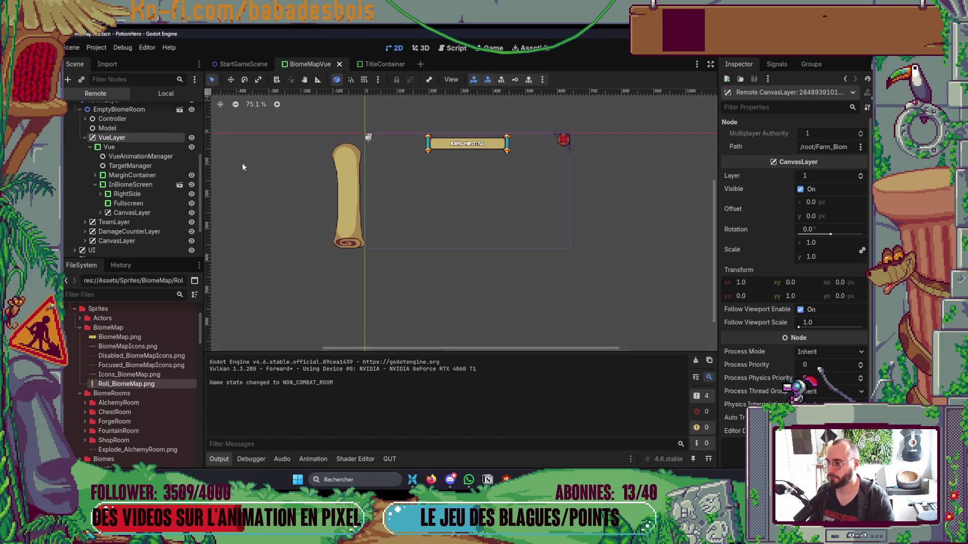
{"action": "scroll", "coordinate": [138, 194], "scroll_direction": "down", "scroll_amount": 3}
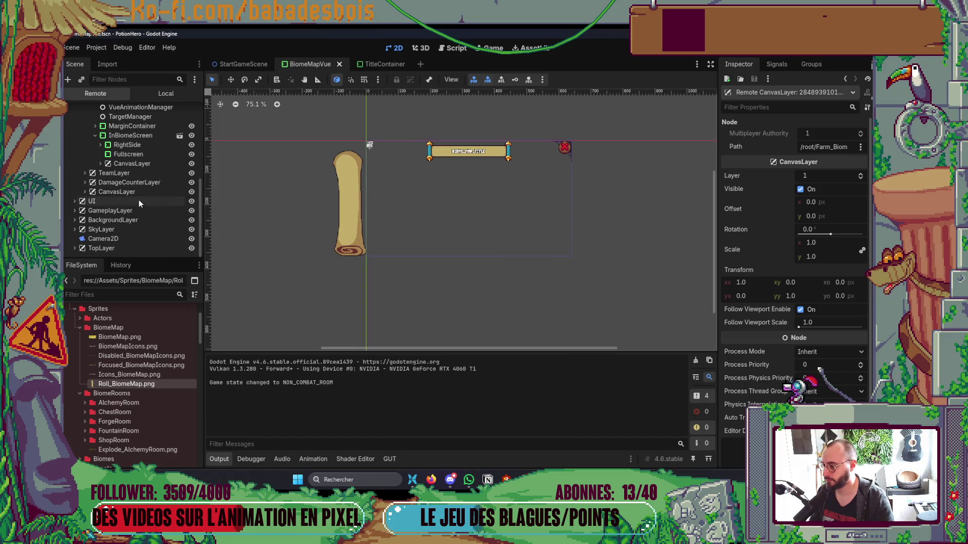
{"action": "left_click", "coordinate": [74, 248]}
{"action": "scroll", "coordinate": [111, 242], "scroll_direction": "down", "scroll_amount": 1}
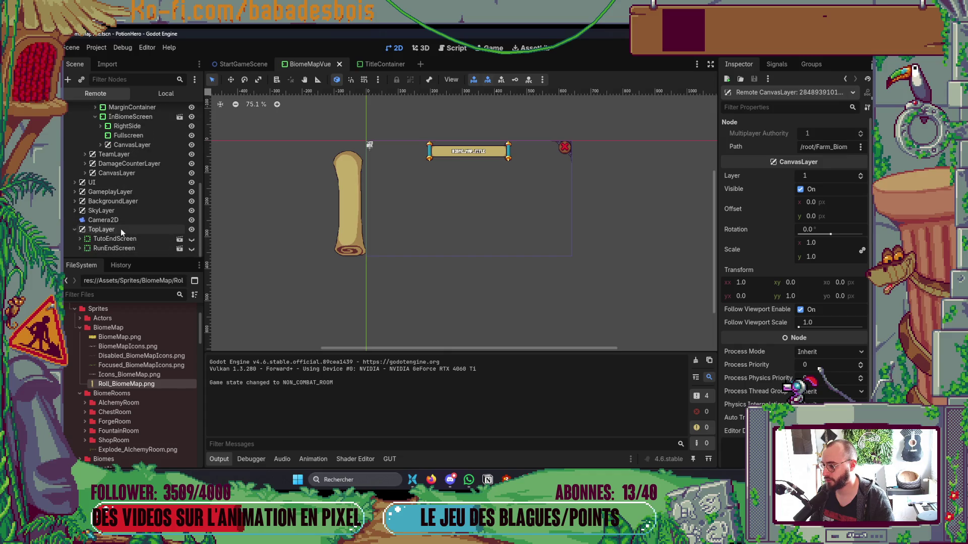
{"action": "left_click", "coordinate": [74, 229]}
Expand UI > HUD > InGameUI > BiomeMapVue > MapContainer > Pivot and inspect the live Mask node
{"action": "left_click", "coordinate": [75, 201]}
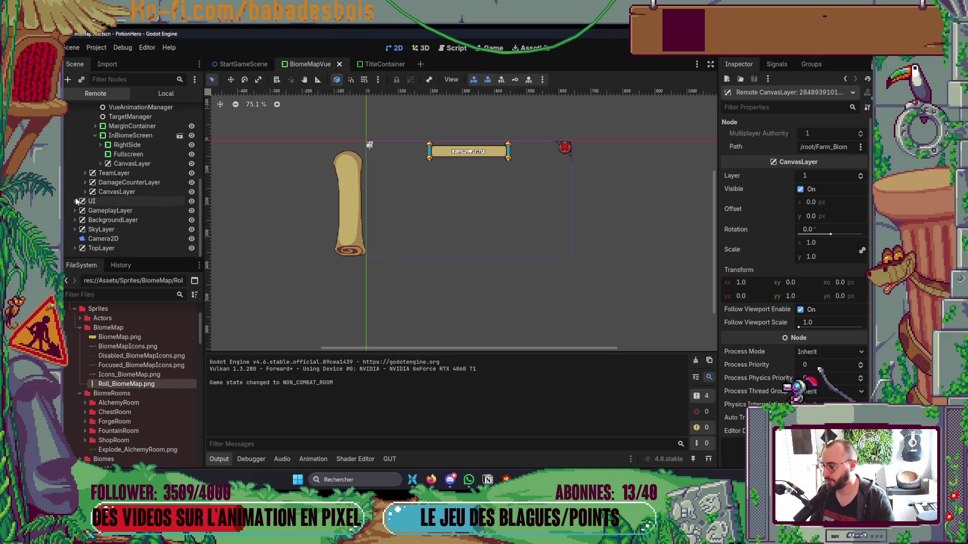
{"action": "left_click", "coordinate": [80, 229]}
{"action": "left_click", "coordinate": [80, 229]}
{"action": "left_click", "coordinate": [79, 210]}
{"action": "scroll", "coordinate": [83, 212], "scroll_direction": "down", "scroll_amount": 2}
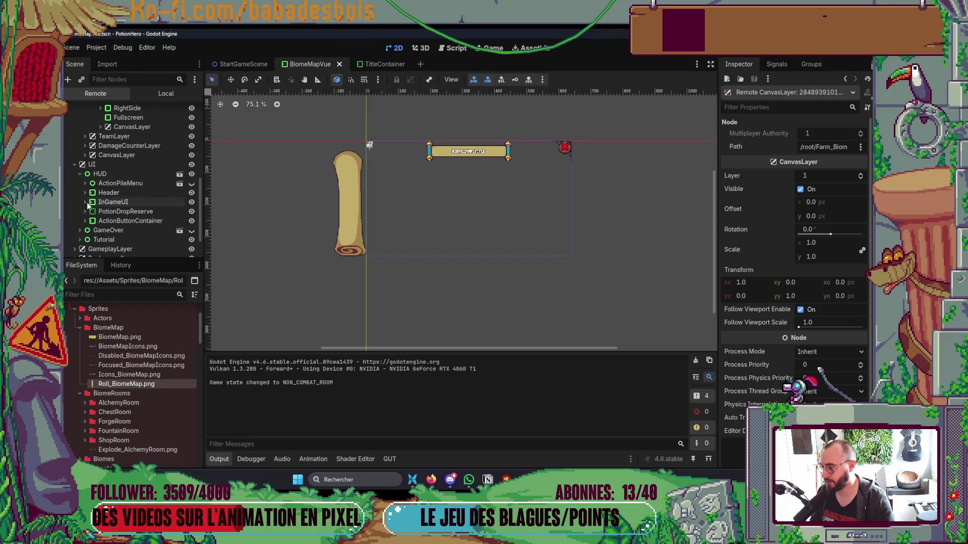
{"action": "left_click", "coordinate": [86, 203]}
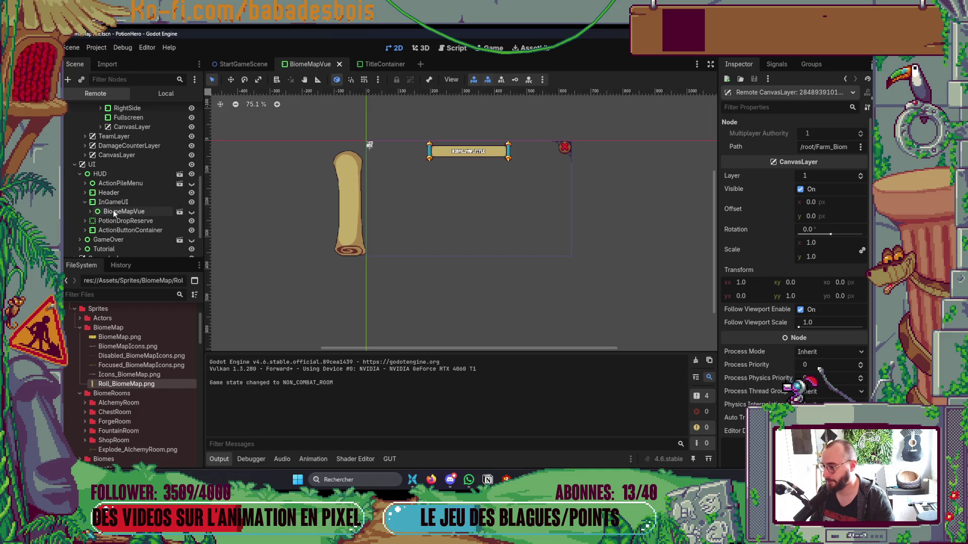
{"action": "left_click", "coordinate": [98, 212]}
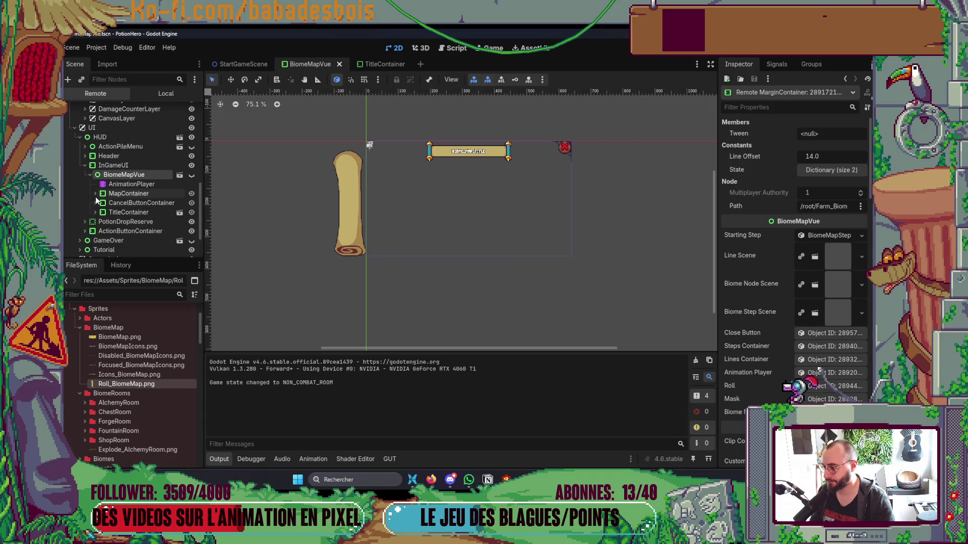
{"action": "left_click", "coordinate": [95, 193]}
{"action": "left_click", "coordinate": [99, 203]}
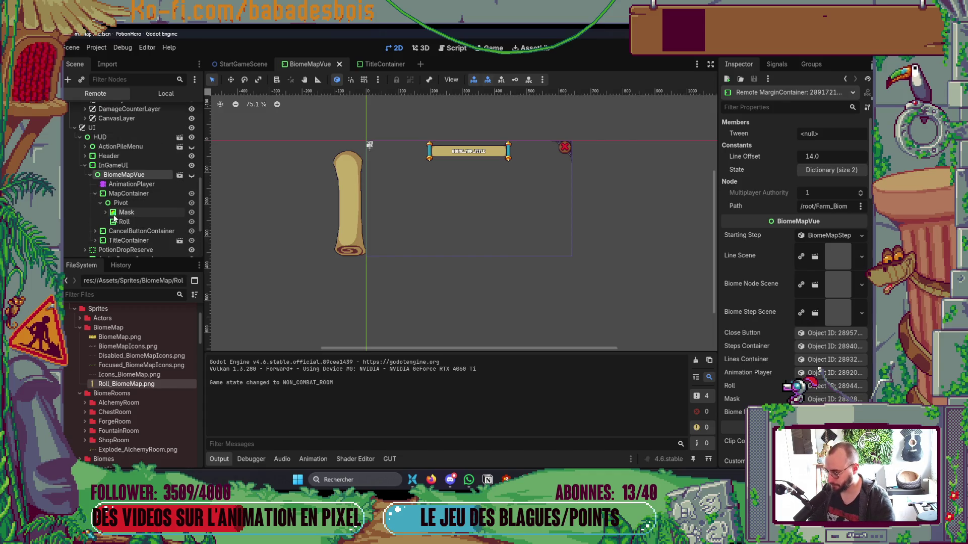
{"action": "left_click", "coordinate": [105, 212]}
{"action": "left_click", "coordinate": [126, 212]}
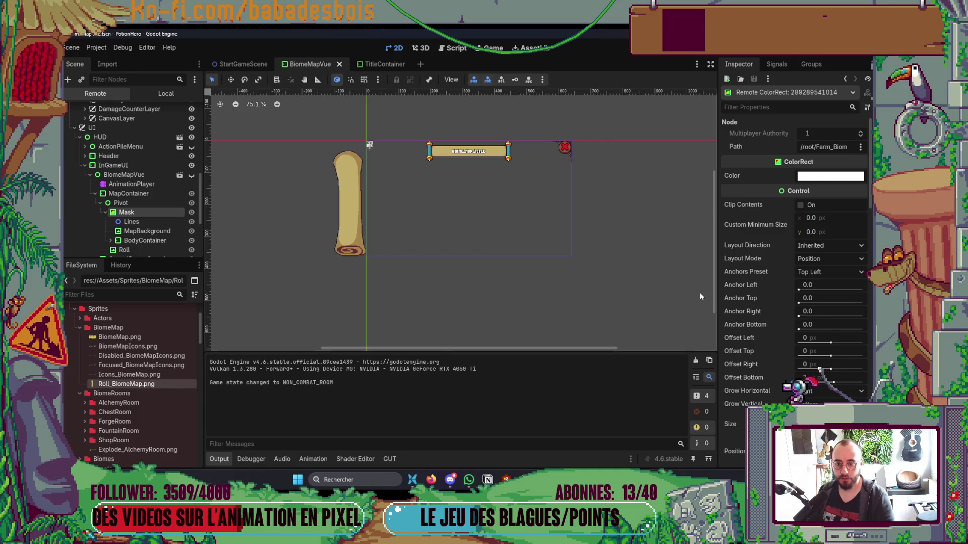
{"action": "scroll", "coordinate": [804, 344], "scroll_direction": "down", "scroll_amount": 5}
{"action": "key", "text": "alt+Tab"}
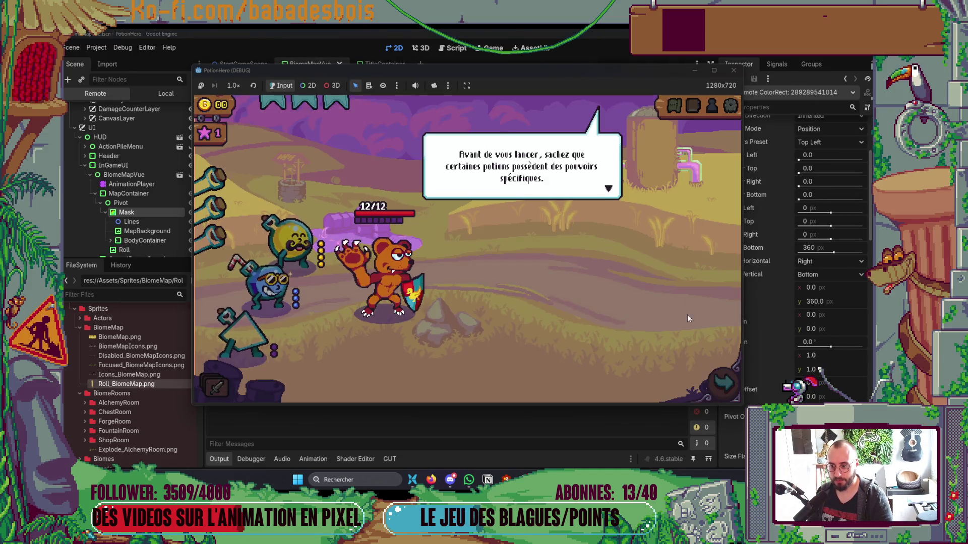
Dismiss the tutorial bubble, then open and close the biome map in the running game
{"action": "left_click", "coordinate": [644, 250]}
{"action": "left_click", "coordinate": [668, 273]}
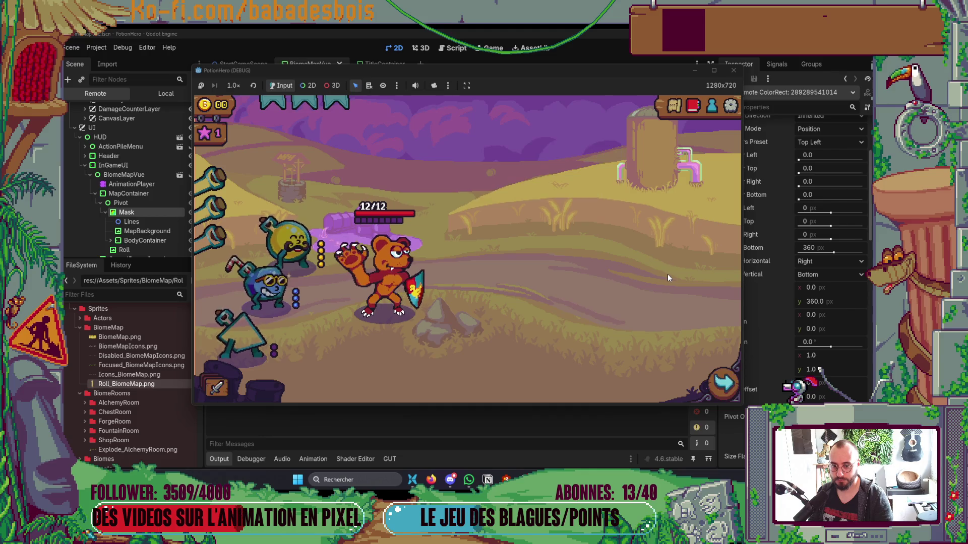
{"action": "left_click", "coordinate": [673, 105]}
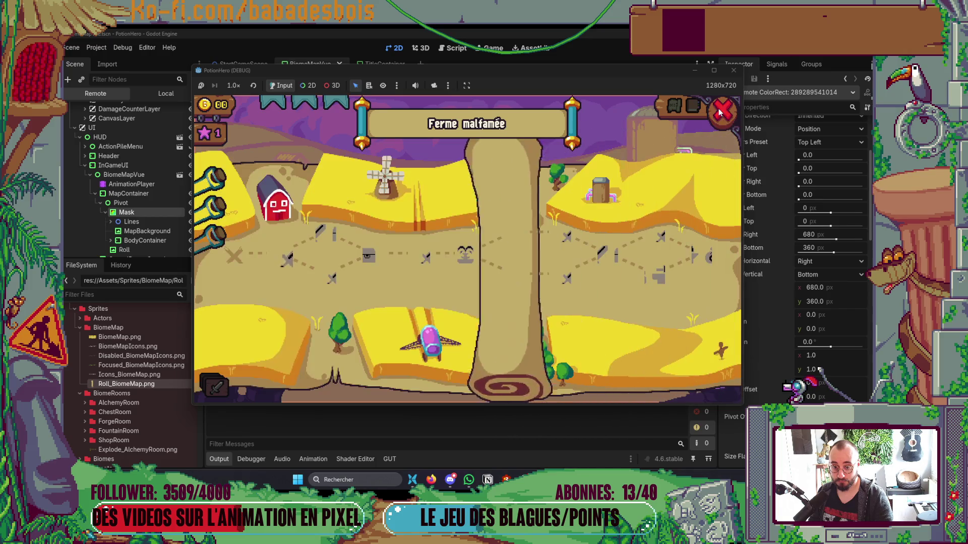
{"action": "left_click", "coordinate": [719, 108]}
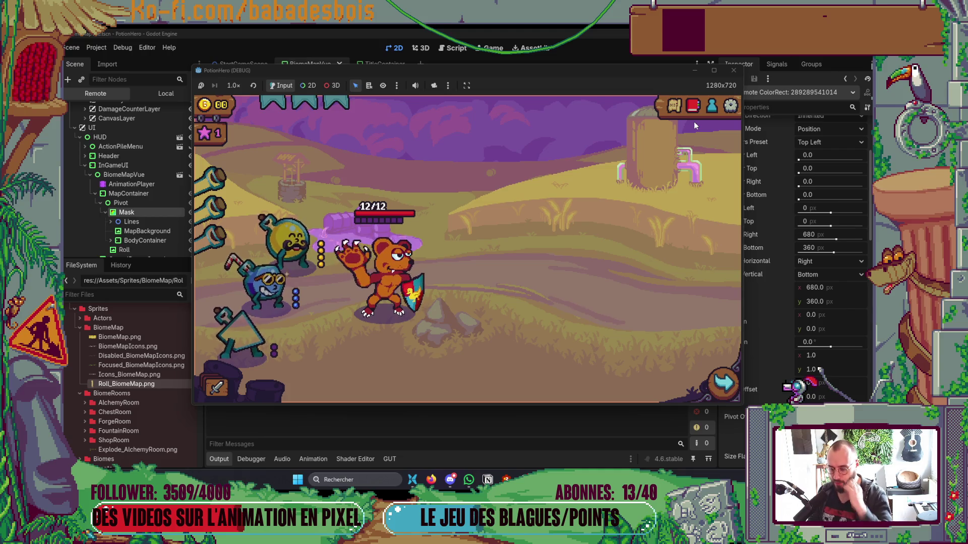
Close the game window and cycle through Neovim back to the Godot editor
{"action": "left_click", "coordinate": [734, 70]}
{"action": "key", "text": "alt+Tab"}
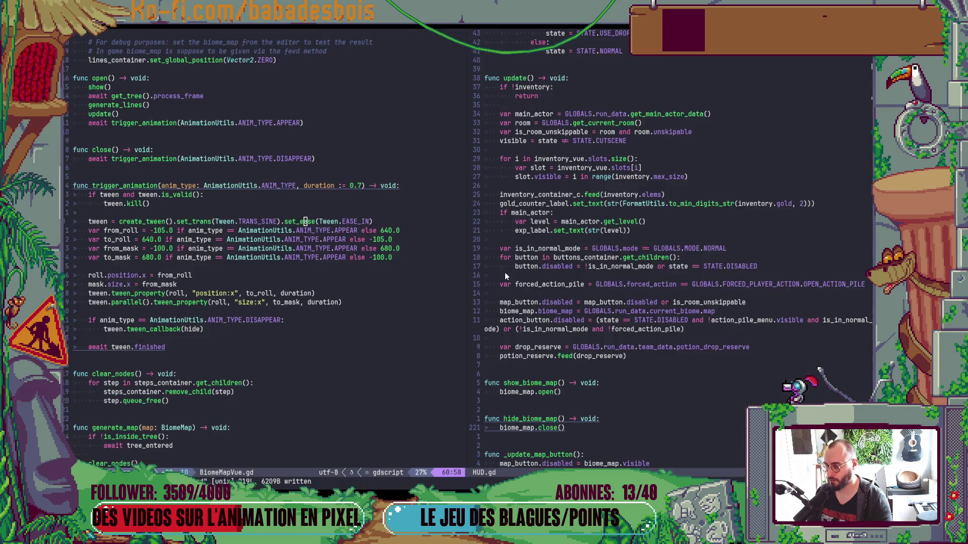
{"action": "key", "text": "alt+Tab"}
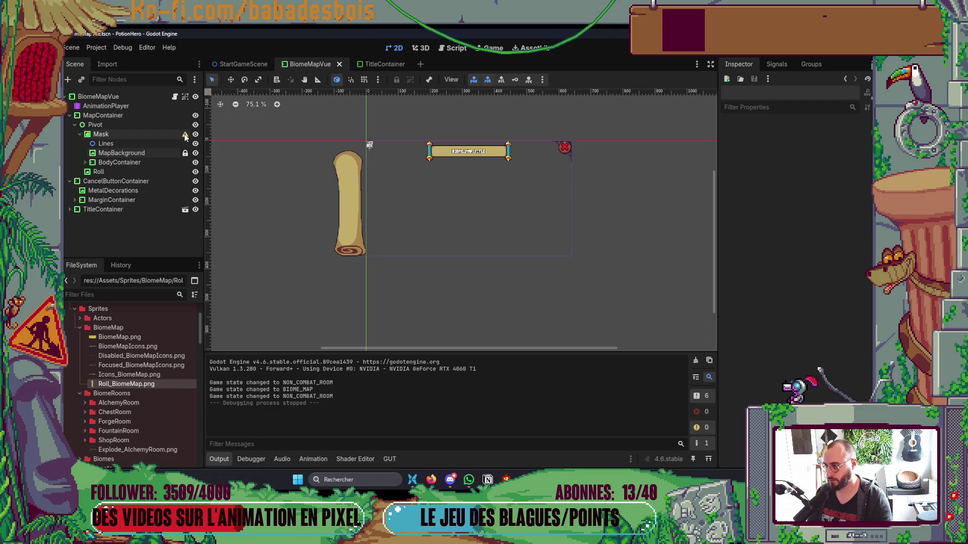
Set the Pivot node's Visibility > Clip Children to Disabled
{"action": "mouse_move", "coordinate": [185, 137]}
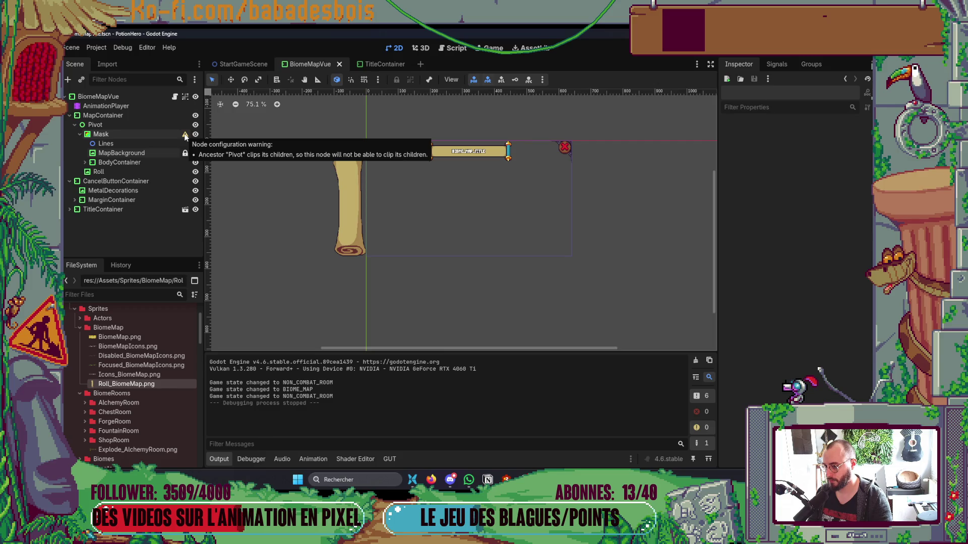
{"action": "left_click", "coordinate": [154, 126]}
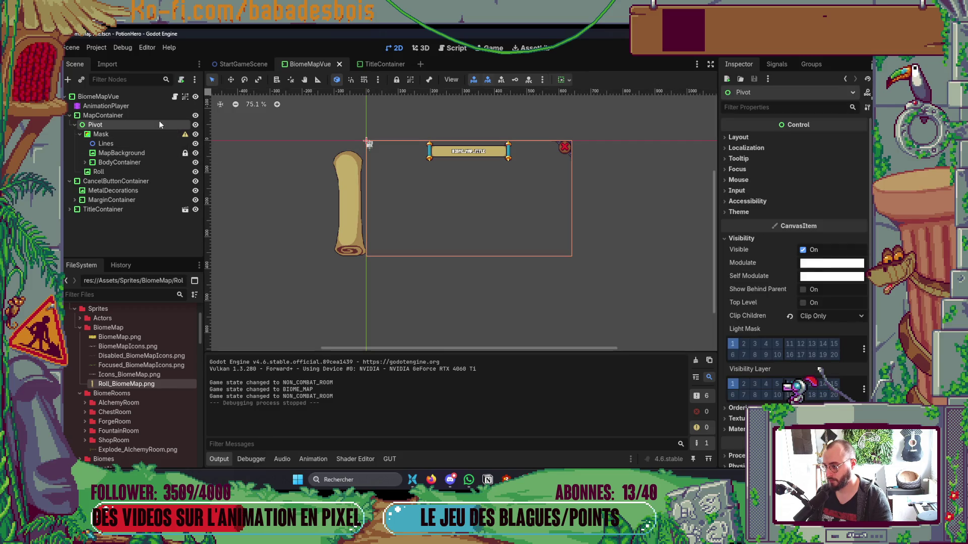
{"action": "left_click", "coordinate": [824, 316]}
{"action": "left_click", "coordinate": [831, 332]}
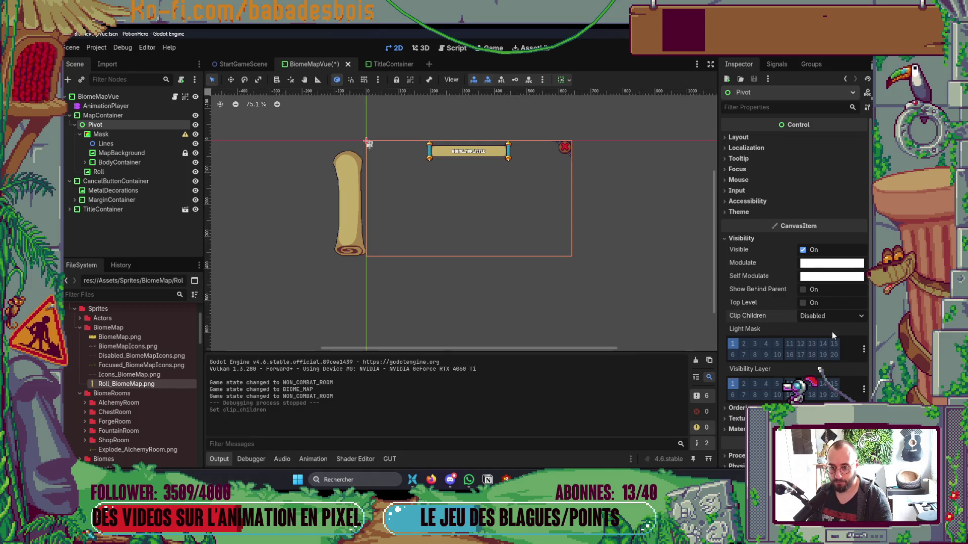
Inspect the Visibility clipping settings of MapContainer and the Mask node
{"action": "left_click", "coordinate": [171, 135]}
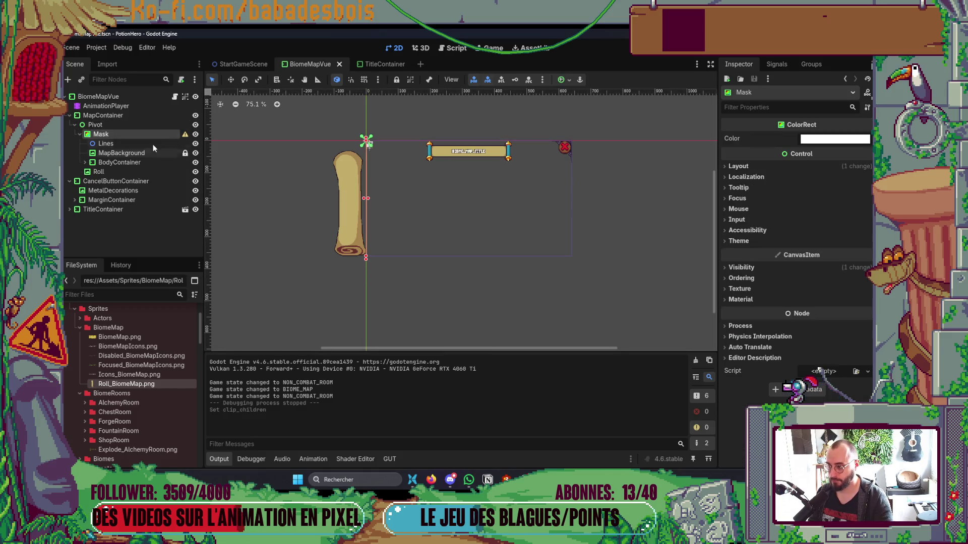
{"action": "left_click", "coordinate": [157, 115]}
{"action": "scroll", "coordinate": [783, 345], "scroll_direction": "down", "scroll_amount": 3}
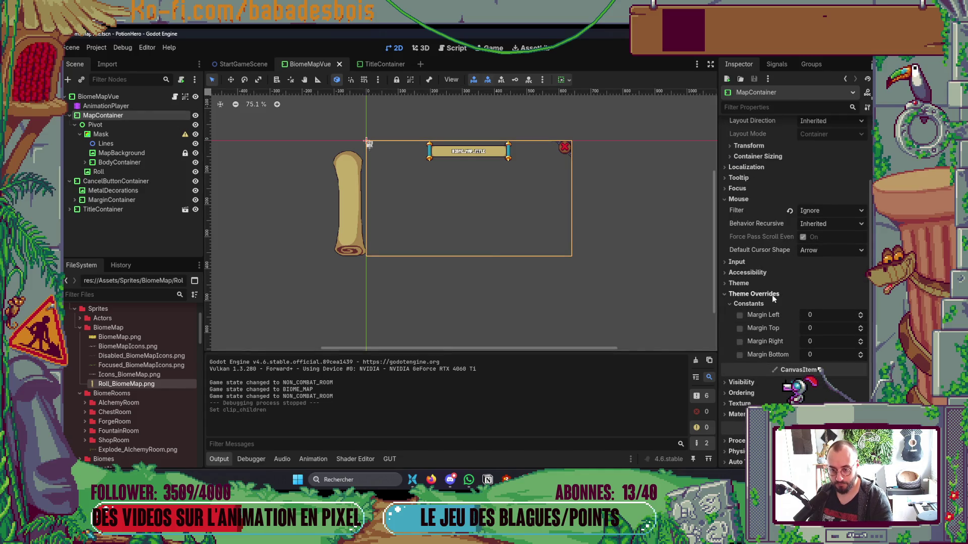
{"action": "left_click", "coordinate": [763, 335]}
{"action": "left_click", "coordinate": [763, 335]}
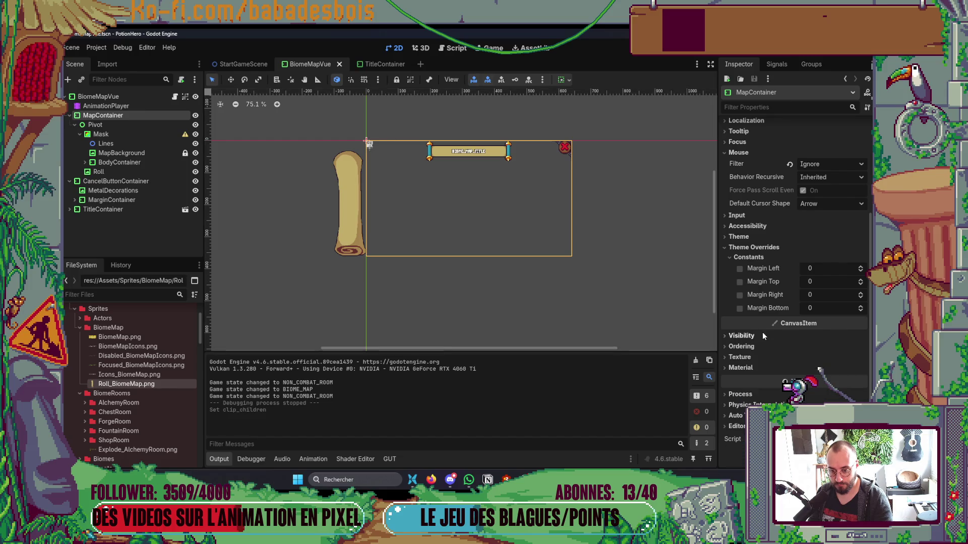
{"action": "left_click", "coordinate": [184, 134]}
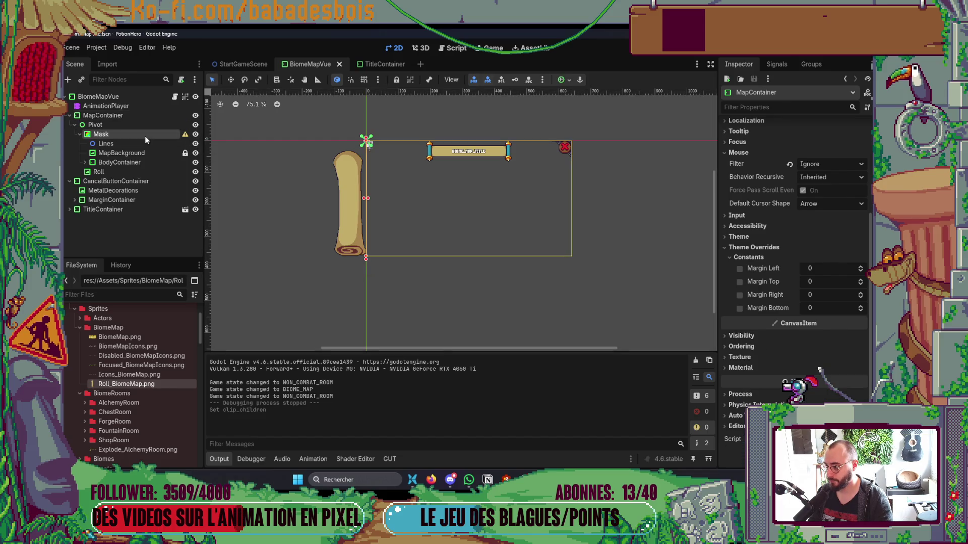
{"action": "left_click", "coordinate": [761, 271]}
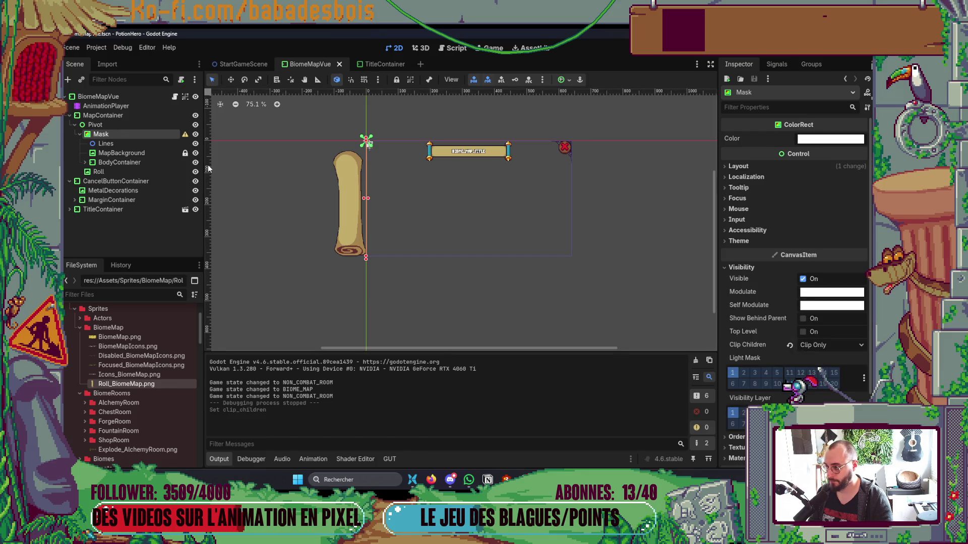
Recheck Pivot and keep its Clip Children disabled
{"action": "left_click", "coordinate": [128, 126]}
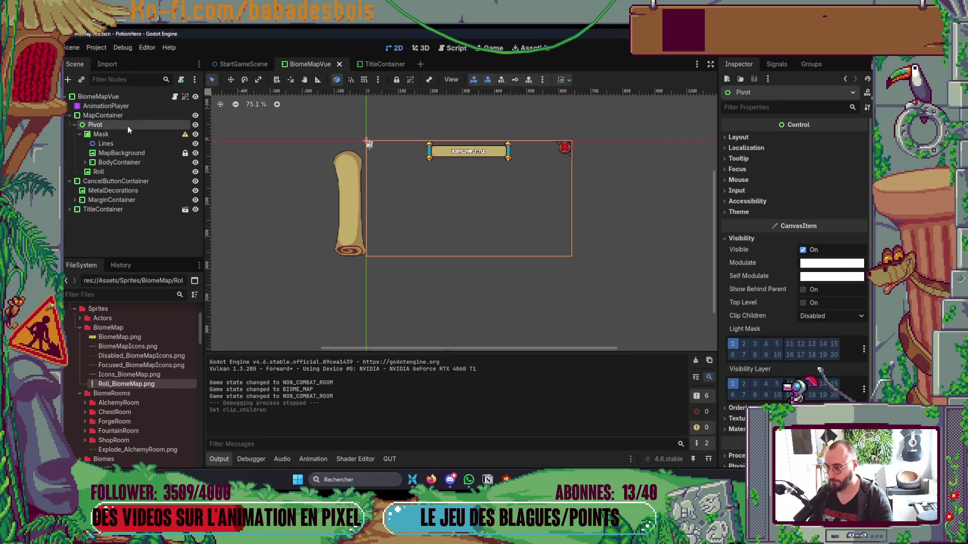
{"action": "mouse_move", "coordinate": [185, 135]}
{"action": "left_click", "coordinate": [168, 126]}
{"action": "left_click", "coordinate": [833, 317]}
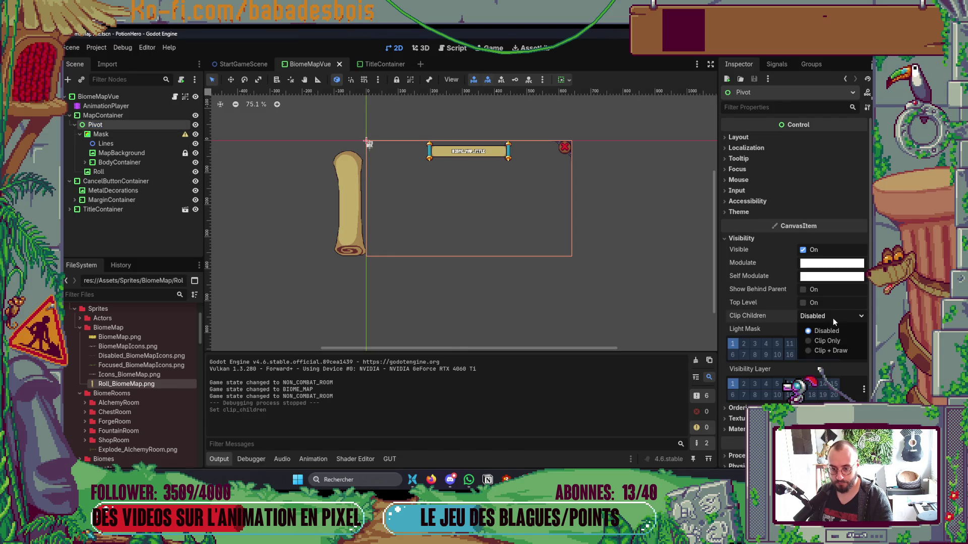
{"action": "left_click", "coordinate": [579, 291]}
Close and reopen the BiomeMapVue scene tab to reload it
{"action": "left_click", "coordinate": [339, 64]}
{"action": "key", "text": "ctrl+shift+t"}
{"action": "key", "text": "alt+Tab"}
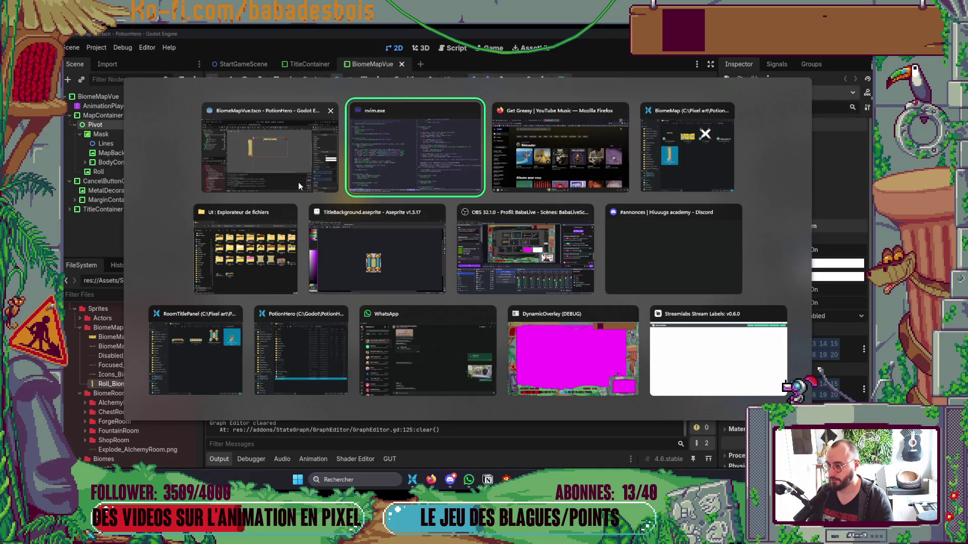
Run the game with F5, dismiss the tutorial, and open then close the biome map
{"action": "key", "text": "F5"}
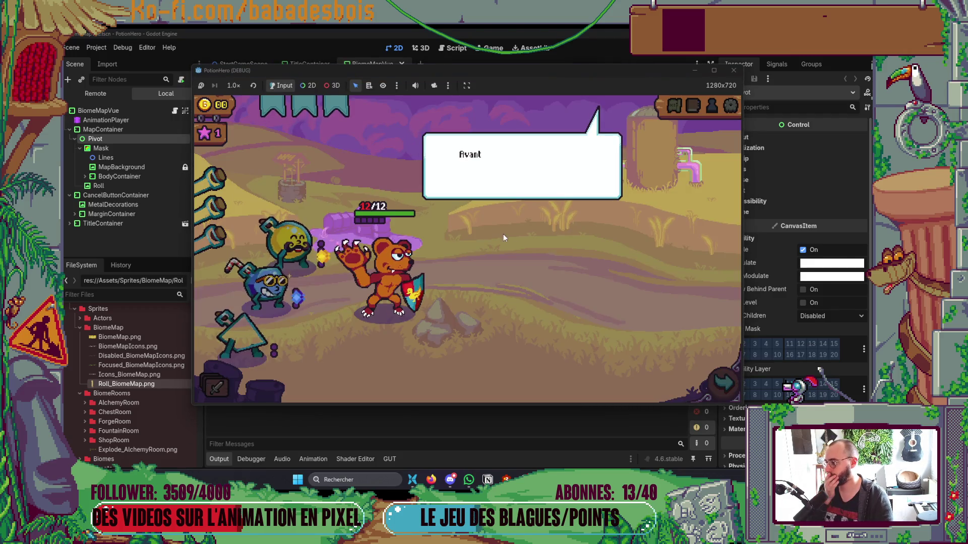
{"action": "left_click", "coordinate": [533, 252]}
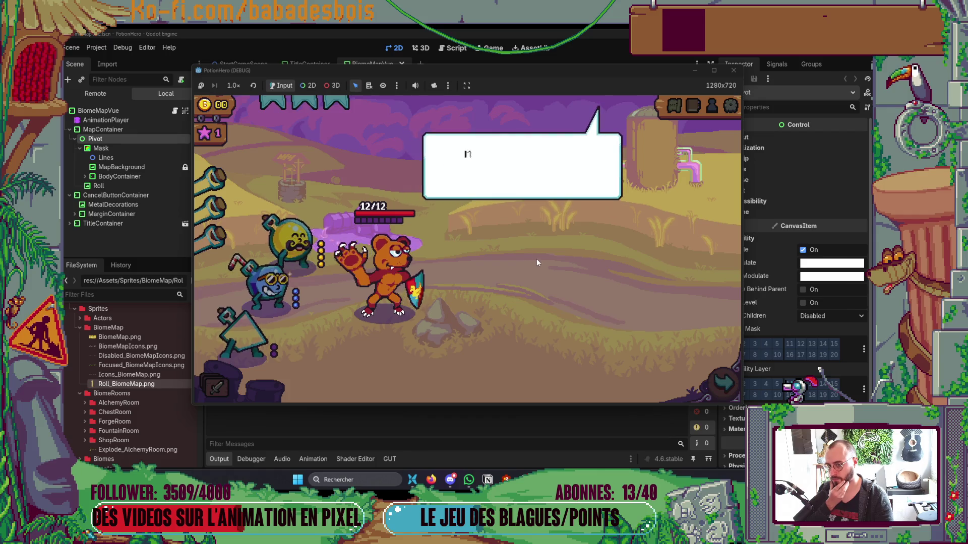
{"action": "left_click", "coordinate": [539, 263]}
{"action": "left_click", "coordinate": [674, 106]}
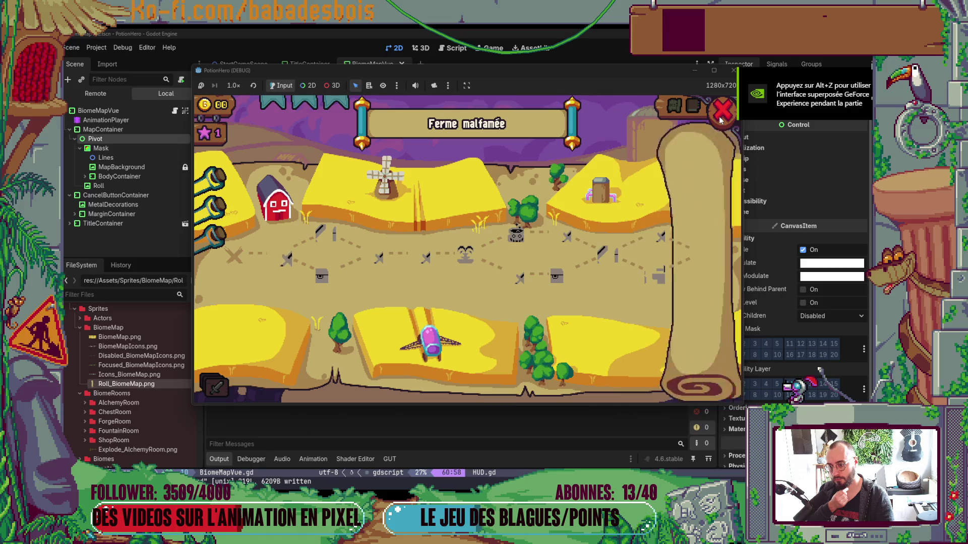
{"action": "left_click", "coordinate": [719, 120]}
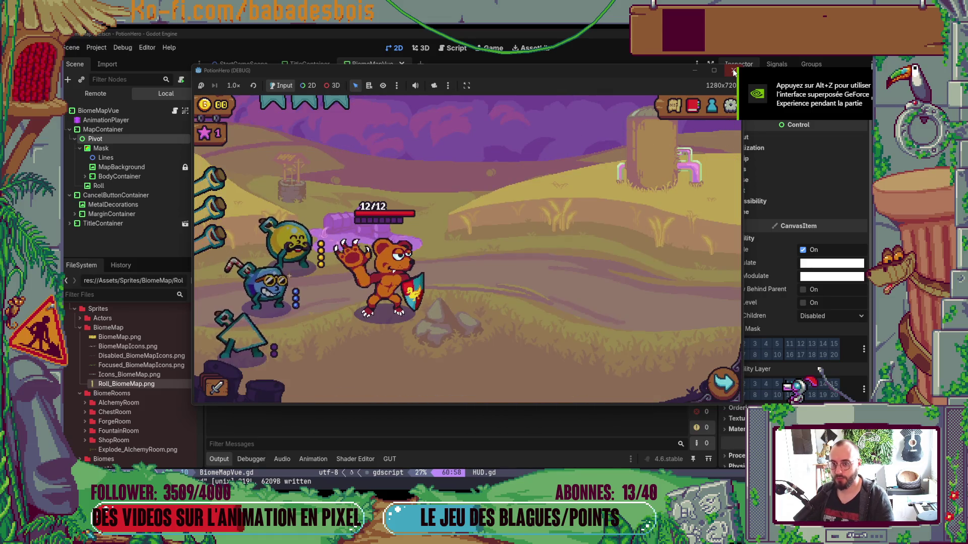
Close the game with Alt+F4 and switch through Neovim back to Godot
{"action": "key", "text": "alt+F4"}
{"action": "key", "text": "alt+Tab"}
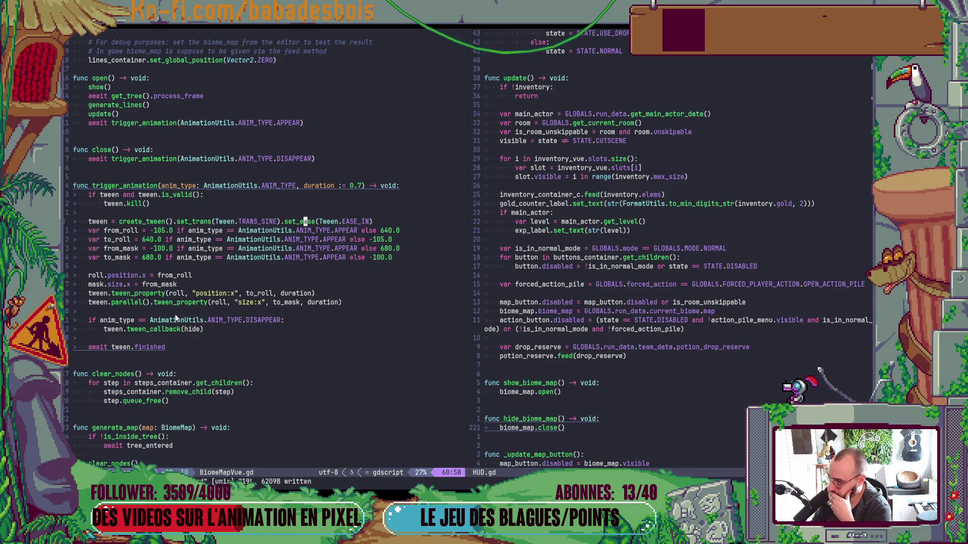
{"action": "key", "text": "alt+Tab"}
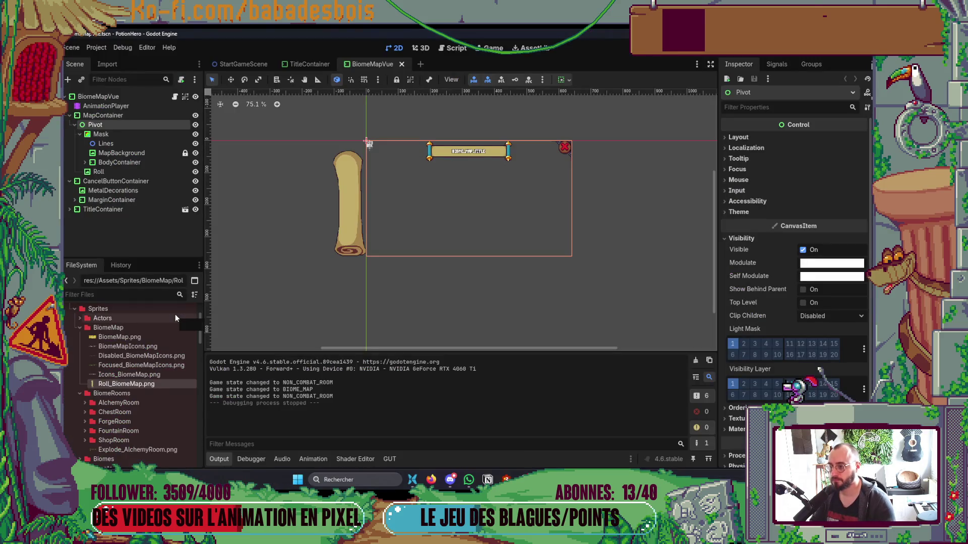
Run the game again and inspect the running game's Mask node in the editor
{"action": "key", "text": "F5"}
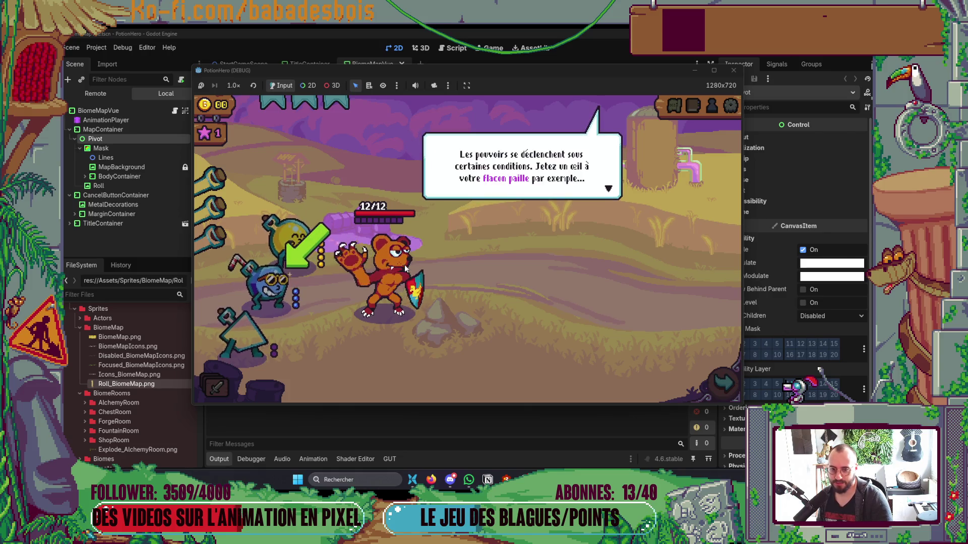
{"action": "left_click", "coordinate": [105, 91]}
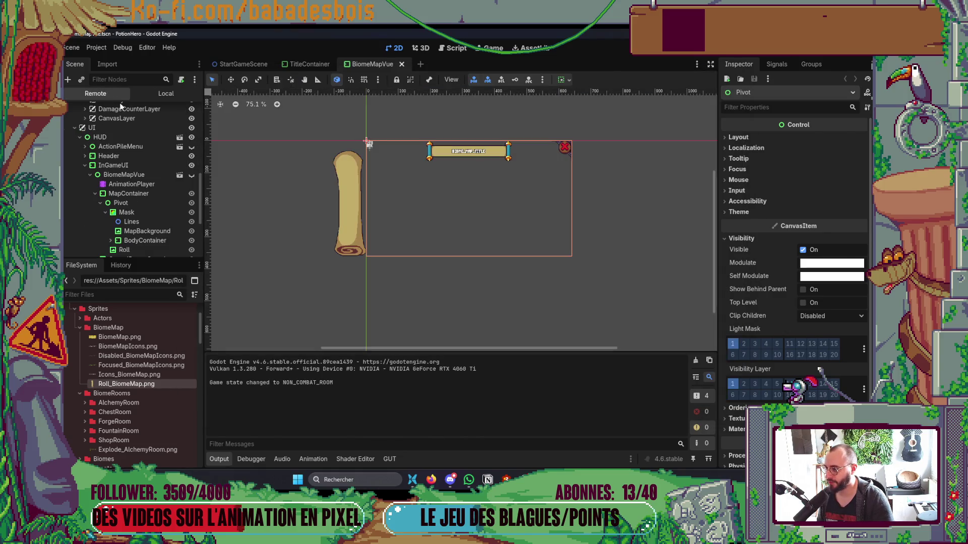
{"action": "left_click", "coordinate": [127, 212]}
{"action": "scroll", "coordinate": [830, 258], "scroll_direction": "down", "scroll_amount": 5}
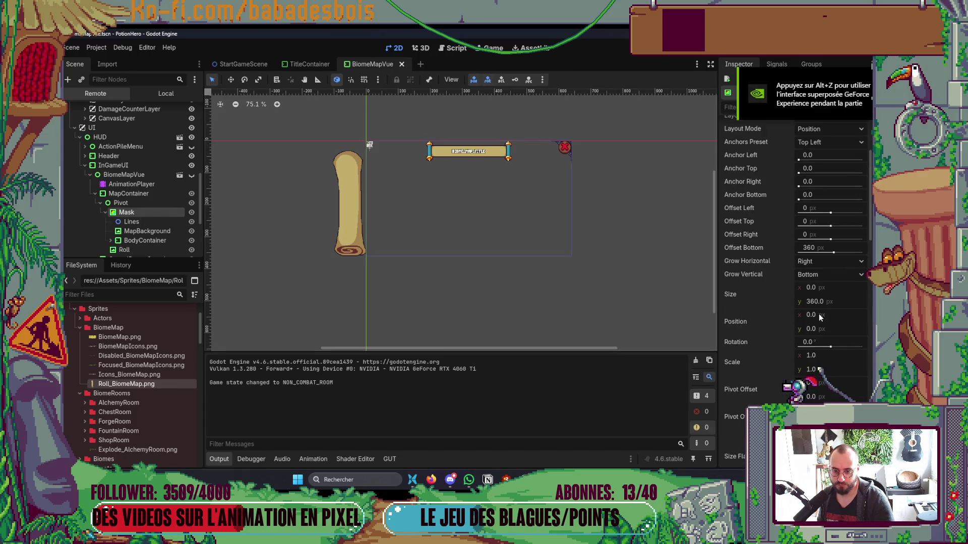
{"action": "scroll", "coordinate": [840, 327], "scroll_direction": "up", "scroll_amount": 4}
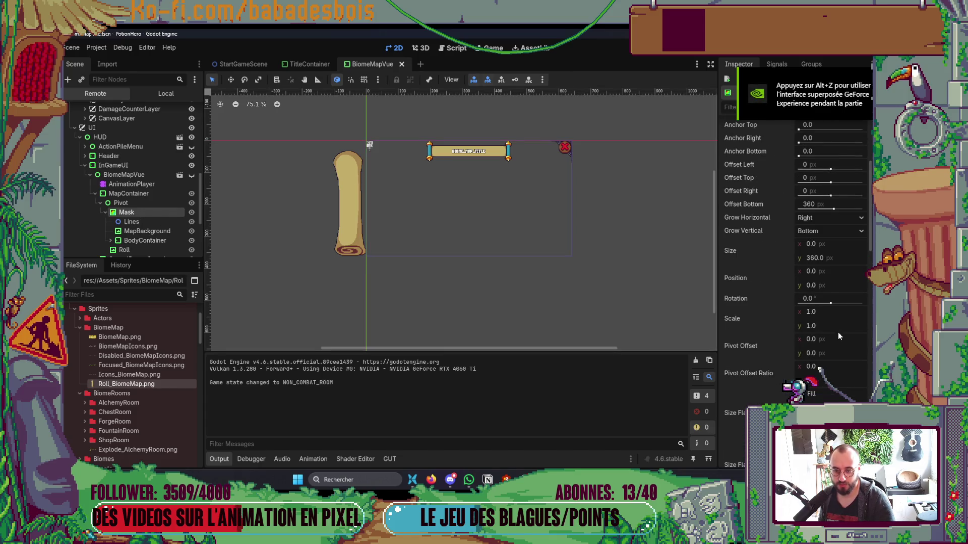
Open and close the biome map in the game window, then switch to Neovim
{"action": "key", "text": "alt+Tab"}
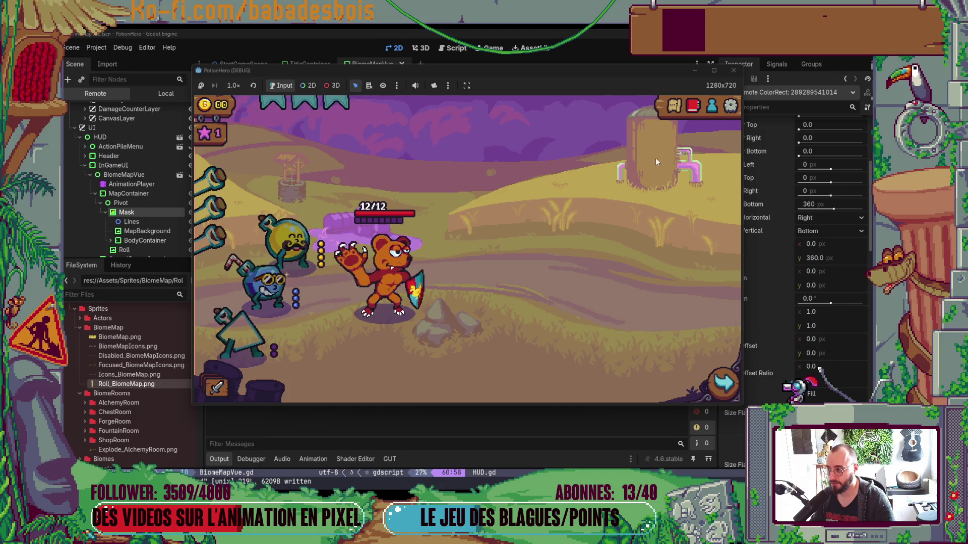
{"action": "left_click", "coordinate": [673, 106]}
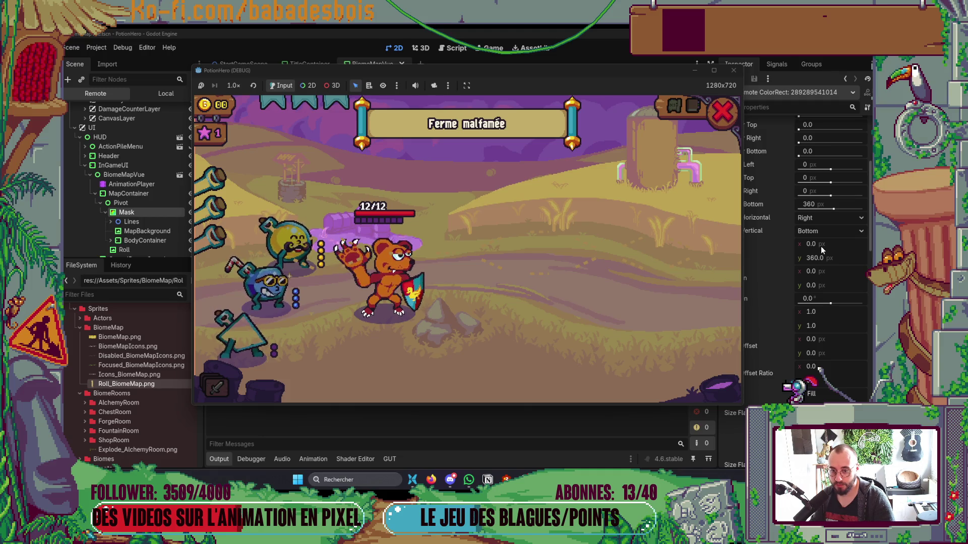
{"action": "left_click", "coordinate": [724, 122]}
{"action": "left_click", "coordinate": [723, 121]}
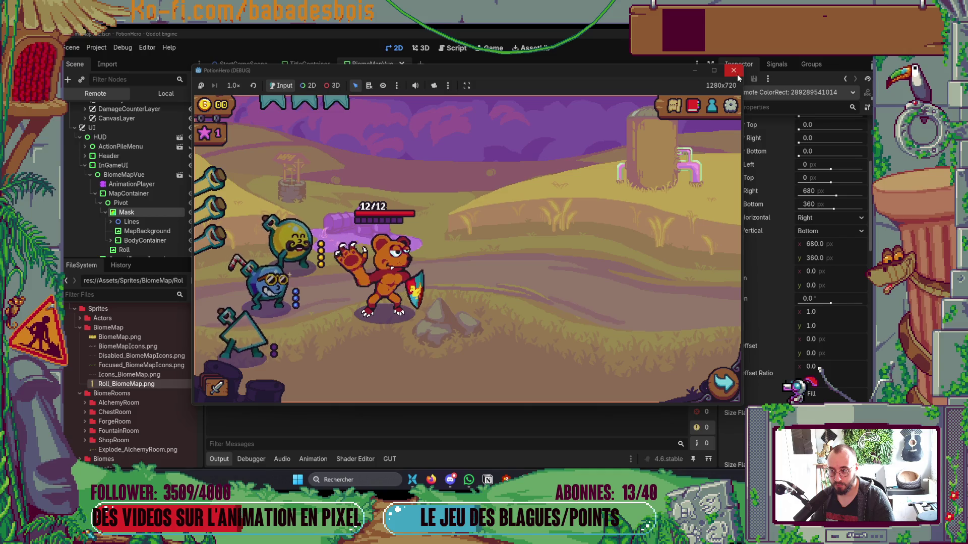
{"action": "key", "text": "alt+Tab"}
{"action": "left_click", "coordinate": [256, 311]}
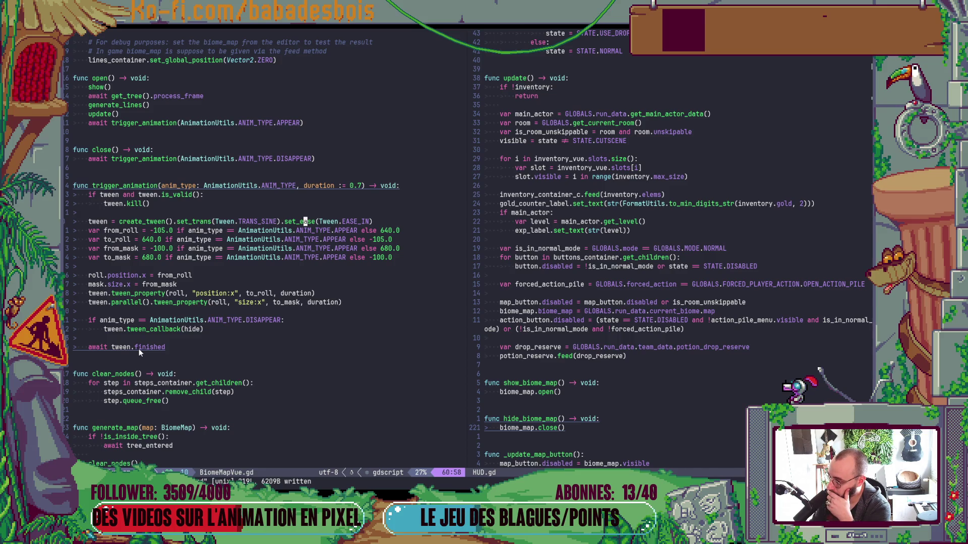
Change the parallel size:x tween's target from roll to mask in BiomeMapVue.gd
{"action": "left_click", "coordinate": [170, 294]}
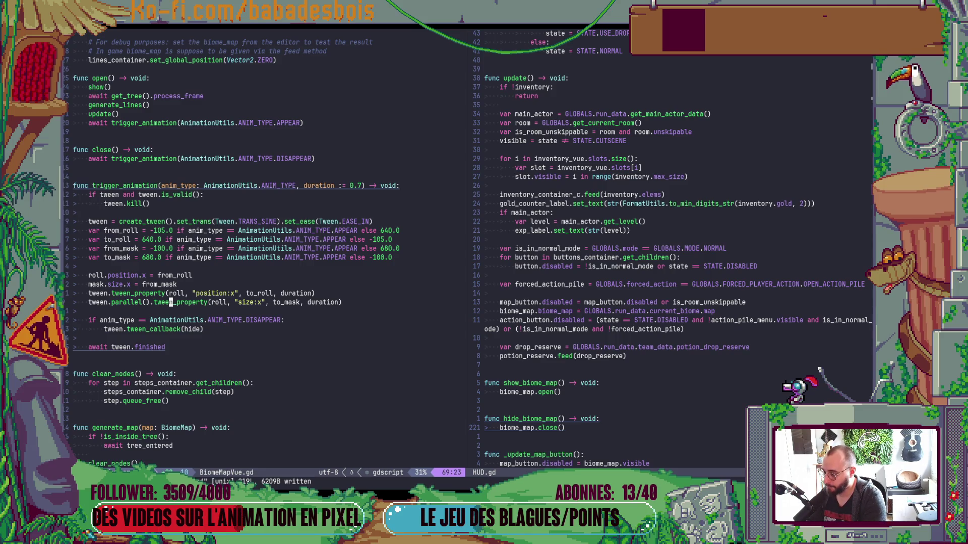
{"action": "key", "text": "w"}
{"action": "key", "text": "w"}
{"action": "type", "text": "ciwmasl"}
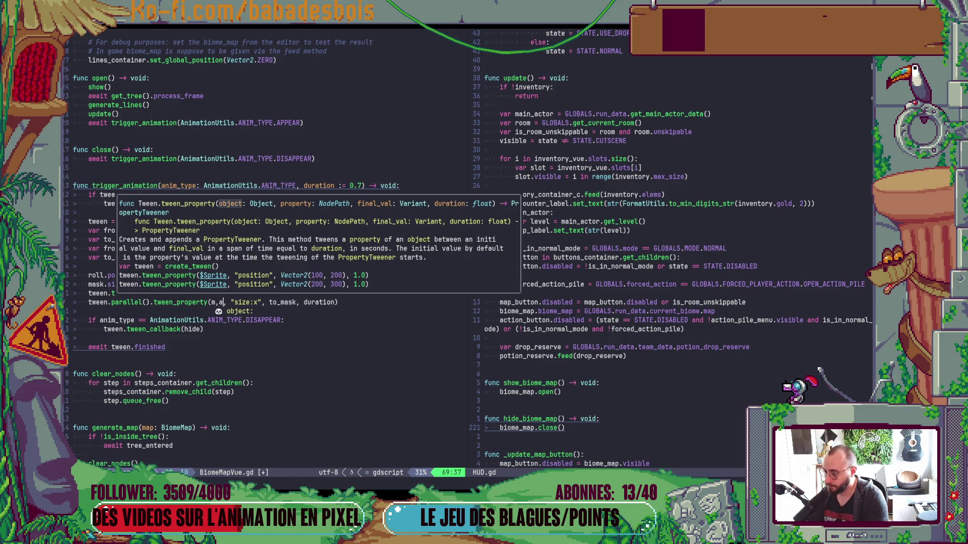
{"action": "key", "text": "BackSpace"}
{"action": "type", "text": "k"}
{"action": "key", "text": "Escape"}
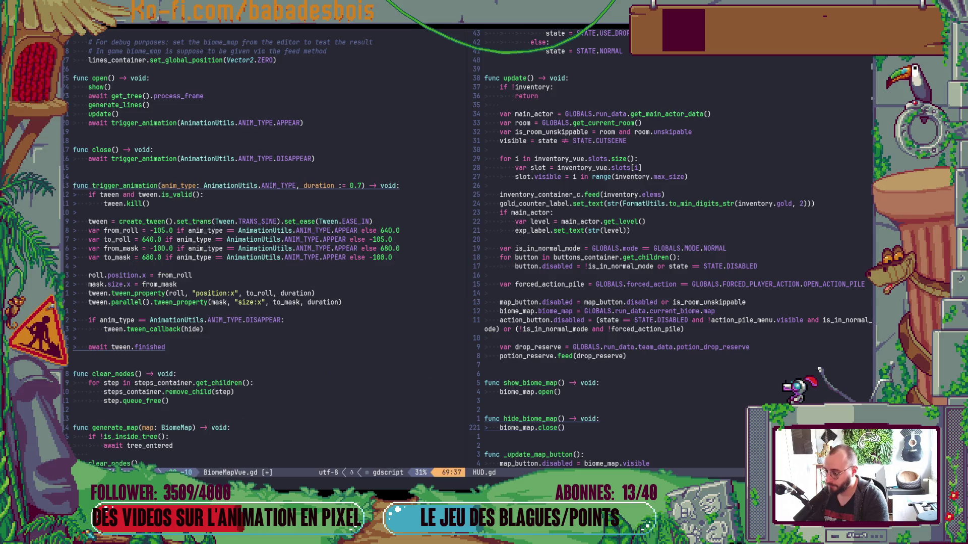
Save BiomeMapVue.gd with :w, close the running game, and return to Godot
{"action": "type", "text": ":w"}
{"action": "key", "text": "Return"}
{"action": "key", "text": "alt+Tab"}
{"action": "left_click", "coordinate": [733, 71]}
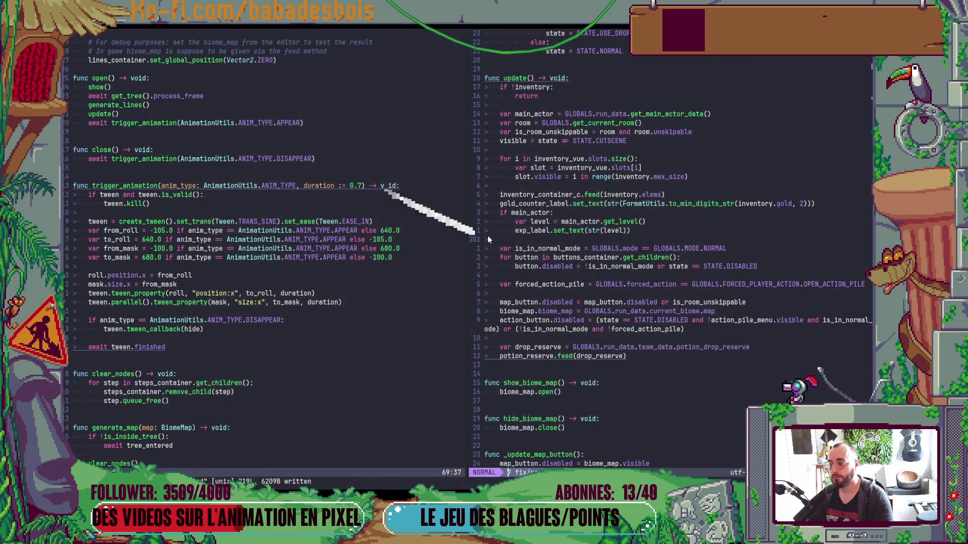
{"action": "type", "text": ":"}
{"action": "key", "text": "alt+Tab"}
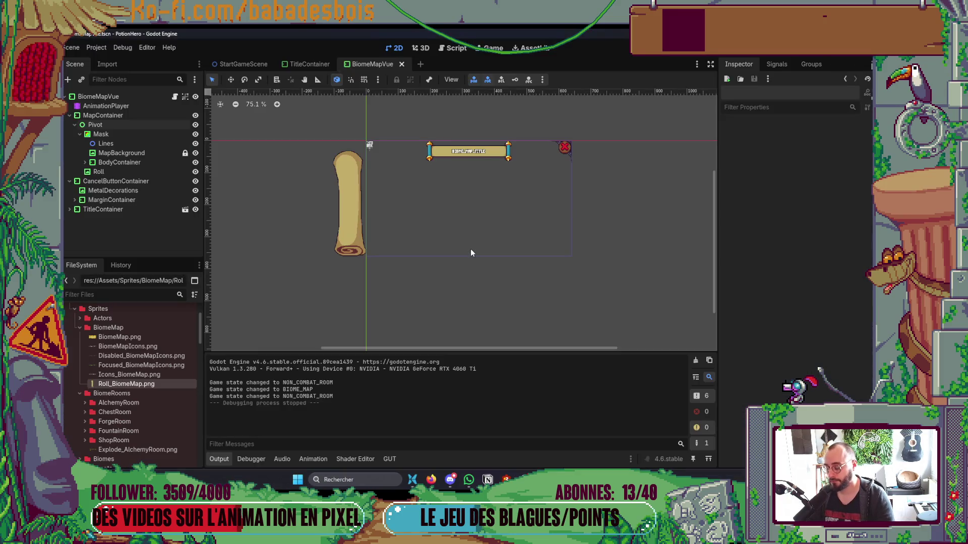
Run the game, open and close the biome map several times, then stop the game
{"action": "key", "text": "F6"}
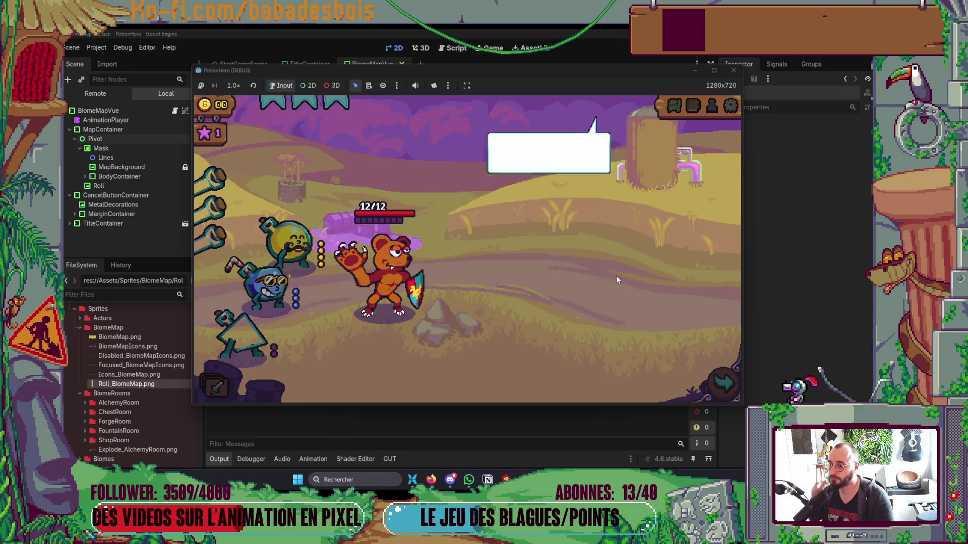
{"action": "left_click", "coordinate": [630, 240]}
{"action": "left_click", "coordinate": [632, 234]}
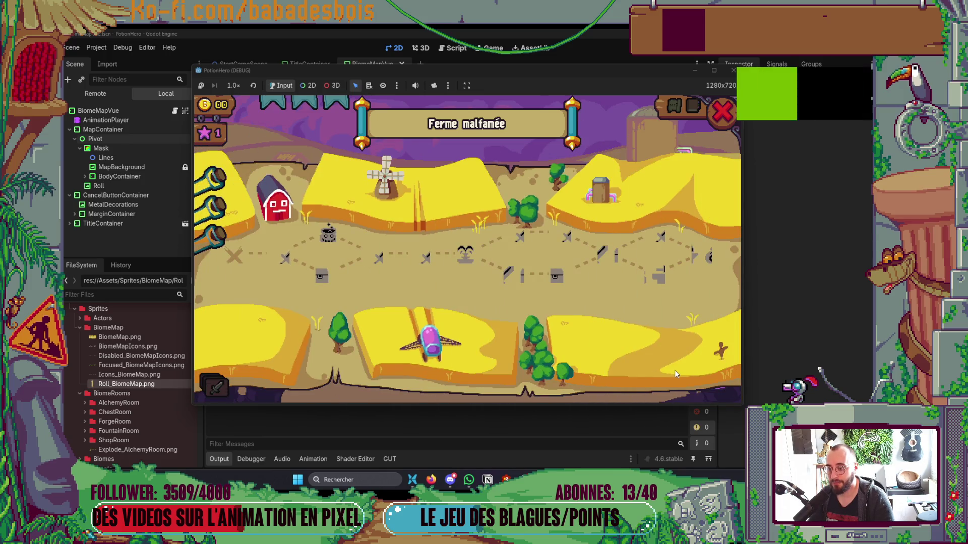
{"action": "left_click", "coordinate": [724, 127]}
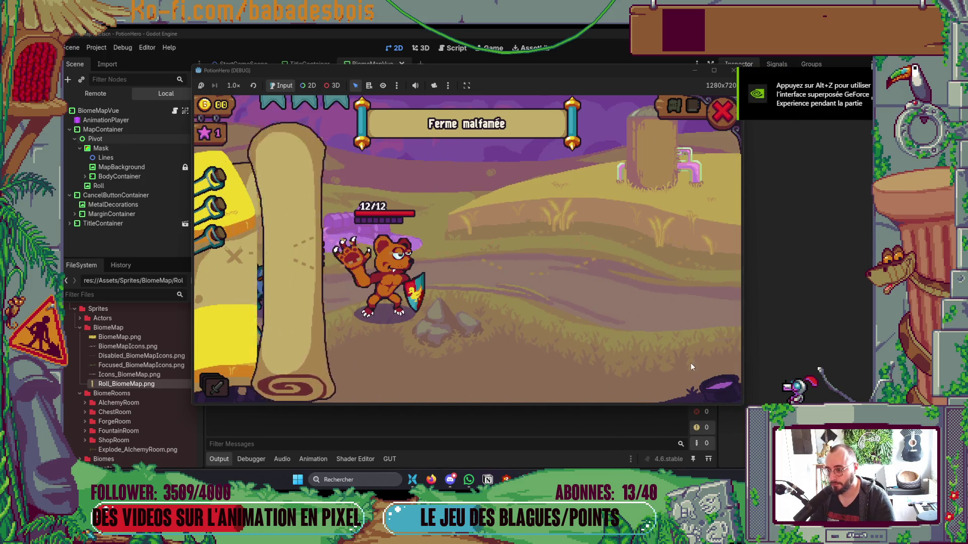
{"action": "left_click", "coordinate": [672, 108]}
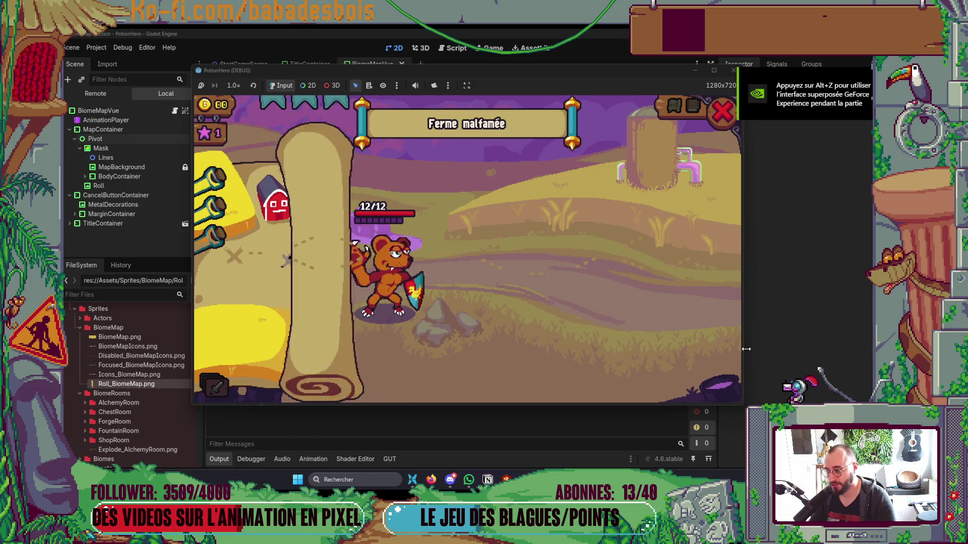
{"action": "left_click", "coordinate": [675, 106]}
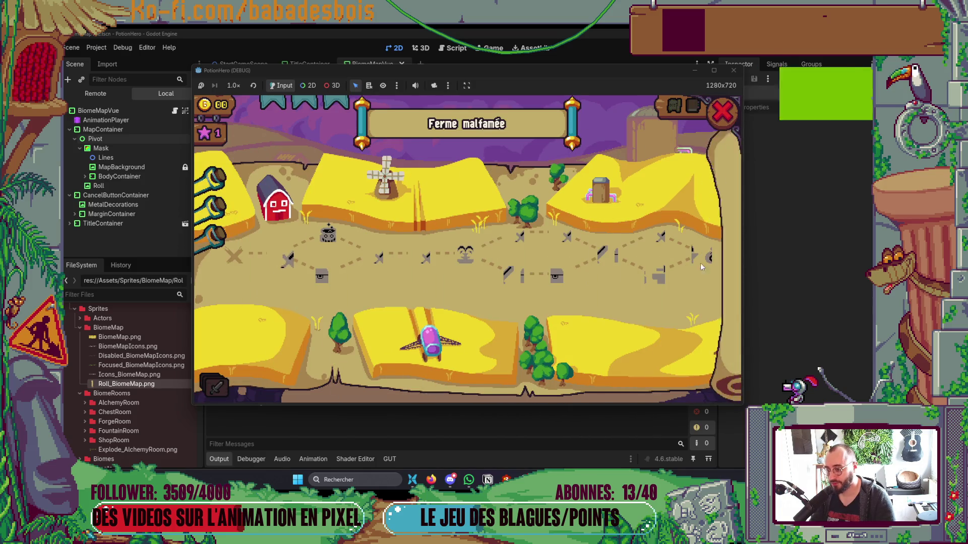
{"action": "left_click", "coordinate": [677, 108]}
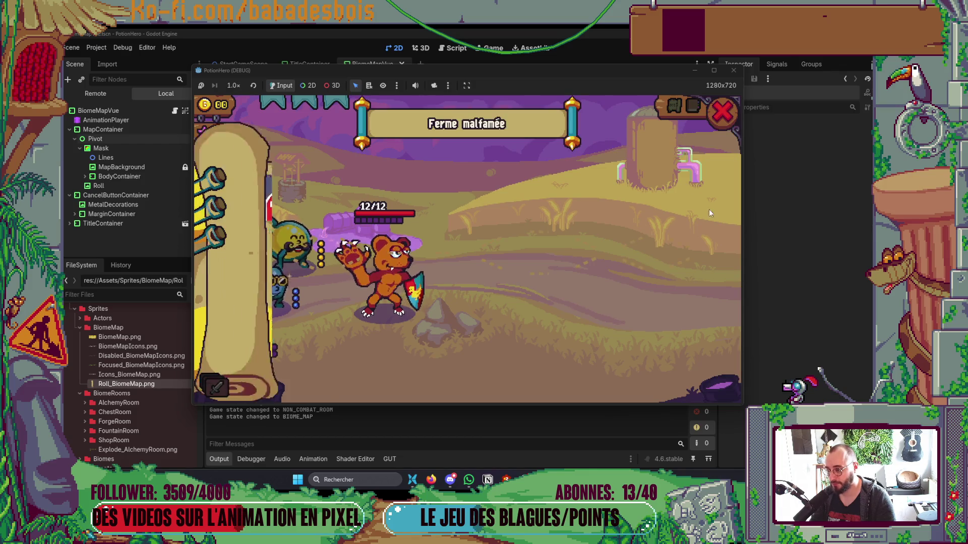
{"action": "left_click", "coordinate": [730, 120]}
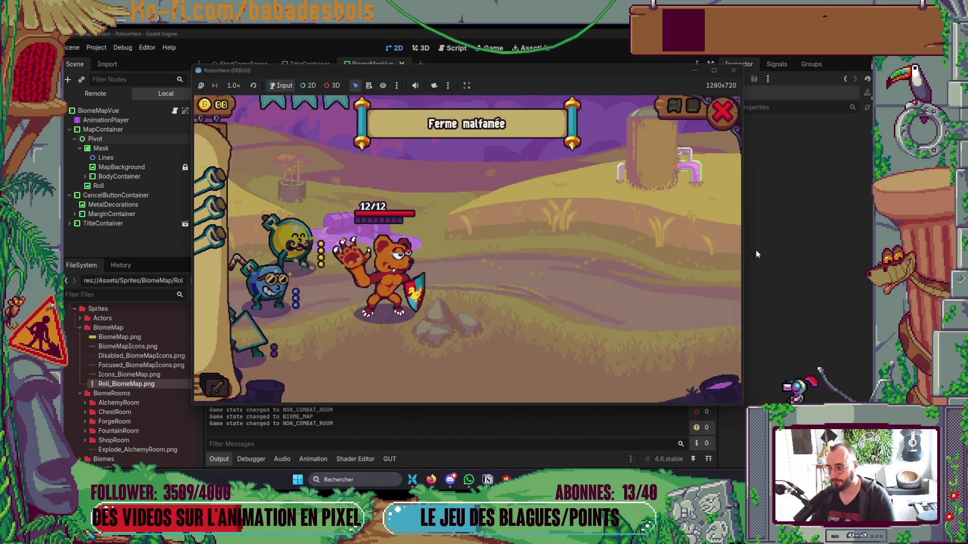
{"action": "left_click", "coordinate": [677, 107]}
{"action": "left_click", "coordinate": [734, 71]}
Save the script with :w in Neovim and relaunch the game with F5
{"action": "key", "text": "alt+Tab"}
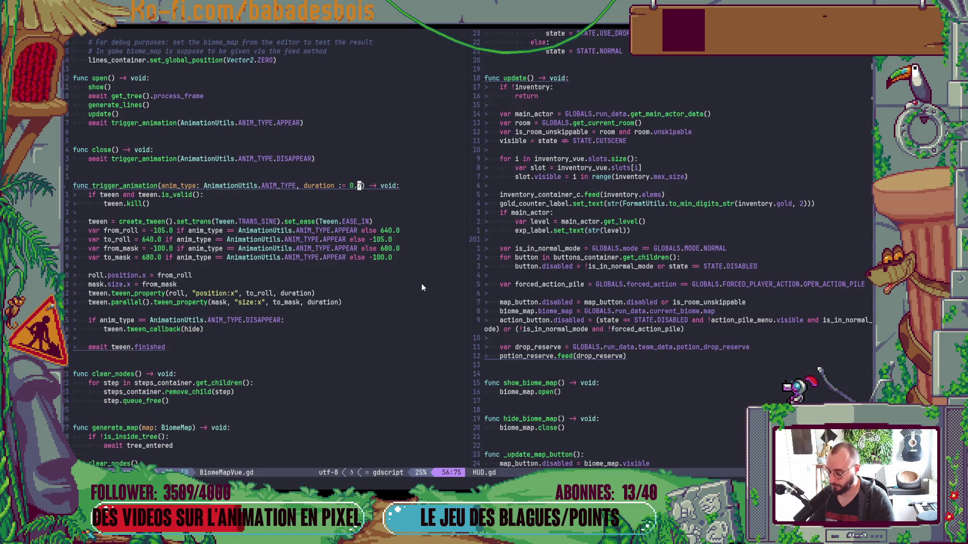
{"action": "type", "text": ":w"}
{"action": "key", "text": "Return"}
{"action": "key", "text": "alt+Tab"}
{"action": "key", "text": "F5"}
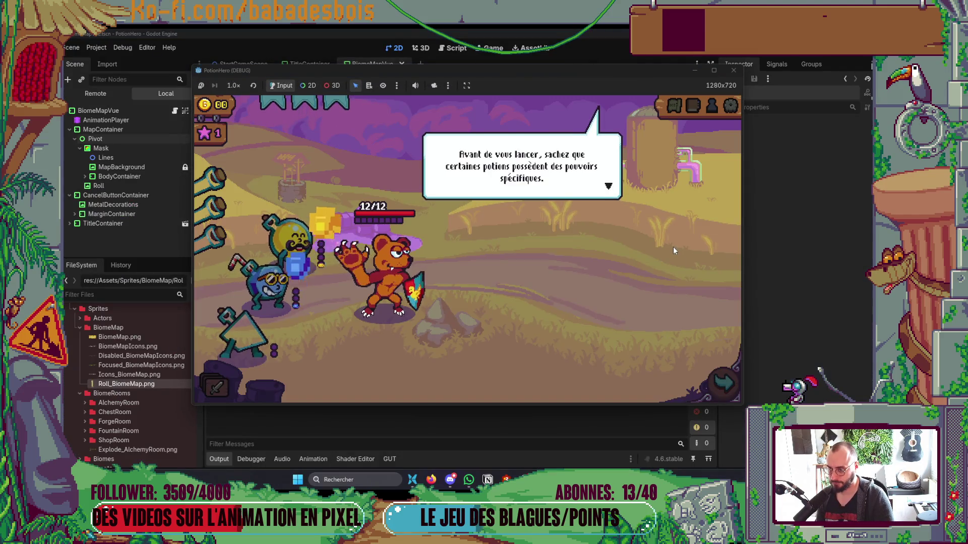
Dismiss the tutorial, open and close the biome map twice, then close the game
{"action": "left_click", "coordinate": [673, 247]}
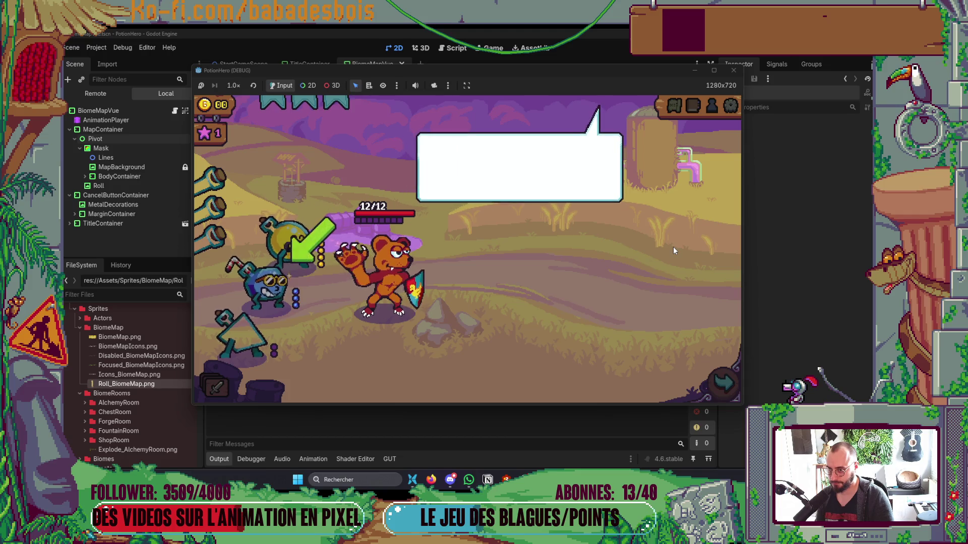
{"action": "left_click", "coordinate": [673, 247]}
{"action": "left_click", "coordinate": [673, 247]}
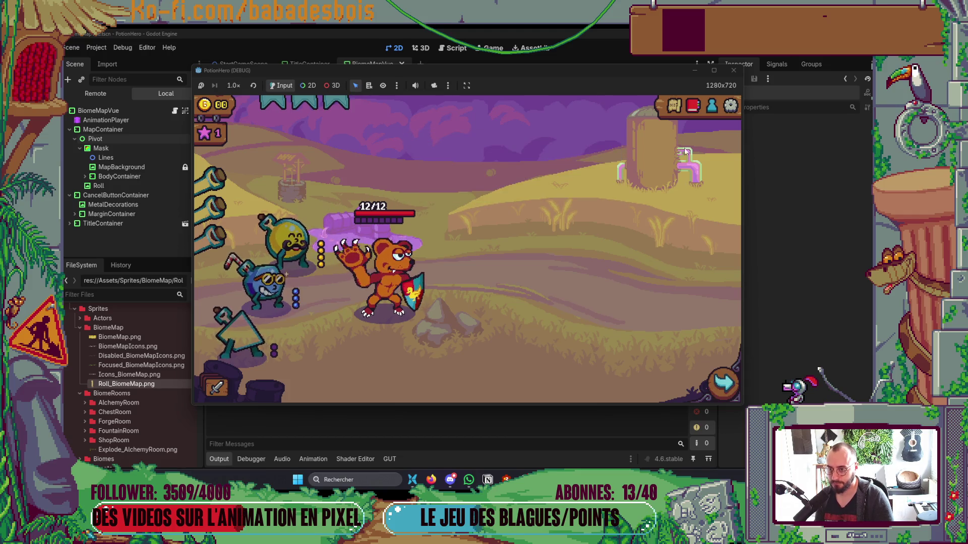
{"action": "left_click", "coordinate": [675, 106]}
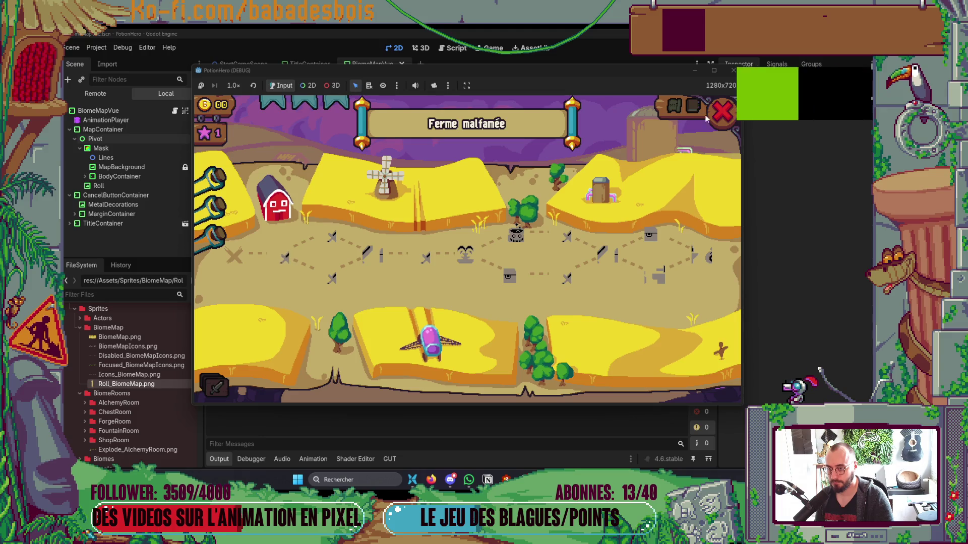
{"action": "left_click", "coordinate": [720, 116]}
{"action": "left_click", "coordinate": [672, 107]}
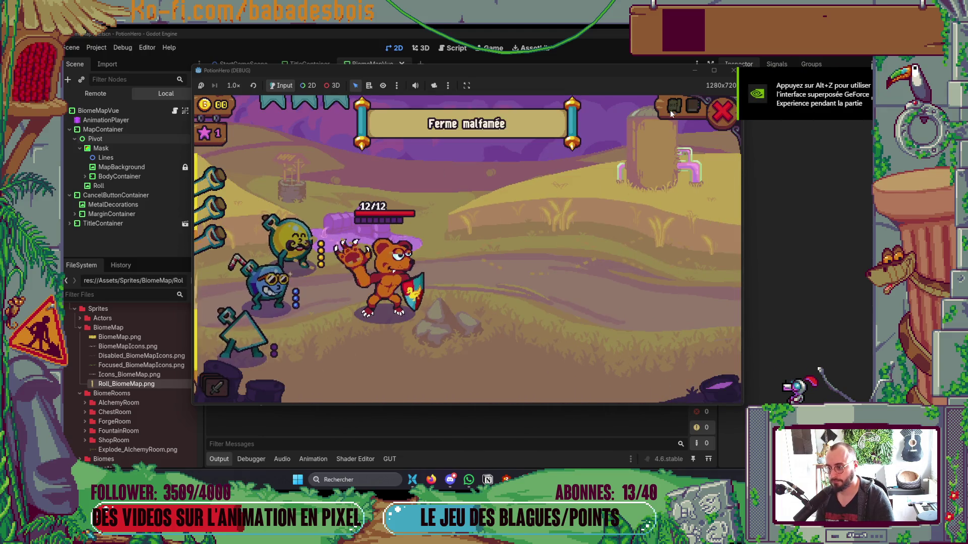
{"action": "left_click", "coordinate": [722, 112]}
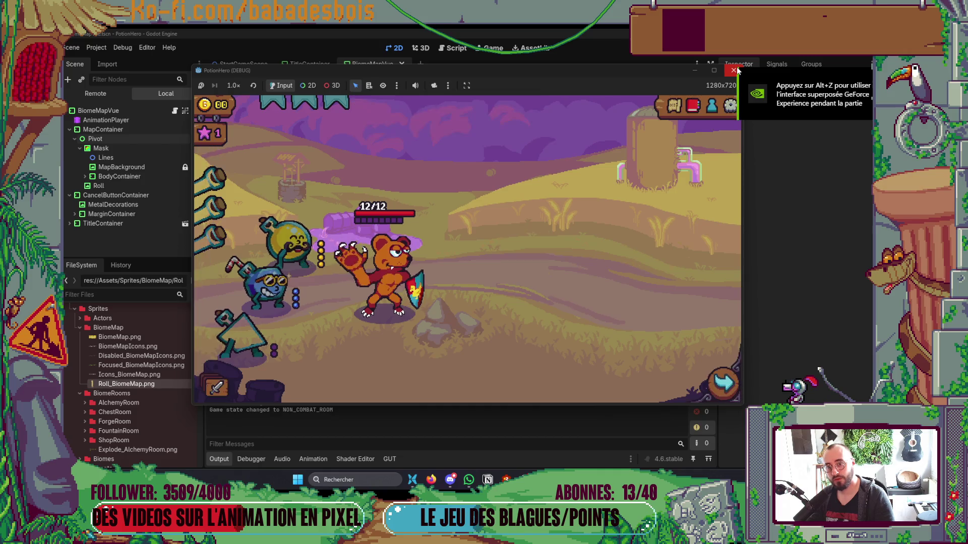
{"action": "left_click", "coordinate": [733, 70]}
In Neovim, change the tween's default duration from 0.5 to 0.6
{"action": "key", "text": "alt+Tab"}
{"action": "key", "text": "r"}
{"action": "key", "text": "6"}
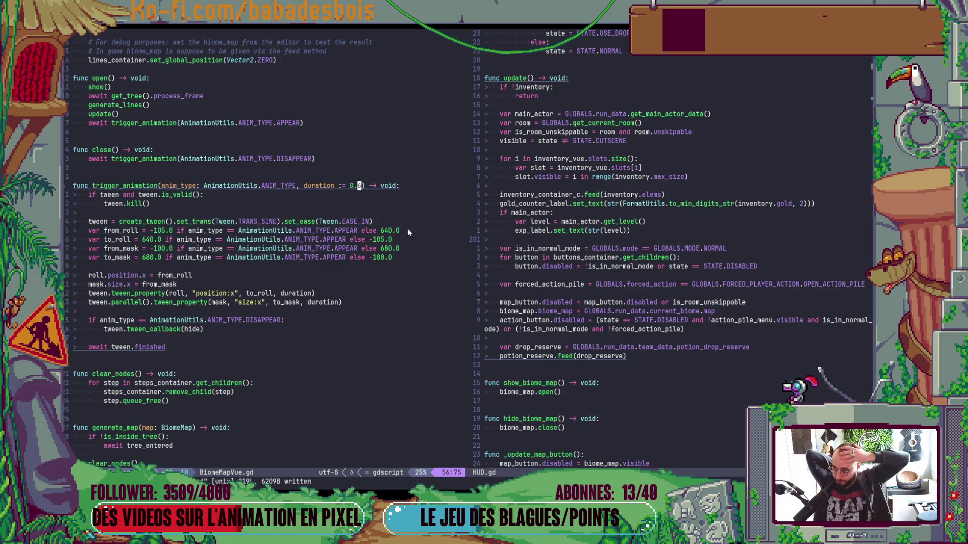
{"action": "key", "text": "alt+Tab"}
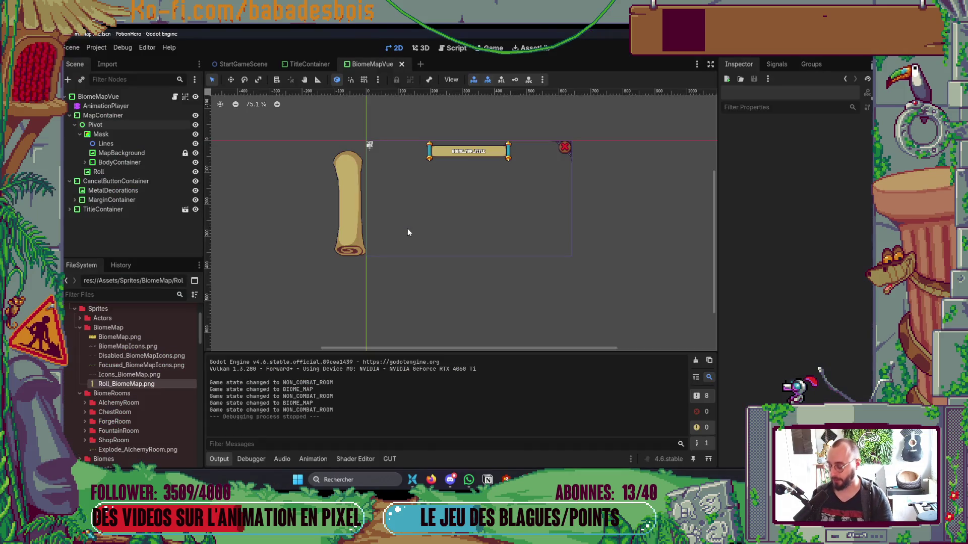
{"action": "key", "text": "F6"}
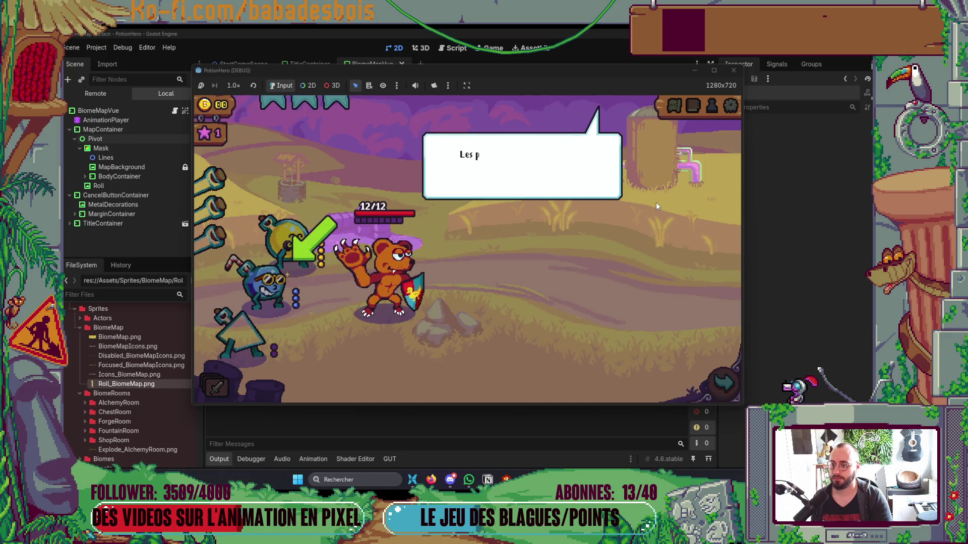
{"action": "left_click", "coordinate": [673, 107]}
{"action": "left_click", "coordinate": [716, 120]}
{"action": "left_click", "coordinate": [725, 119]}
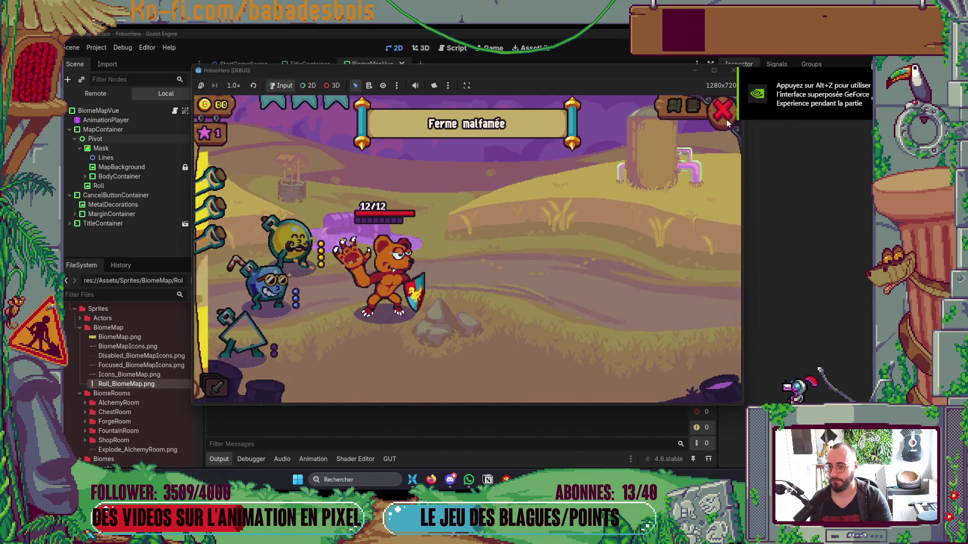
{"action": "left_click", "coordinate": [729, 120]}
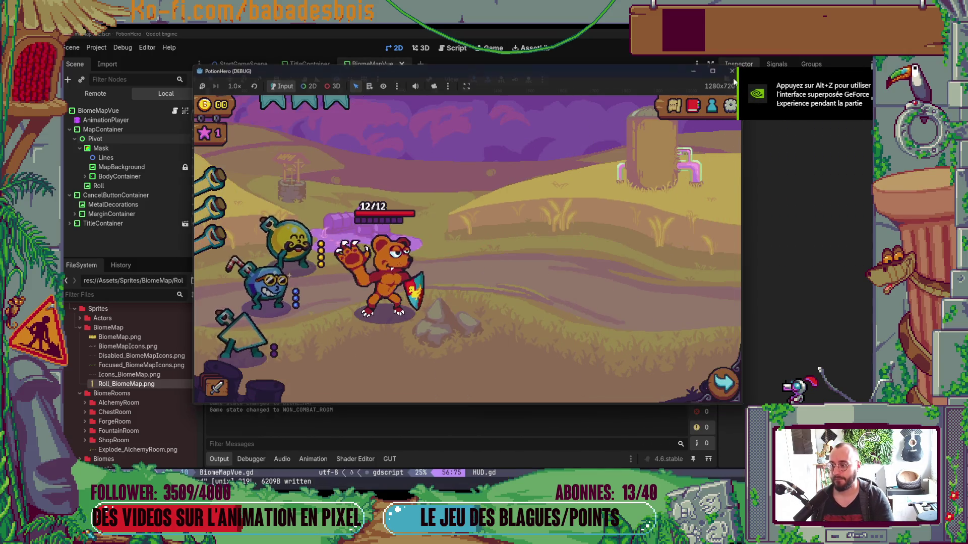
{"action": "left_click", "coordinate": [733, 71]}
{"action": "key", "text": "alt+Tab"}
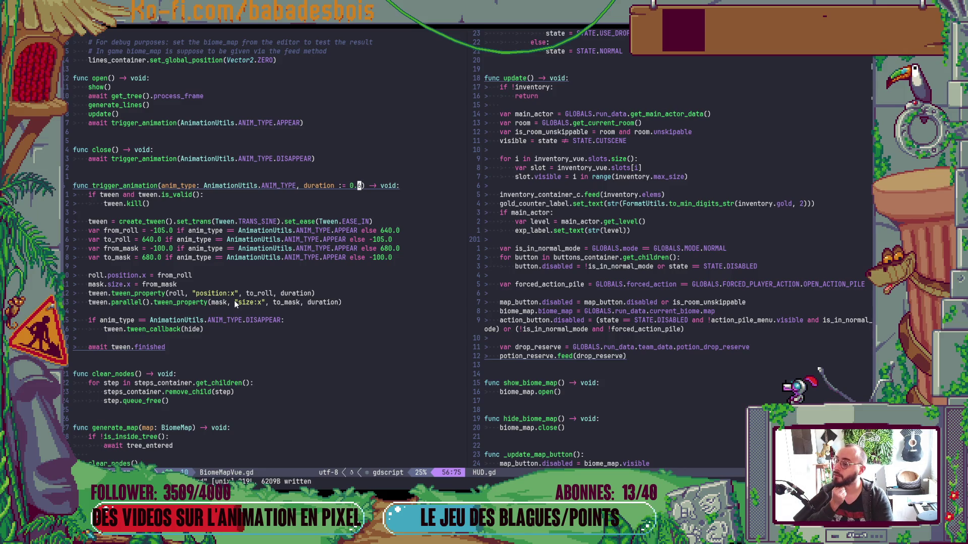
Move the from_mask declaration up under from_roll in trigger_animation
{"action": "left_click", "coordinate": [202, 264]}
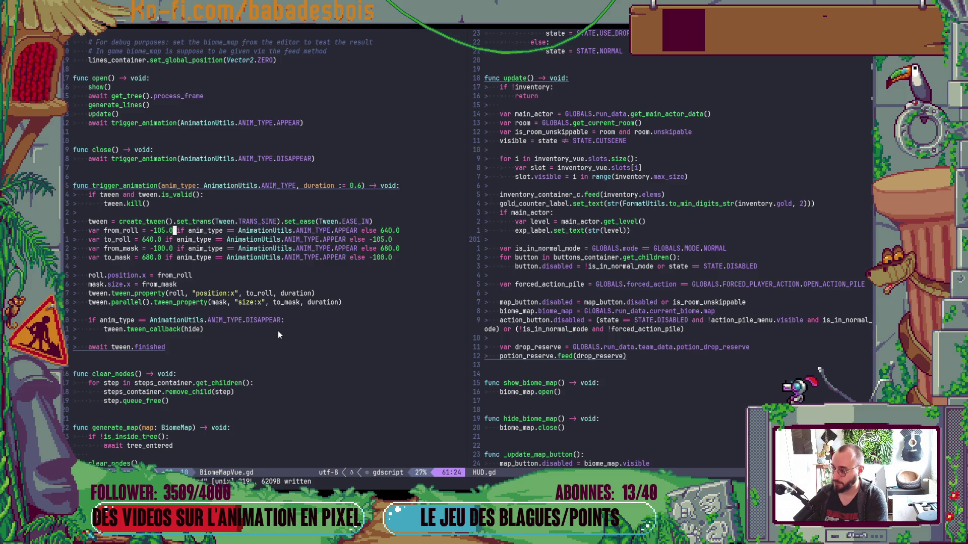
{"action": "key", "text": "j"}
{"action": "key", "text": "j"}
{"action": "key", "text": "alt+k"}
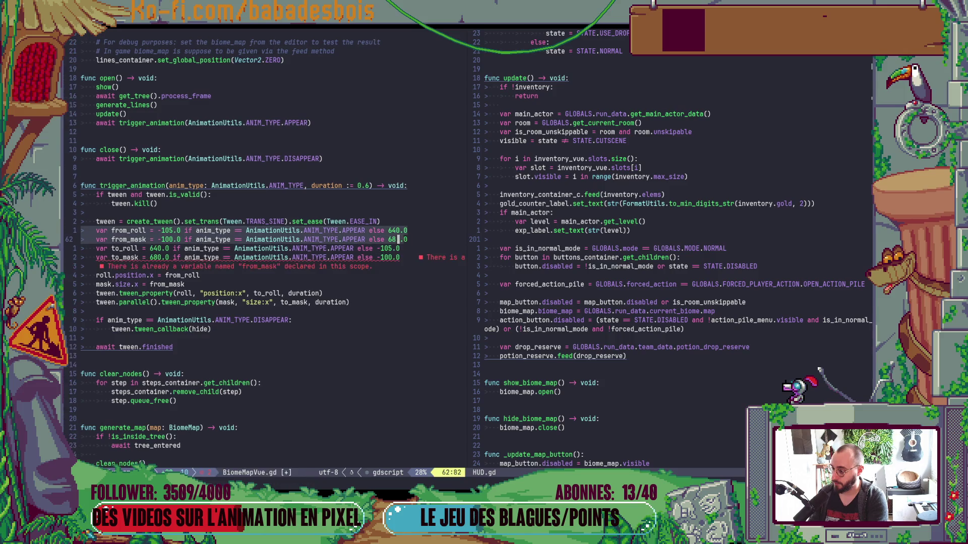
{"action": "key", "text": "Escape"}
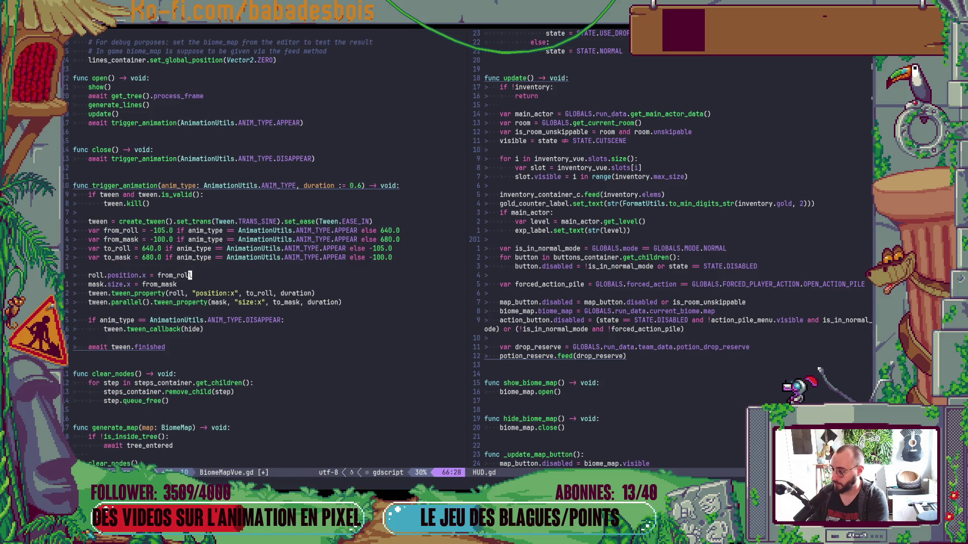
Delete the roll/mask start assignments and the from_roll/from_mask declarations, then run the game
{"action": "key", "text": "x"}
{"action": "key", "text": "x"}
{"action": "key", "text": "d"}
{"action": "key", "text": "k"}
{"action": "key", "text": "k"}
{"action": "key", "text": "k"}
{"action": "key", "text": "k"}
{"action": "key", "text": "x"}
{"action": "key", "text": "x"}
{"action": "key", "text": "d"}
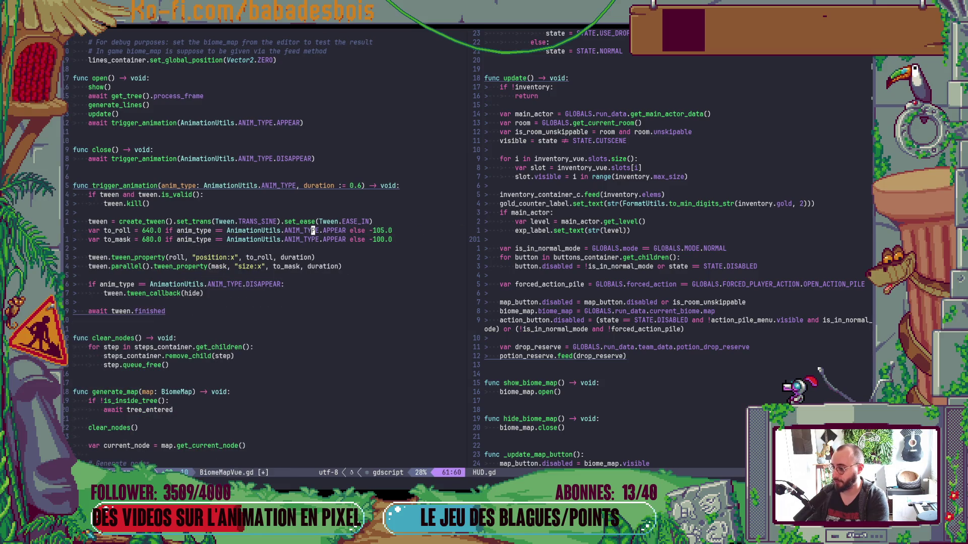
{"action": "key", "text": "alt+Tab"}
{"action": "key", "text": "F5"}
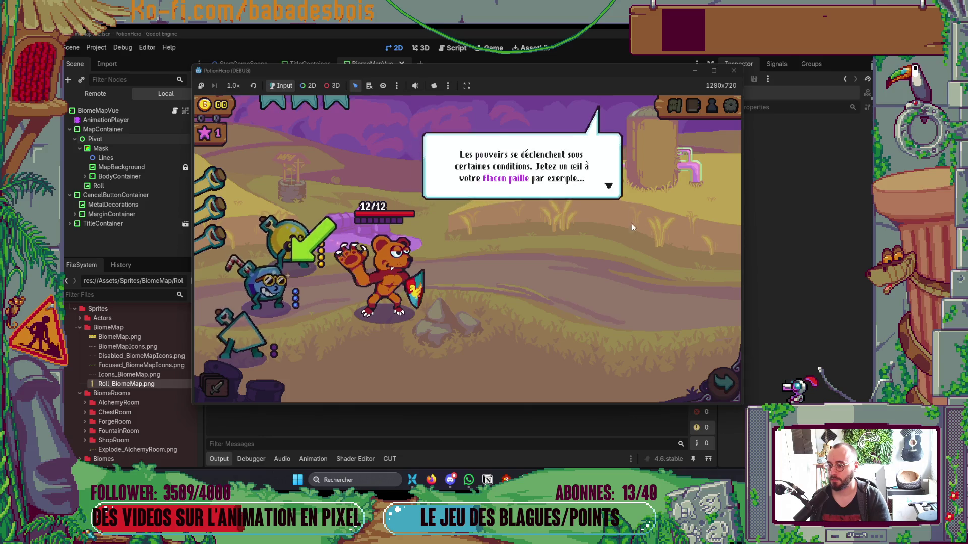
Open and close the 'Ferme malfamée' map repeatedly to watch it unroll and roll up
{"action": "left_click", "coordinate": [675, 108]}
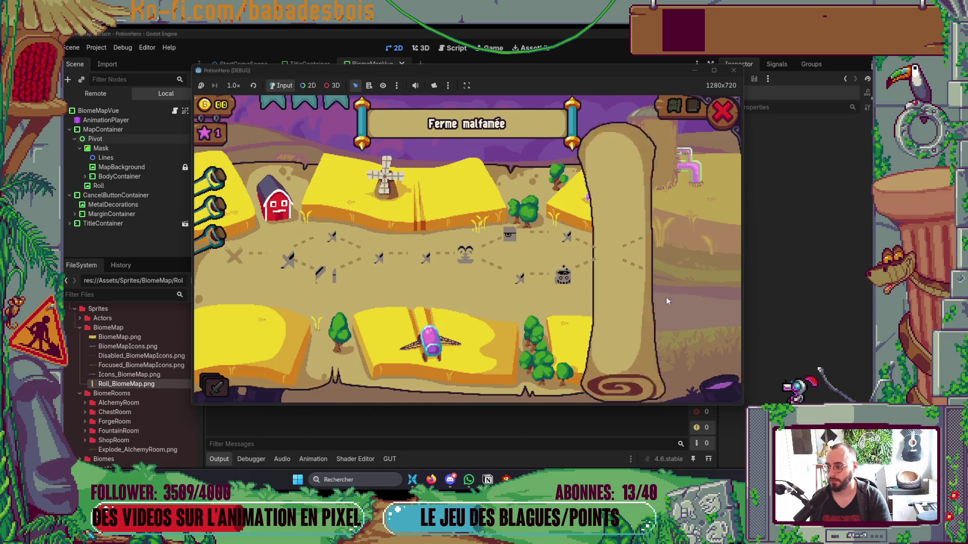
{"action": "left_click", "coordinate": [723, 112]}
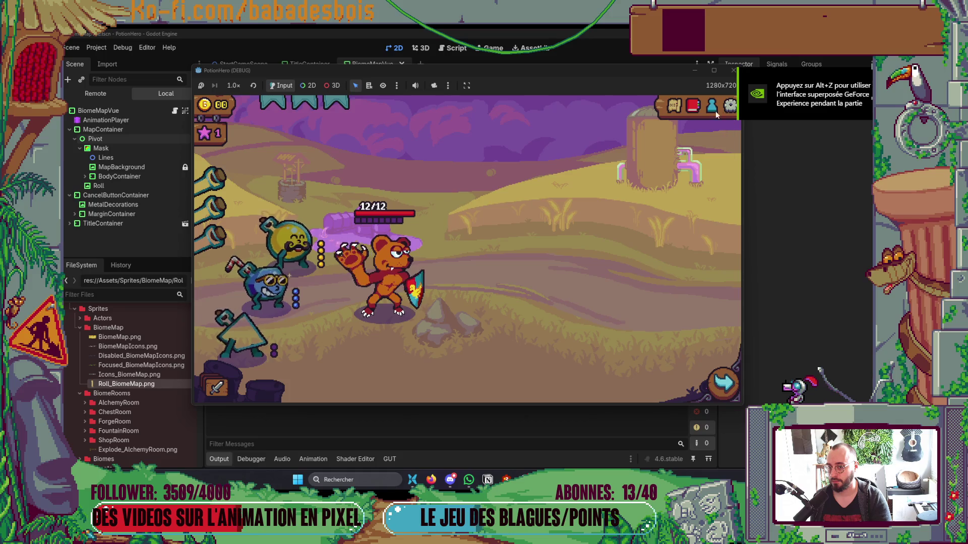
{"action": "left_click", "coordinate": [679, 109]}
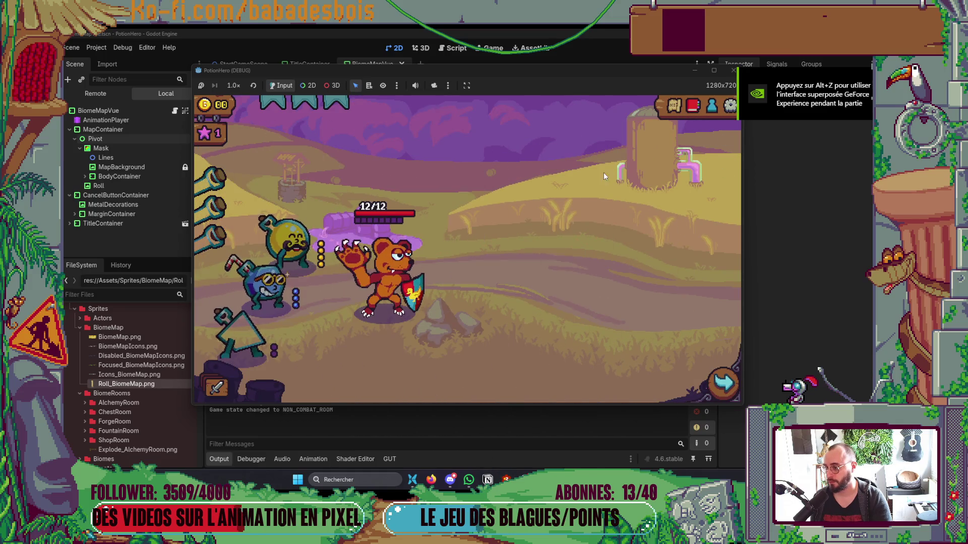
{"action": "left_click", "coordinate": [674, 108]}
{"action": "left_click", "coordinate": [721, 116]}
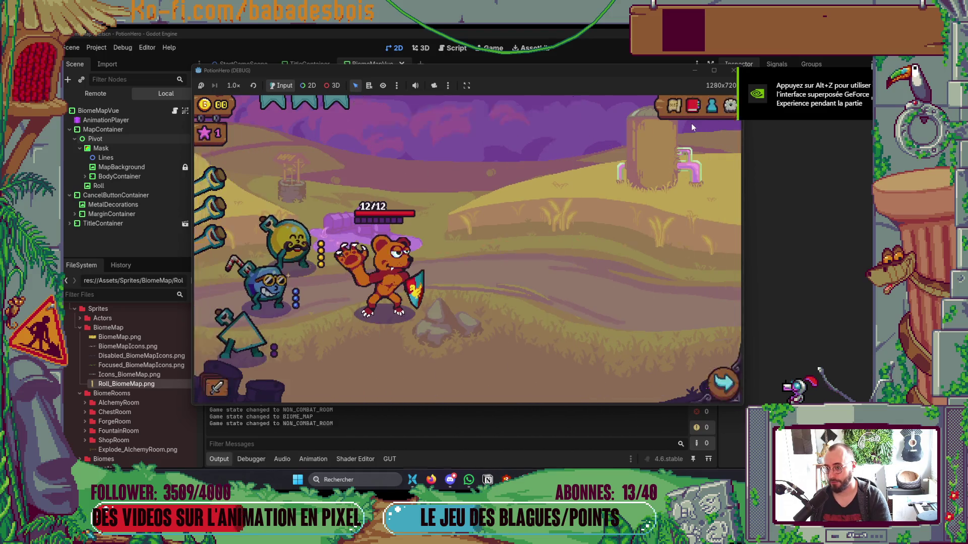
{"action": "left_click", "coordinate": [687, 122]}
{"action": "left_click", "coordinate": [674, 108]}
{"action": "left_click", "coordinate": [722, 111]}
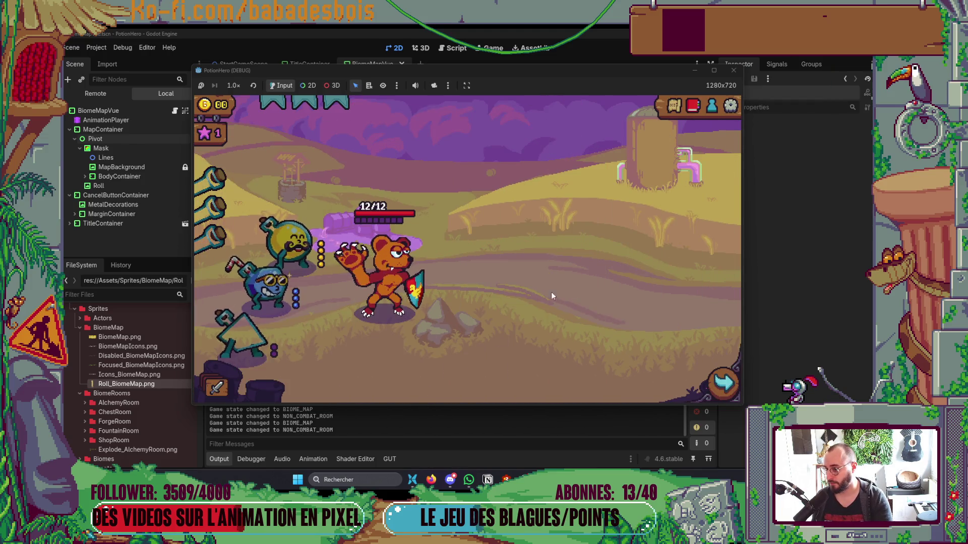
{"action": "left_click", "coordinate": [672, 109]}
{"action": "left_click", "coordinate": [671, 258]}
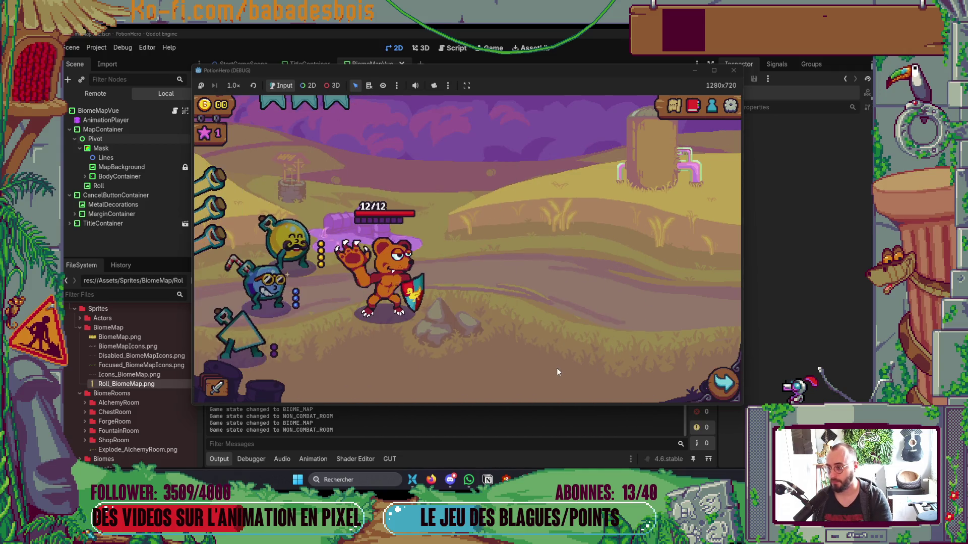
{"action": "left_click", "coordinate": [678, 108]}
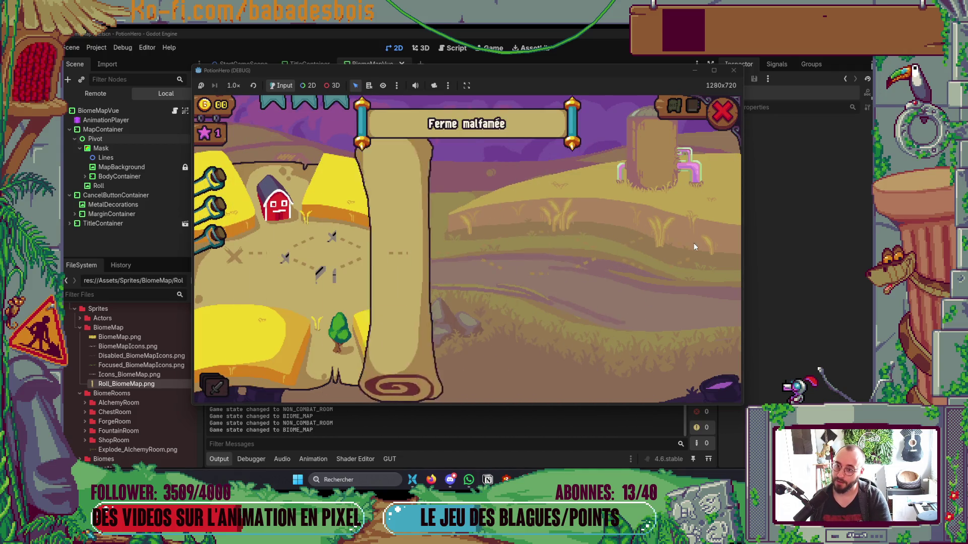
{"action": "left_click", "coordinate": [682, 211]}
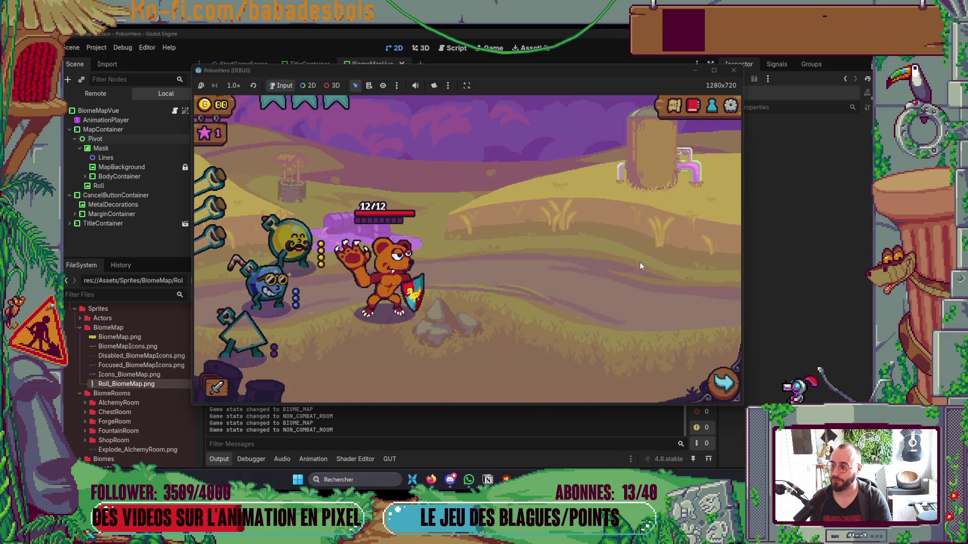
{"action": "left_click", "coordinate": [714, 121]}
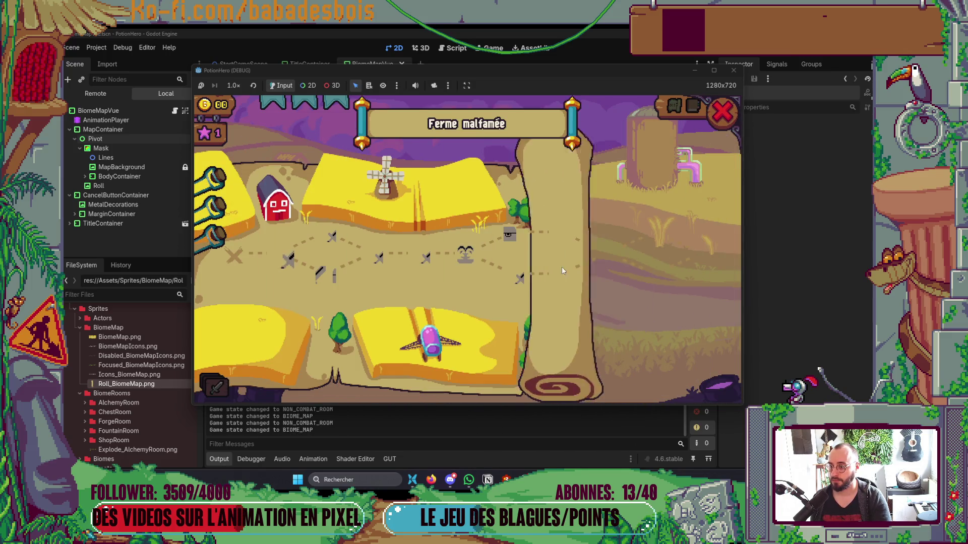
{"action": "left_click", "coordinate": [569, 262]}
{"action": "left_click", "coordinate": [625, 258]}
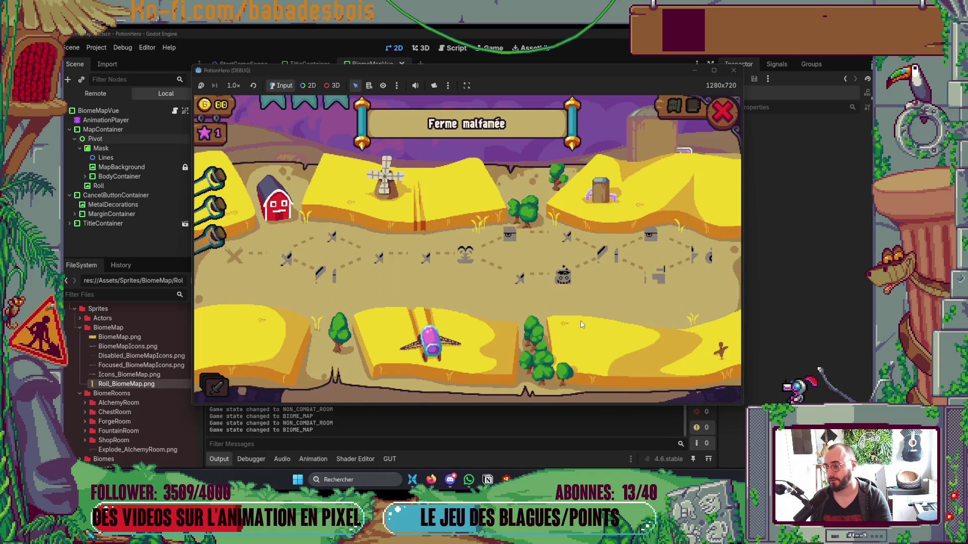
{"action": "left_click", "coordinate": [723, 109]}
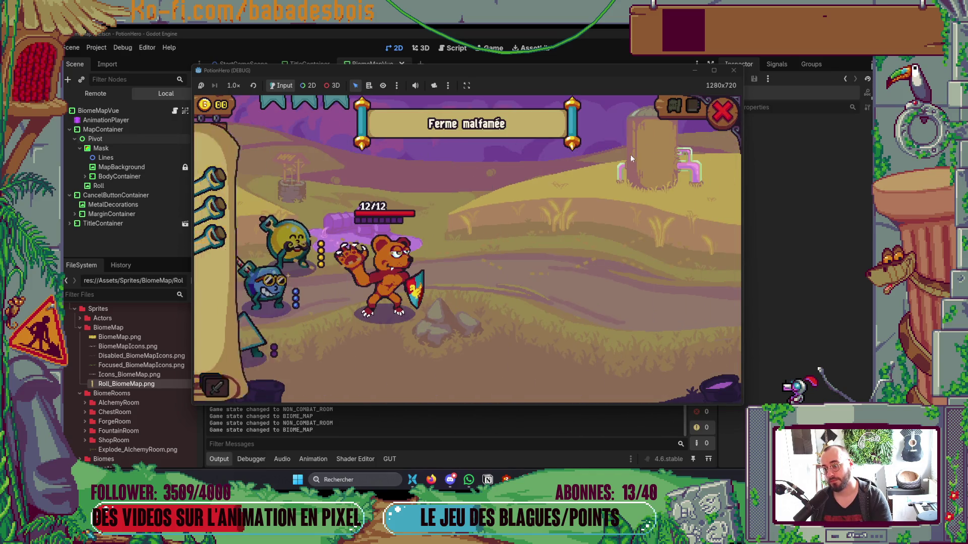
{"action": "left_click", "coordinate": [674, 106]}
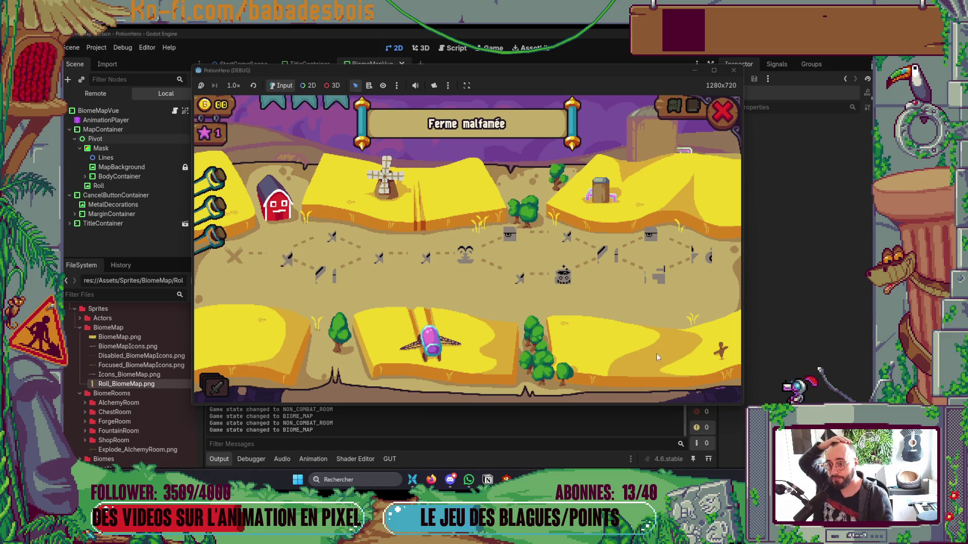
Roll the map up and unroll it a few more times, then close the game and return to Neovim
{"action": "left_click", "coordinate": [720, 115]}
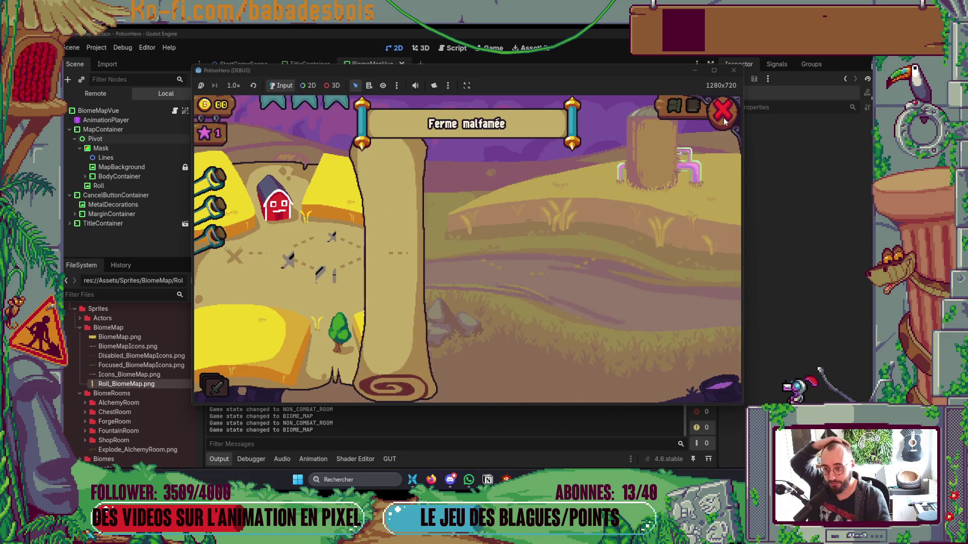
{"action": "left_click", "coordinate": [681, 113]}
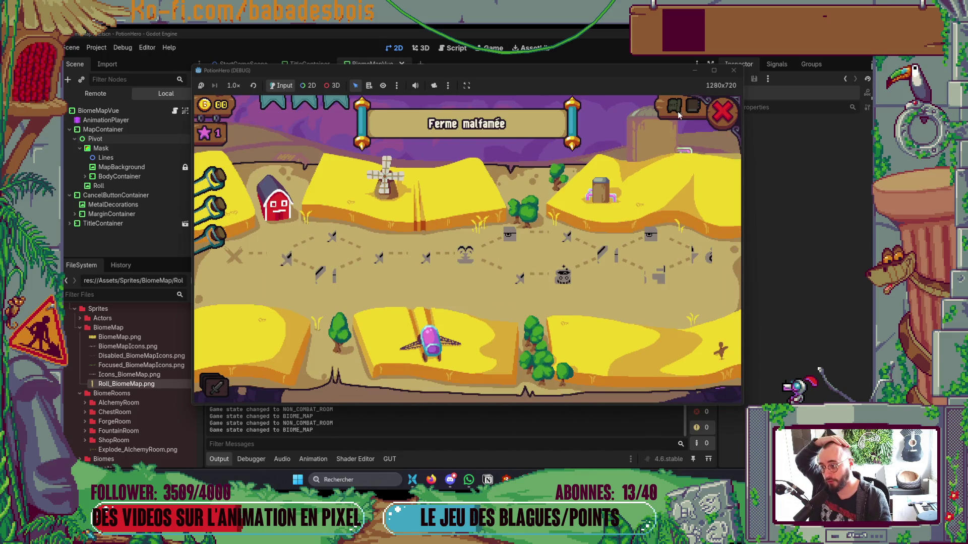
{"action": "left_click", "coordinate": [717, 112]}
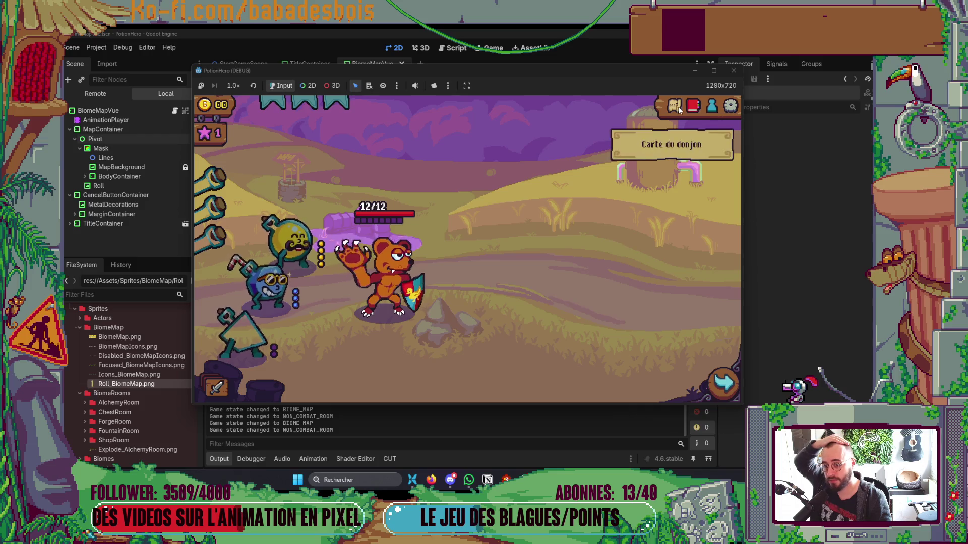
{"action": "left_click", "coordinate": [675, 114]}
{"action": "left_click", "coordinate": [730, 119]}
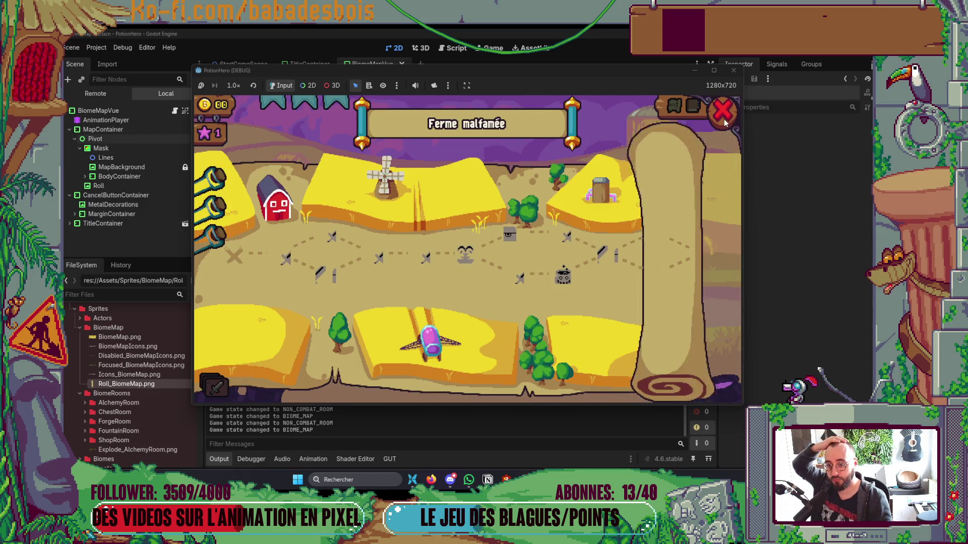
{"action": "left_click", "coordinate": [676, 106]}
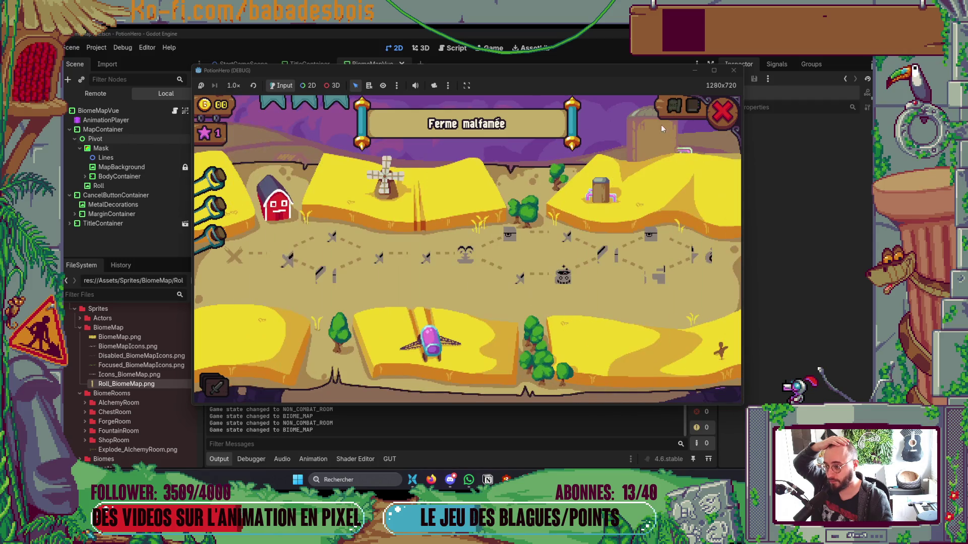
{"action": "left_click", "coordinate": [722, 112]}
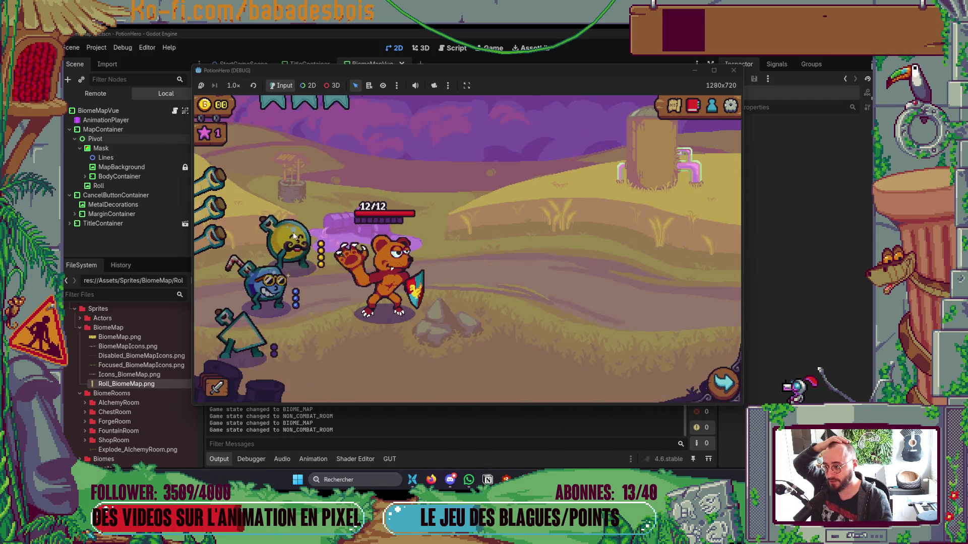
{"action": "left_click", "coordinate": [673, 107]}
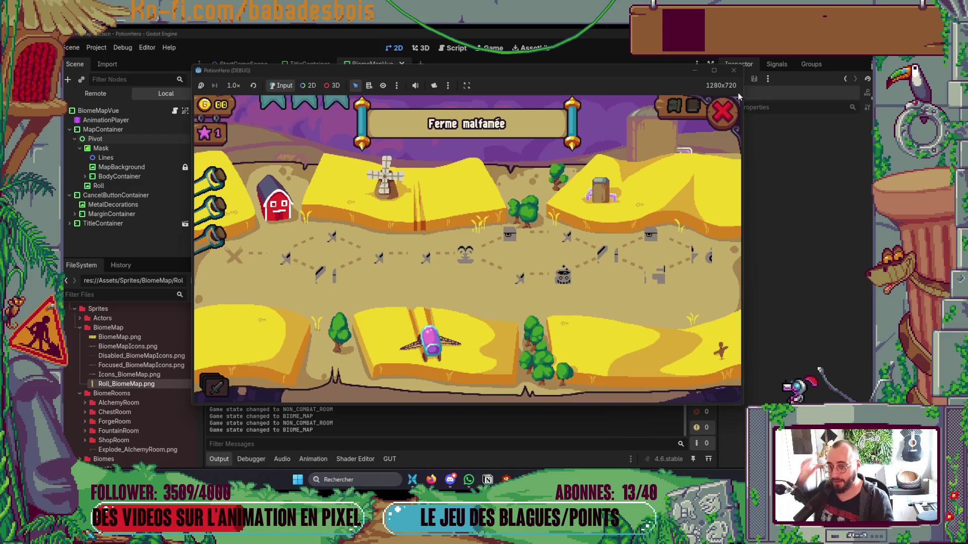
{"action": "left_click", "coordinate": [733, 70]}
{"action": "key", "text": "alt+Tab"}
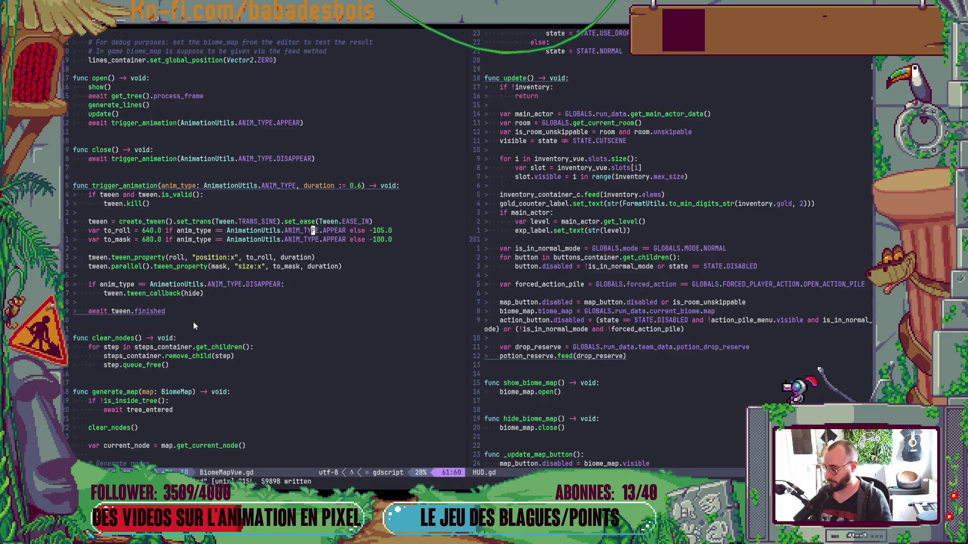
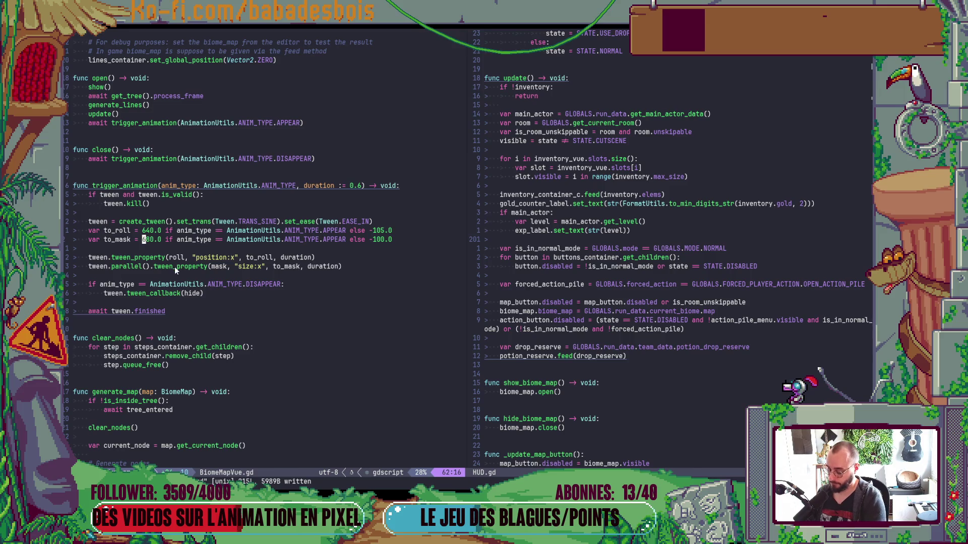
Raise the to_mask tween target from 680.0 by replacing a digit in Neovim, then return to Godot
{"action": "key", "text": "l"}
{"action": "key", "text": "r"}
{"action": "key", "text": "7"}
{"action": "key", "text": "h"}
{"action": "key", "text": "r"}
{"action": "key", "text": "7"}
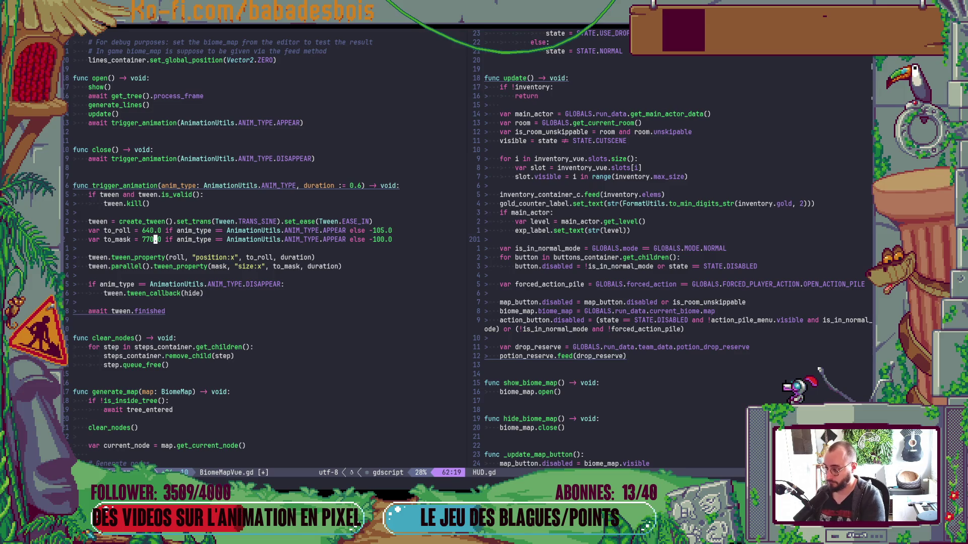
{"action": "key", "text": "alt+Tab"}
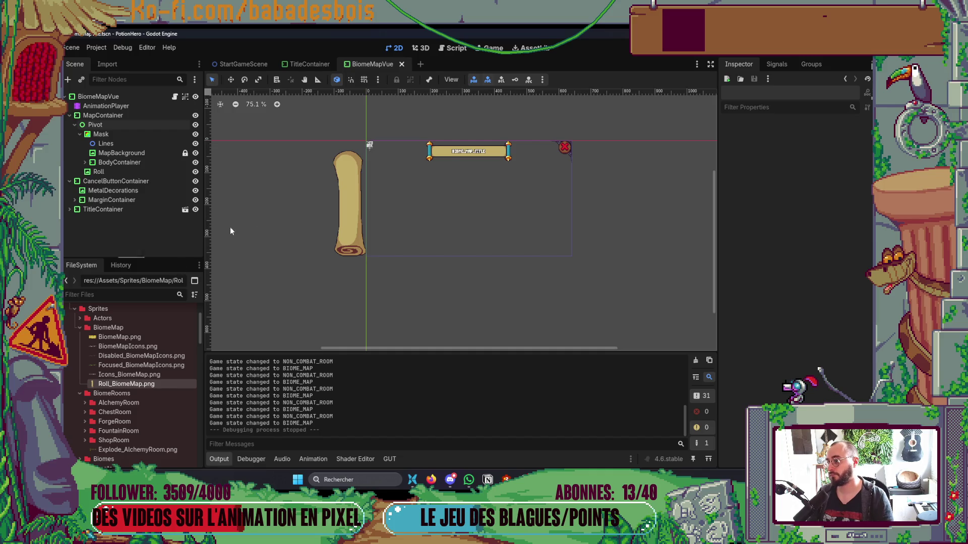
Delete the AnimationPlayer node from BiomeMapVue and save the scene
{"action": "right_click", "coordinate": [152, 106]}
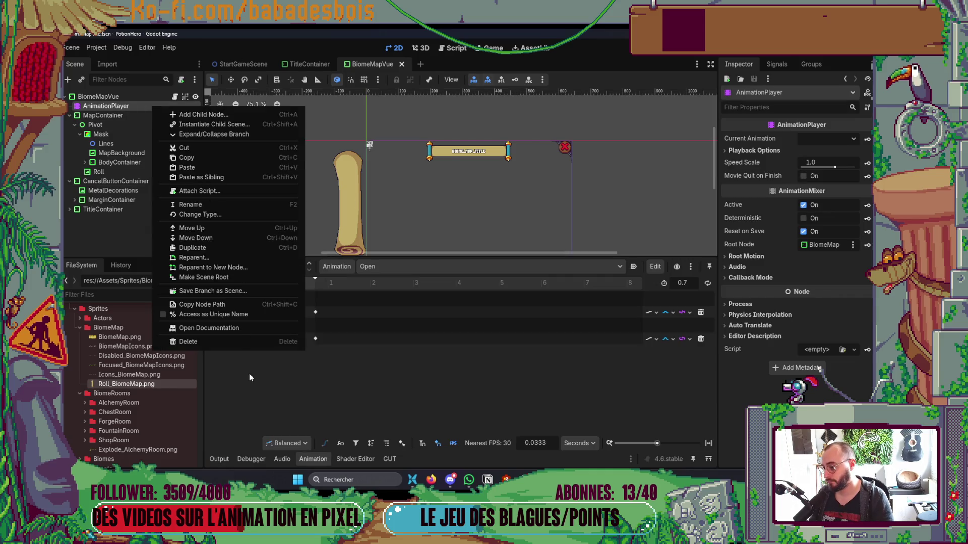
{"action": "left_click", "coordinate": [243, 342]}
{"action": "left_click", "coordinate": [443, 267]}
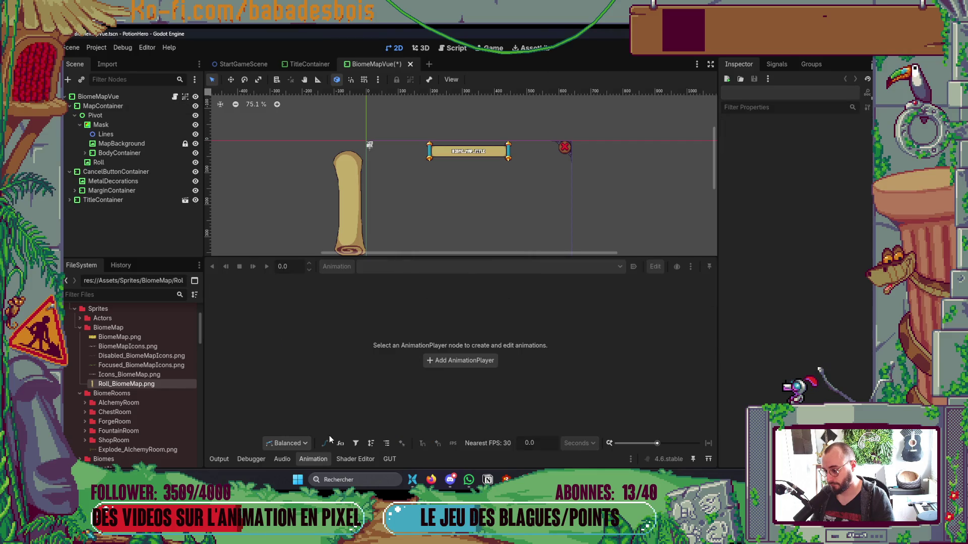
{"action": "key", "text": "ctrl+s"}
Run the game, skip the tutorial dialog, and open, close and reopen the biome map
{"action": "key", "text": "F5"}
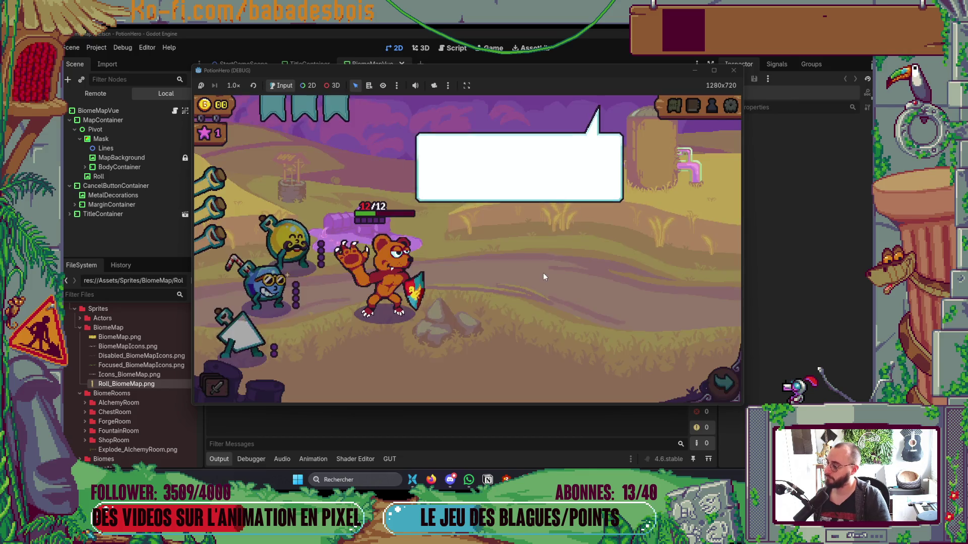
{"action": "left_click", "coordinate": [643, 219]}
{"action": "left_click", "coordinate": [643, 220]}
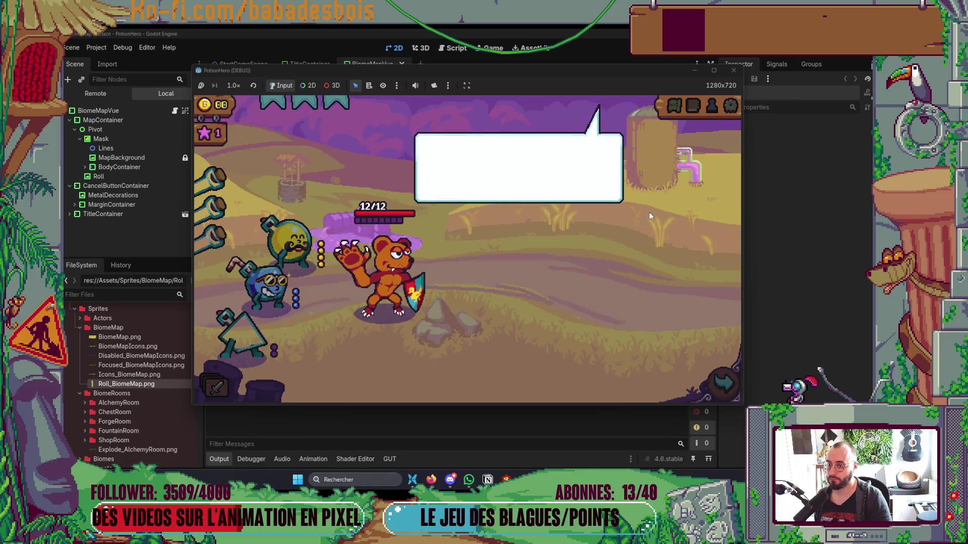
{"action": "left_click", "coordinate": [649, 211]}
{"action": "left_click", "coordinate": [678, 110]}
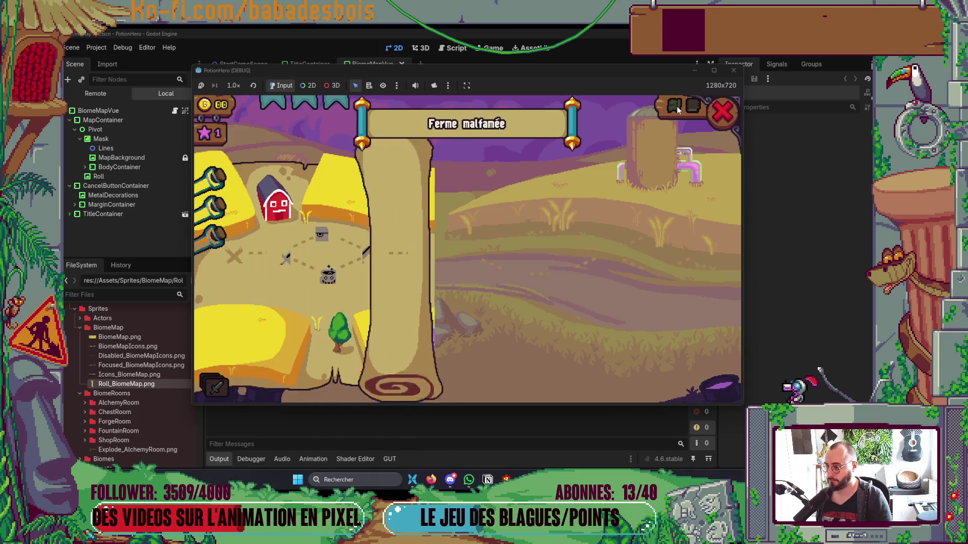
{"action": "left_click", "coordinate": [723, 121]}
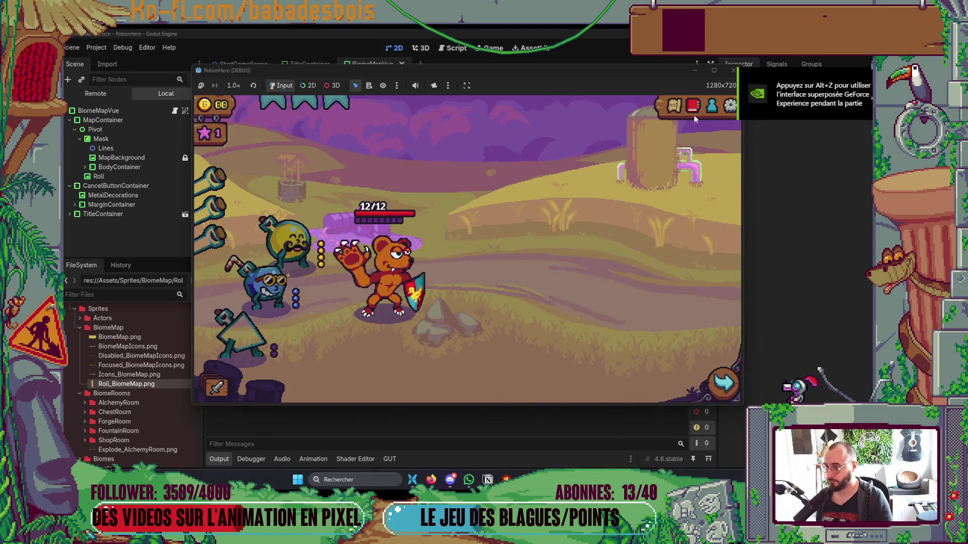
{"action": "left_click", "coordinate": [675, 108]}
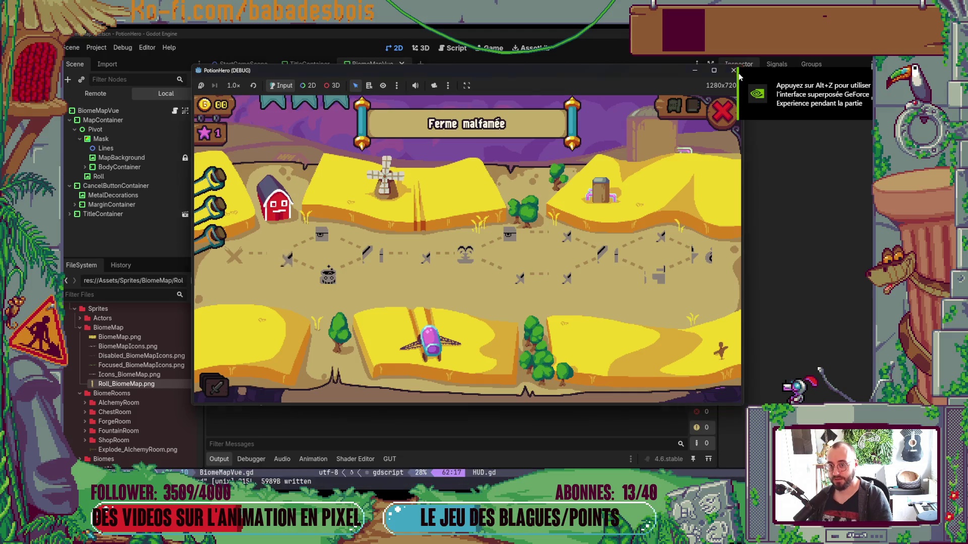
Lower the to_mask target value to 640.0 in BiomeMapVue.gd and save with :w
{"action": "key", "text": "alt+Tab"}
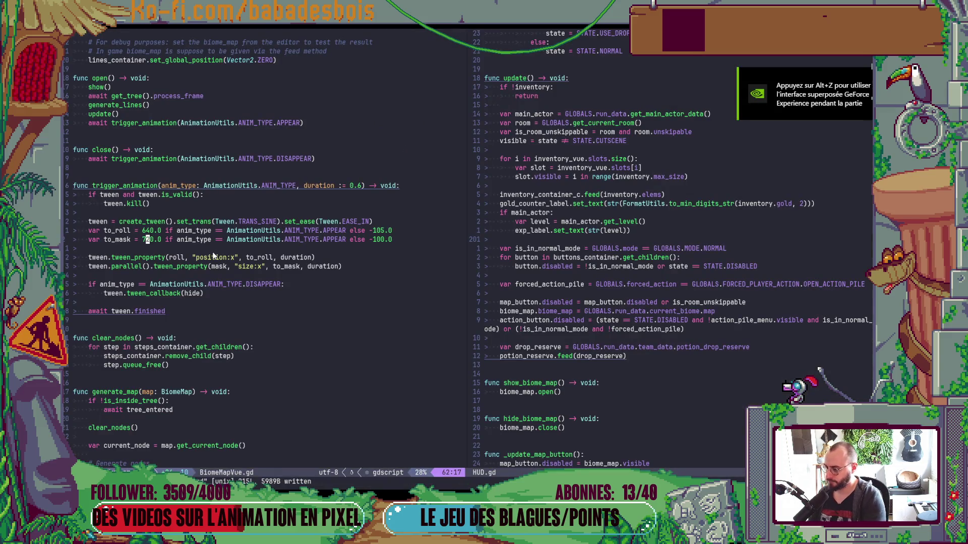
{"action": "key", "text": "r"}
{"action": "key", "text": "8"}
{"action": "key", "text": "h"}
{"action": "key", "text": "r"}
{"action": "key", "text": "6"}
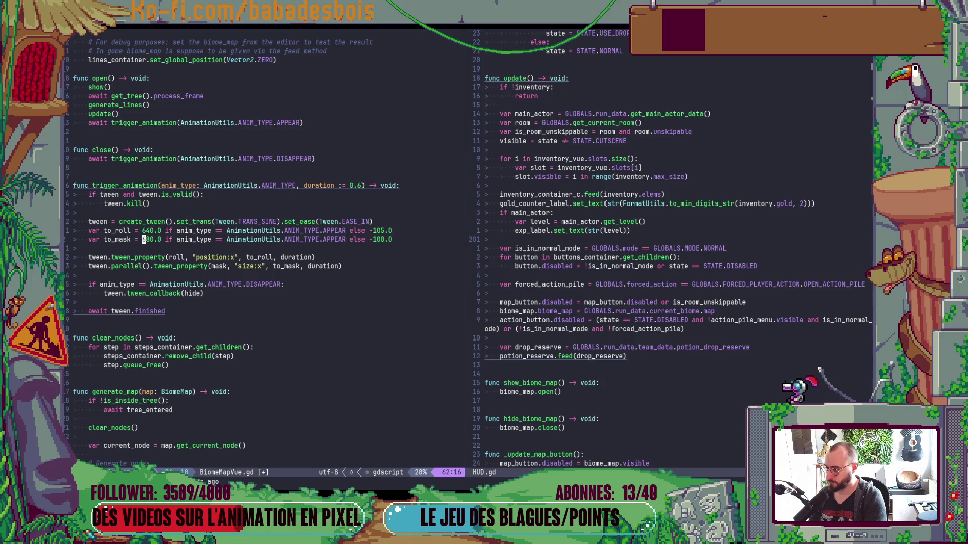
{"action": "type", "text": ":w"}
{"action": "key", "text": "Return"}
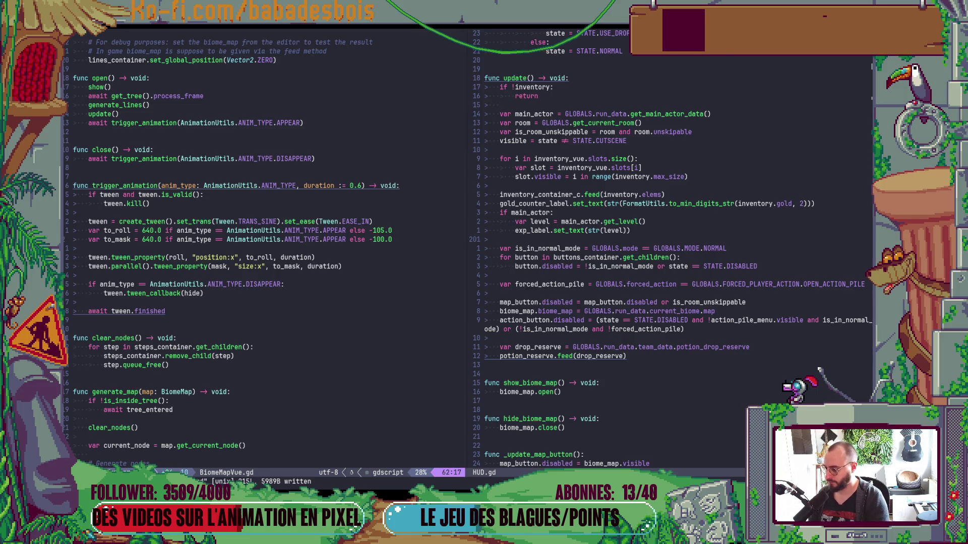
Relaunch the game to retest the biome map opening and closing, then quit it
{"action": "key", "text": "alt+Tab"}
{"action": "key", "text": "F5"}
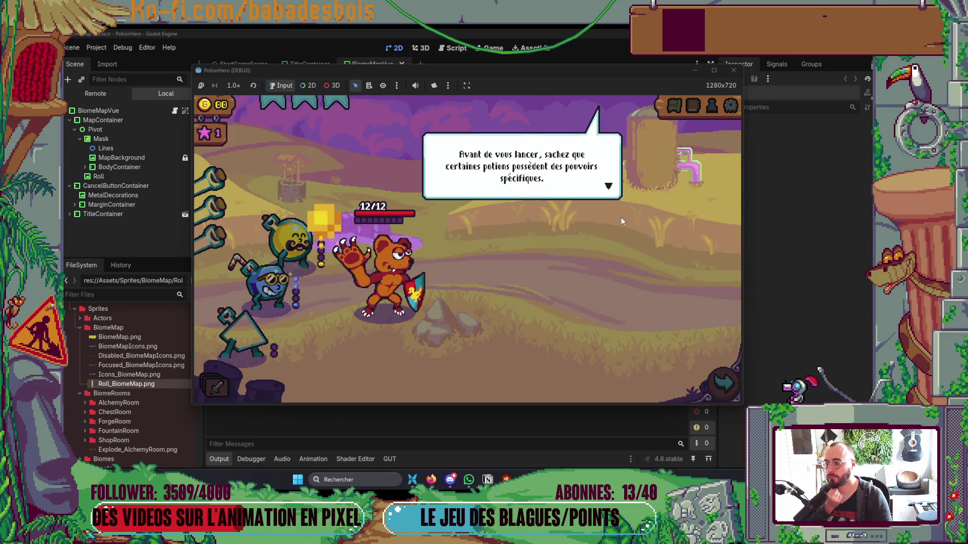
{"action": "left_click", "coordinate": [678, 105]}
{"action": "left_click", "coordinate": [712, 112]}
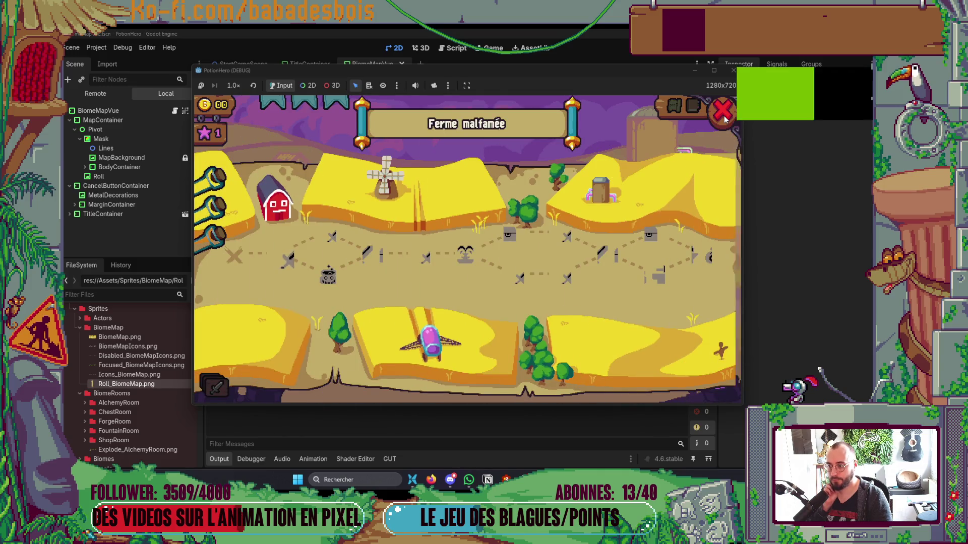
{"action": "left_click", "coordinate": [676, 105]}
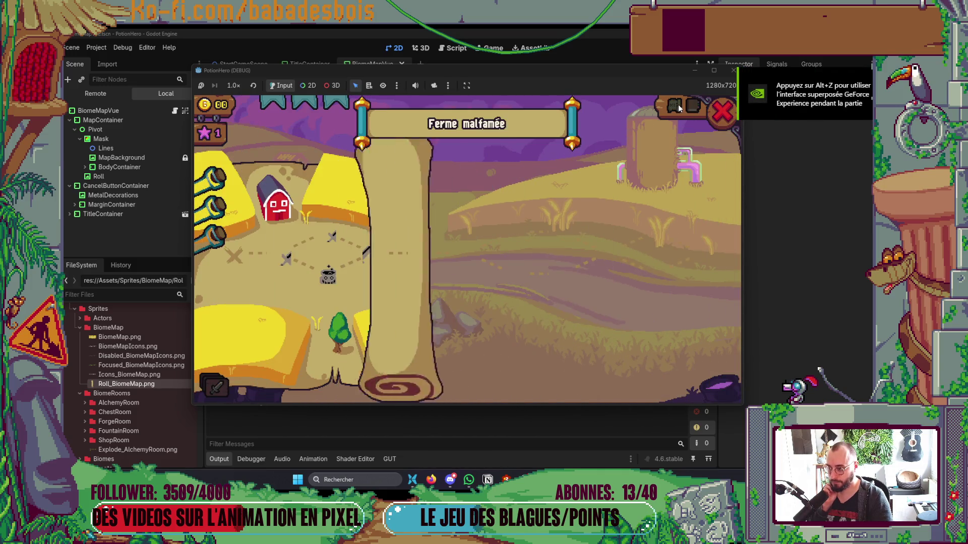
{"action": "left_click", "coordinate": [734, 71]}
{"action": "key", "text": "alt+Tab"}
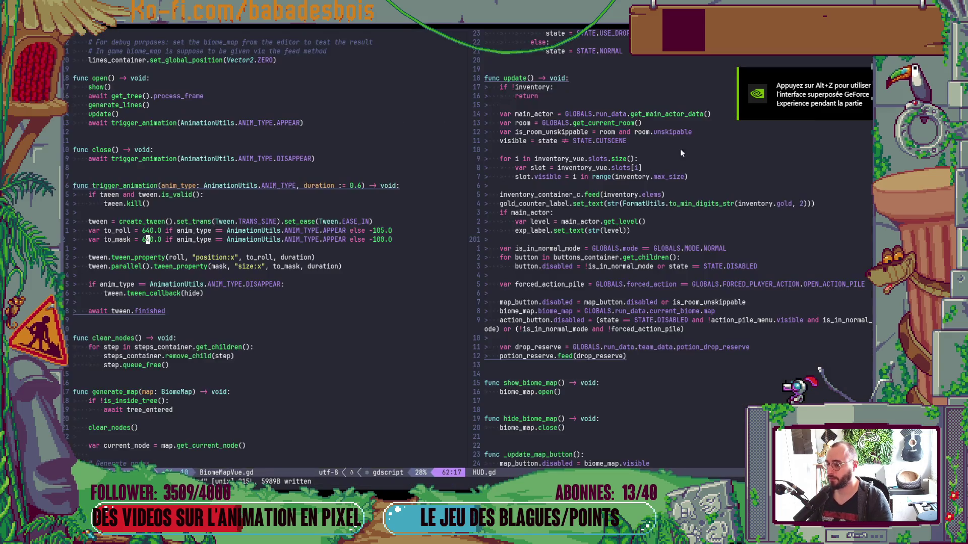
Append a set_delay call to the roll tween_property line and save the script
{"action": "left_click", "coordinate": [316, 260]}
{"action": "type", "text": "a"}
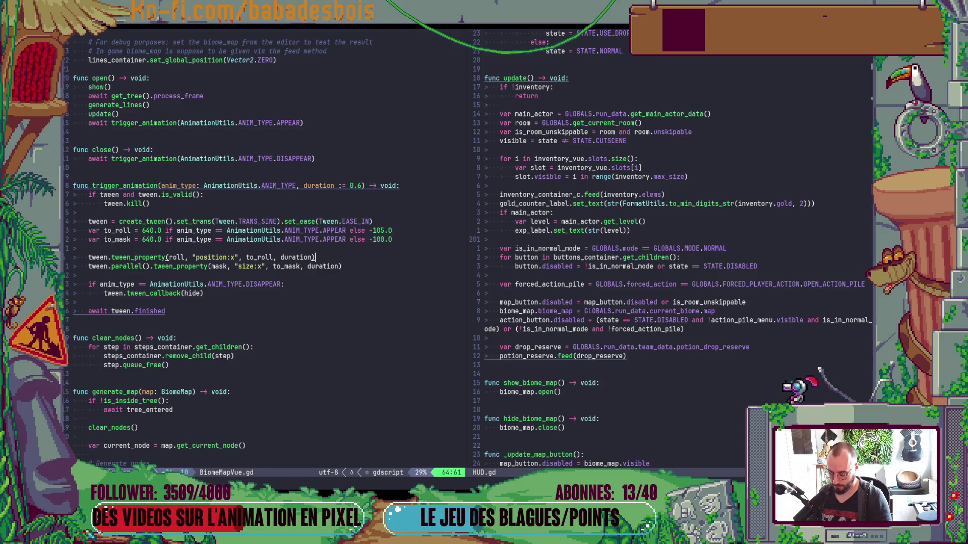
{"action": "type", "text": "e"}
{"action": "key", "text": "Down"}
{"action": "key", "text": "Down"}
{"action": "key", "text": "Down"}
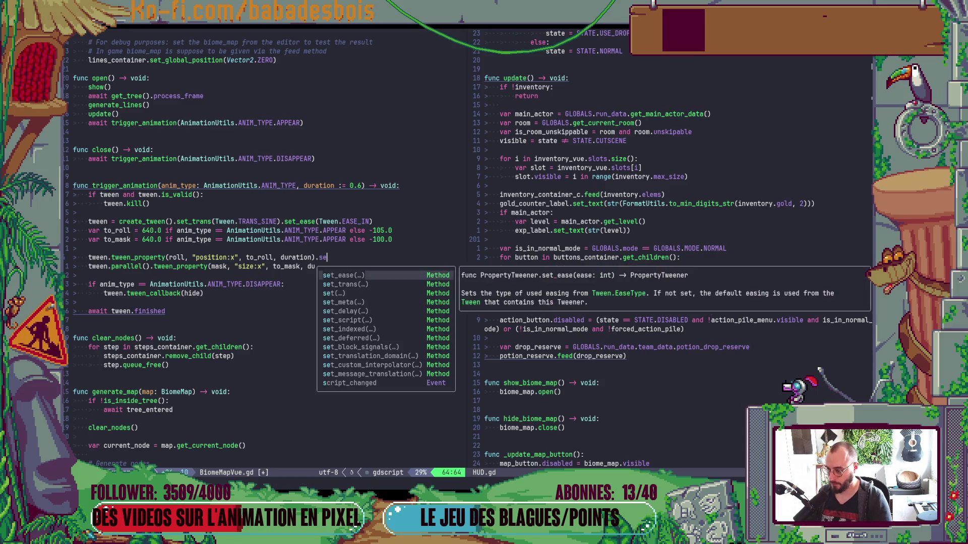
{"action": "key", "text": "Down"}
{"action": "key", "text": "Return"}
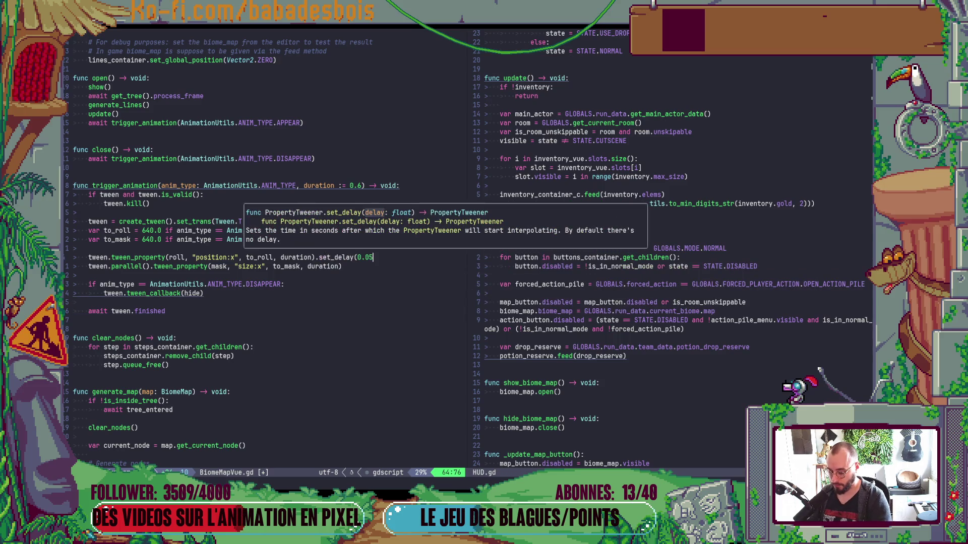
{"action": "type", "text": ")"}
{"action": "key", "text": "Escape"}
{"action": "key", "text": "ctrl+s"}
Run the game to test the roll tween delay, then close it
{"action": "key", "text": "alt+Tab"}
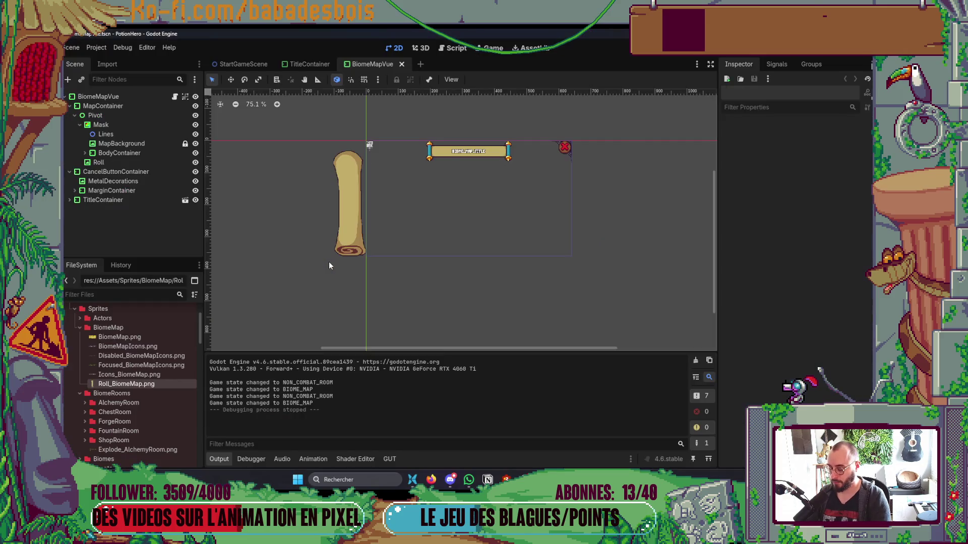
{"action": "key", "text": "F5"}
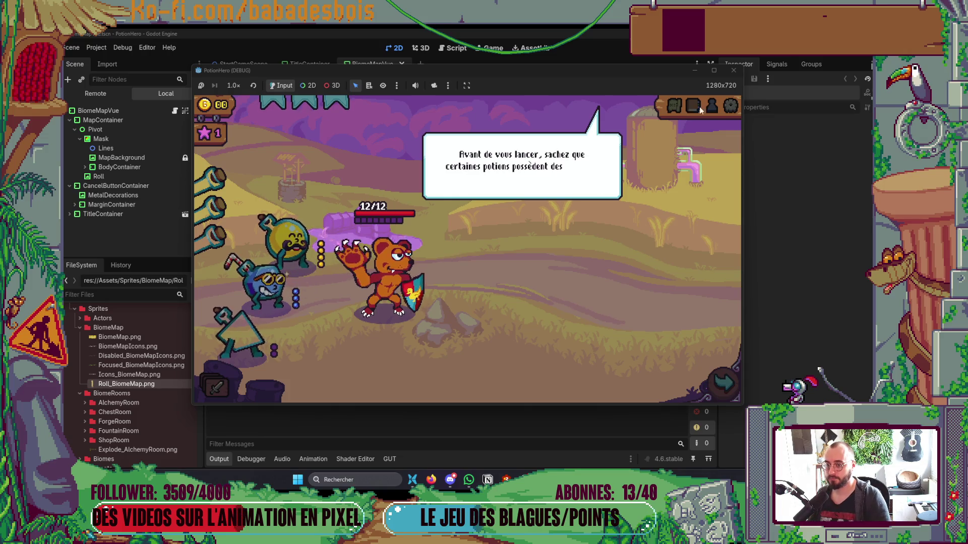
{"action": "left_click", "coordinate": [732, 70]}
{"action": "key", "text": "alt+Tab"}
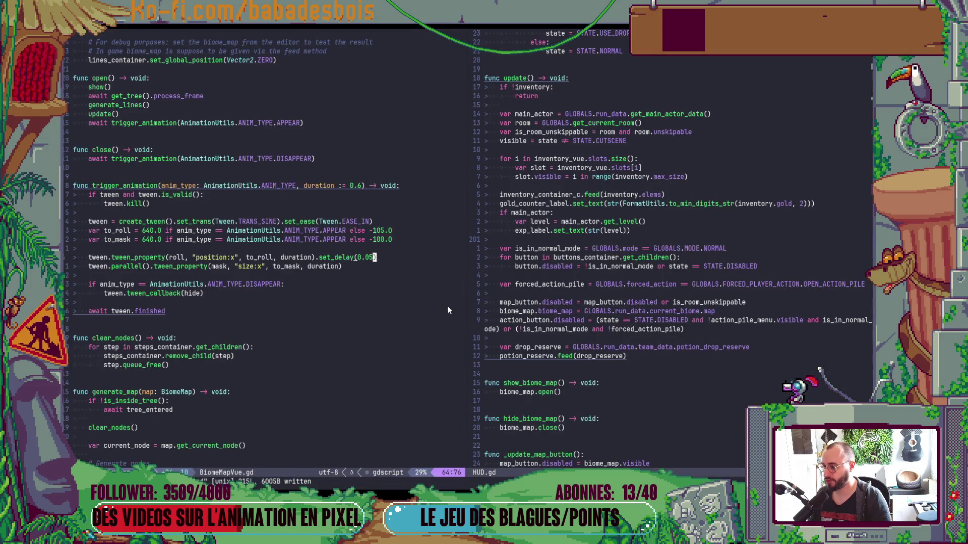
Move the delay from the roll tween to the mask tween as .set_delay(0.05), save, and relaunch
{"action": "left_click", "coordinate": [281, 257]}
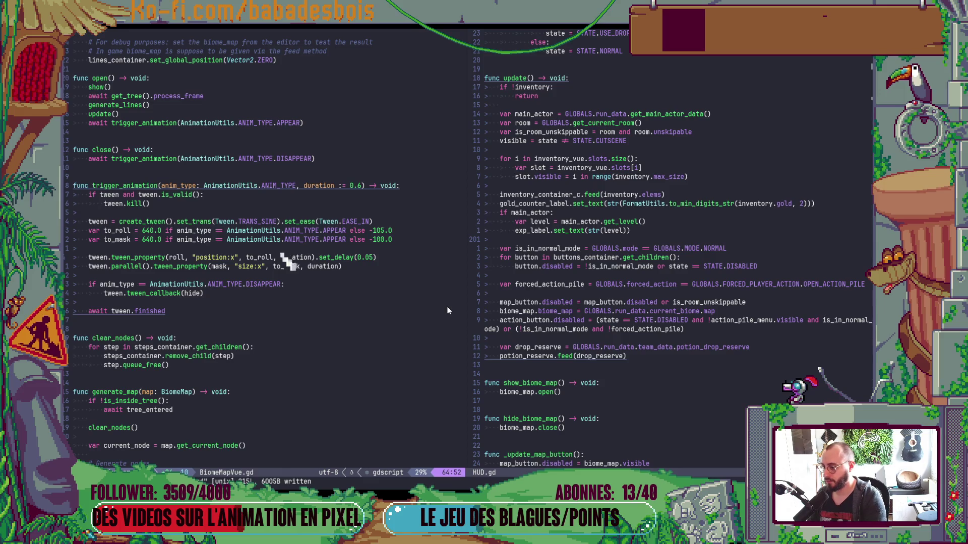
{"action": "key", "text": "shift+d"}
{"action": "type", "text": "A"}
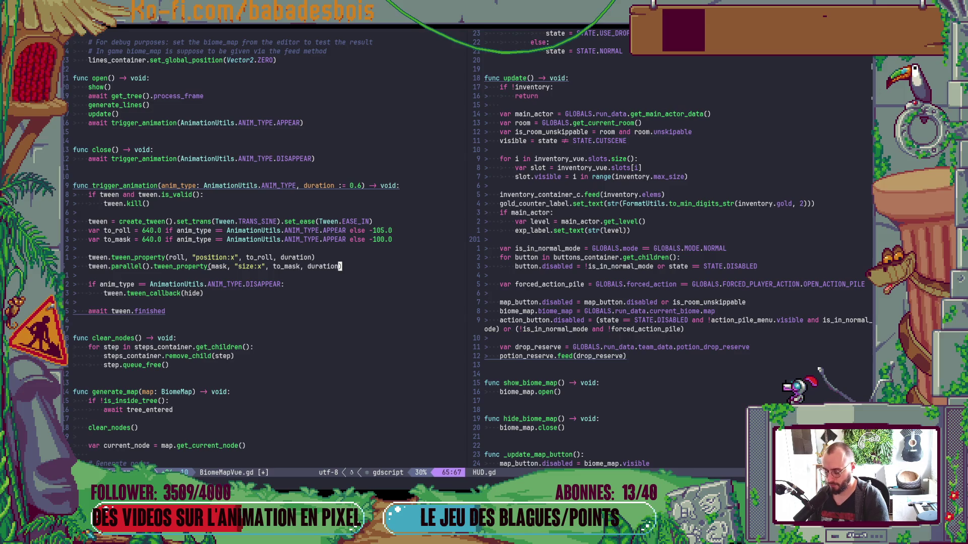
{"action": "type", "text": ".set_delay(0.05)"}
{"action": "key", "text": "Escape"}
{"action": "key", "text": "ctrl+s"}
{"action": "key", "text": "alt+Tab"}
{"action": "key", "text": "F5"}
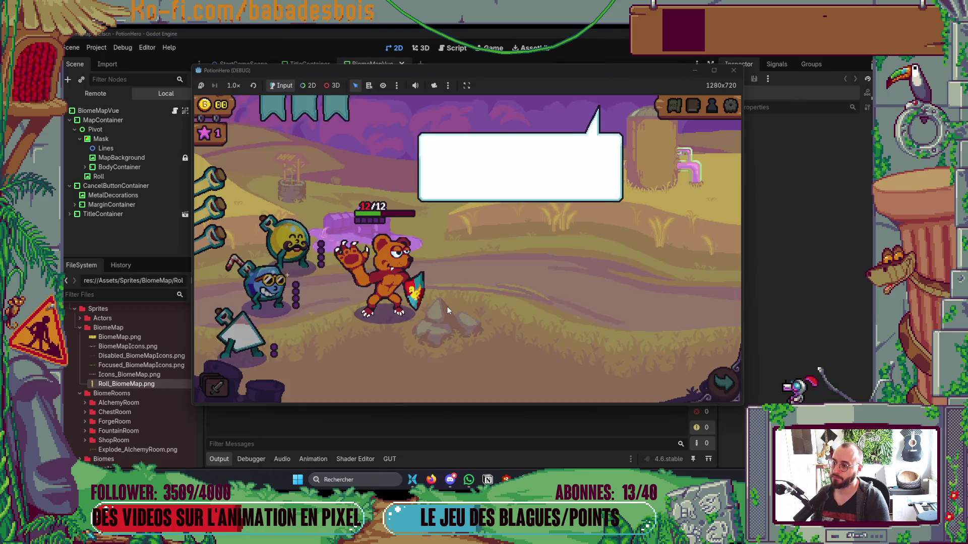
Skip the tutorial, open and close the biome map several times to watch the scroll animation, then quit
{"action": "left_click", "coordinate": [568, 252]}
{"action": "left_click", "coordinate": [568, 252]}
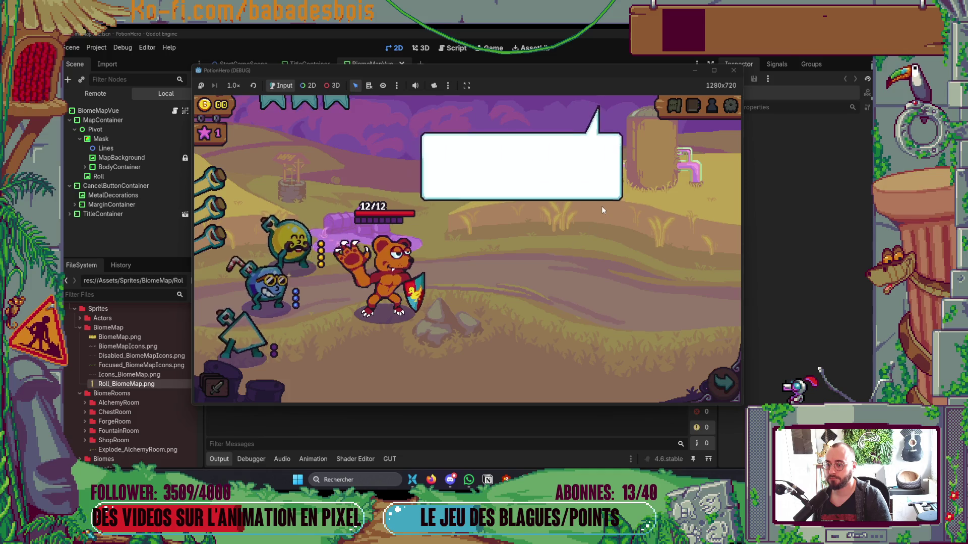
{"action": "left_click", "coordinate": [674, 107]}
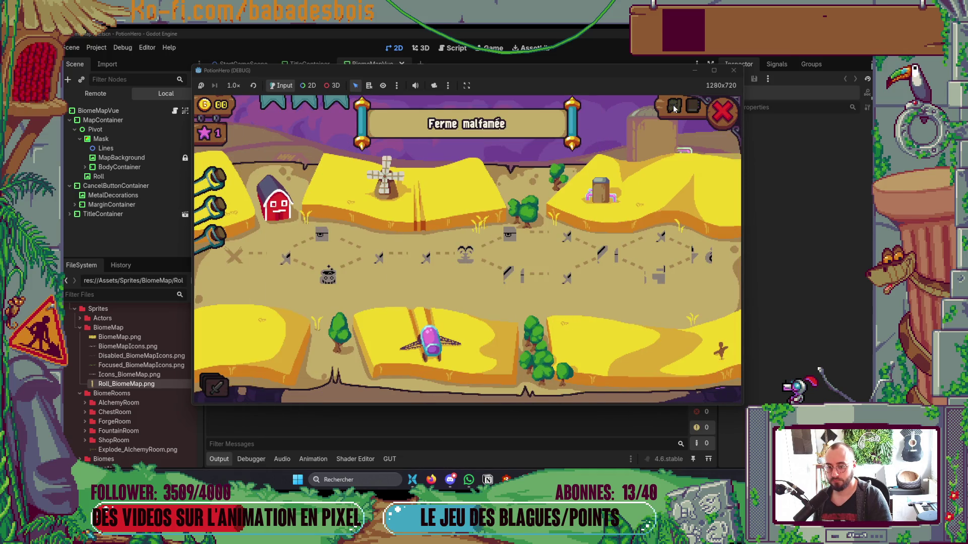
{"action": "left_click", "coordinate": [719, 110]}
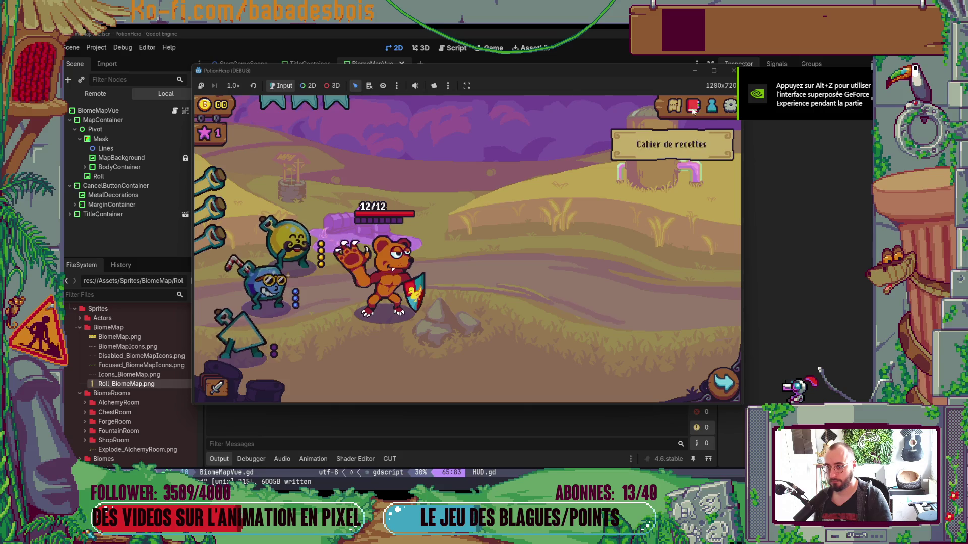
{"action": "left_click", "coordinate": [676, 110]}
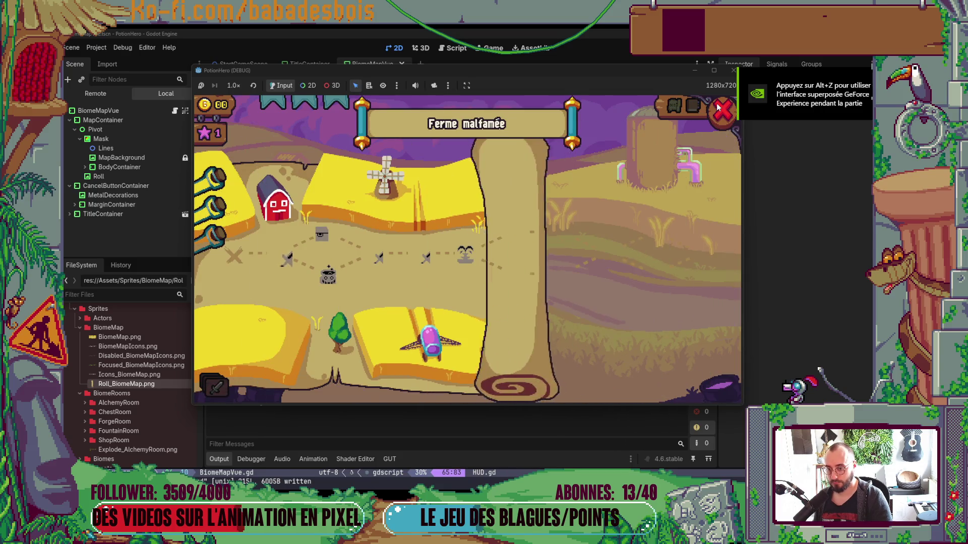
{"action": "left_click", "coordinate": [675, 107]}
{"action": "left_click", "coordinate": [675, 106]}
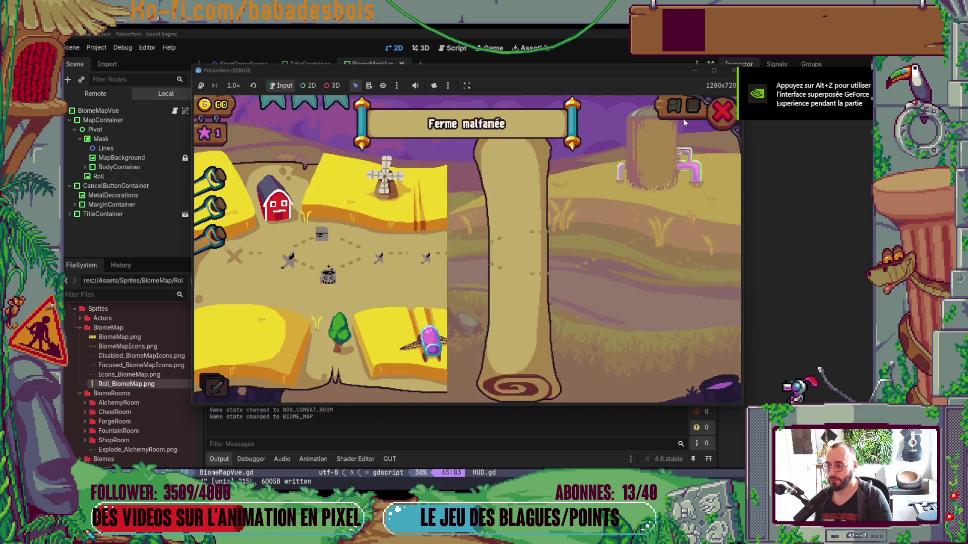
{"action": "left_click", "coordinate": [726, 107]}
{"action": "left_click", "coordinate": [672, 105]}
{"action": "left_click", "coordinate": [723, 111]}
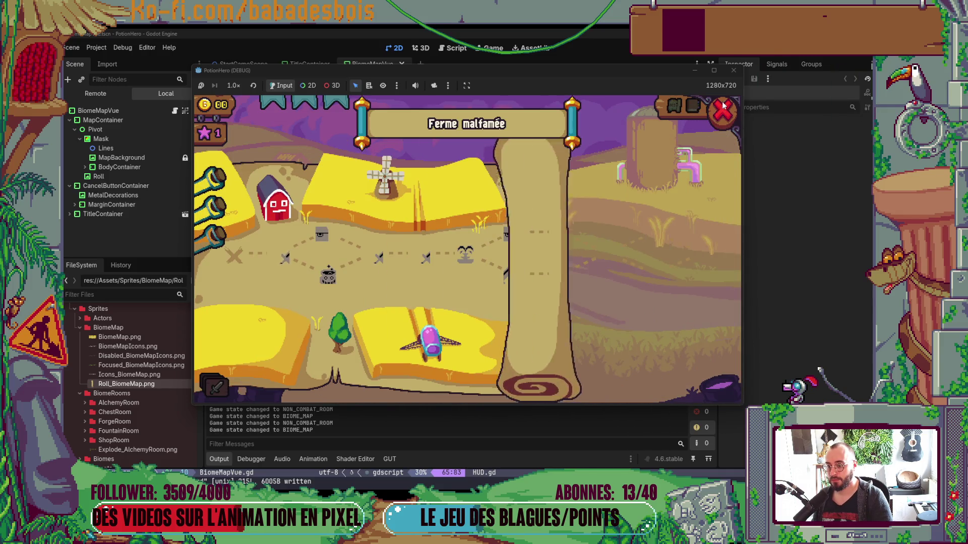
{"action": "left_click", "coordinate": [739, 71]}
{"action": "key", "text": "alt+Tab"}
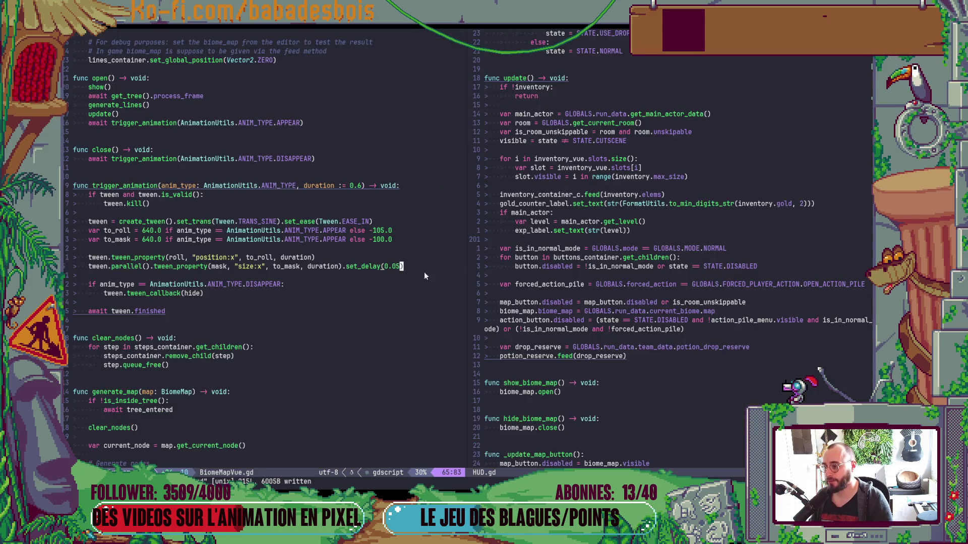
Delete .set_delay(0.05) from the mask tween_property call on line 65 and save the script
{"action": "key", "text": "h"}
{"action": "key", "text": "h"}
{"action": "key", "text": "h"}
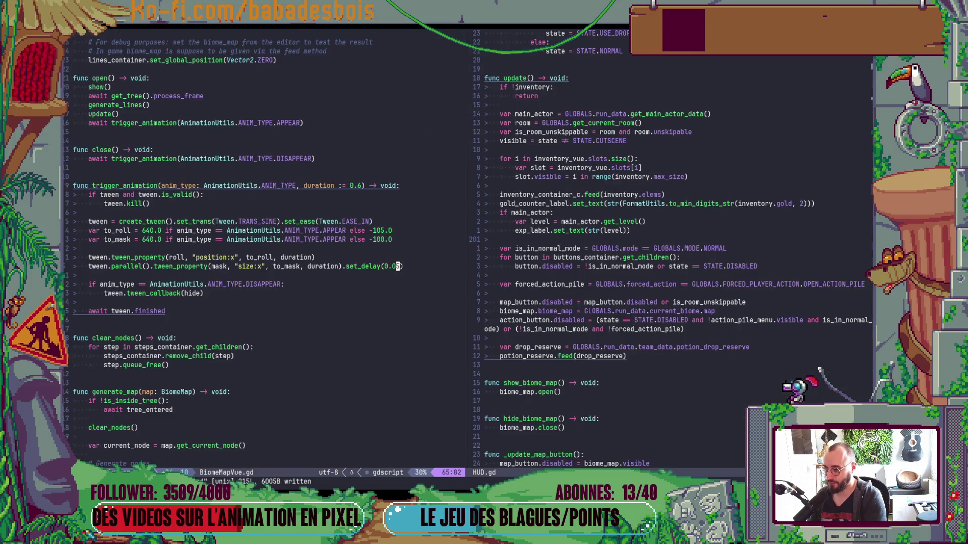
{"action": "key", "text": "shift+c"}
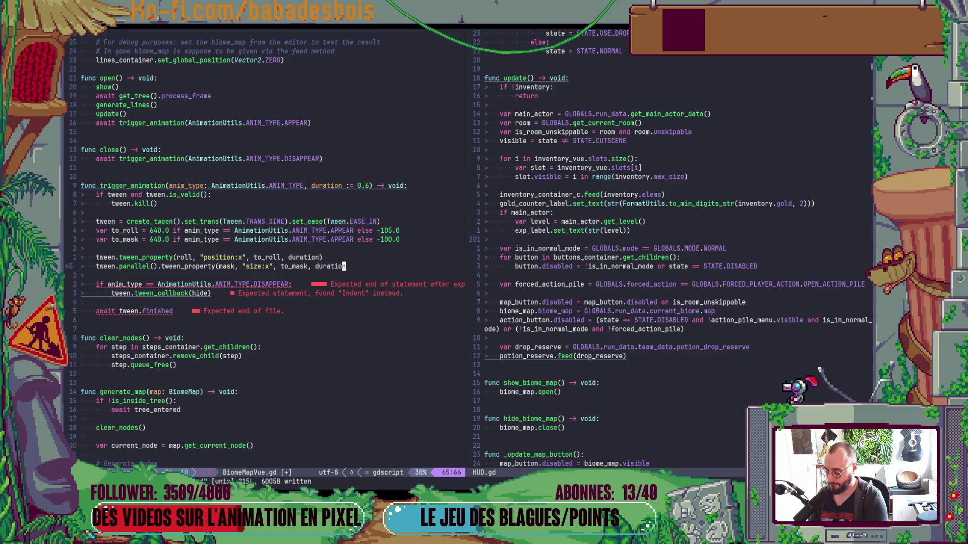
{"action": "type", "text": ")"}
{"action": "key", "text": "Escape"}
{"action": "key", "text": "k"}
{"action": "key", "text": "k"}
{"action": "key", "text": "k"}
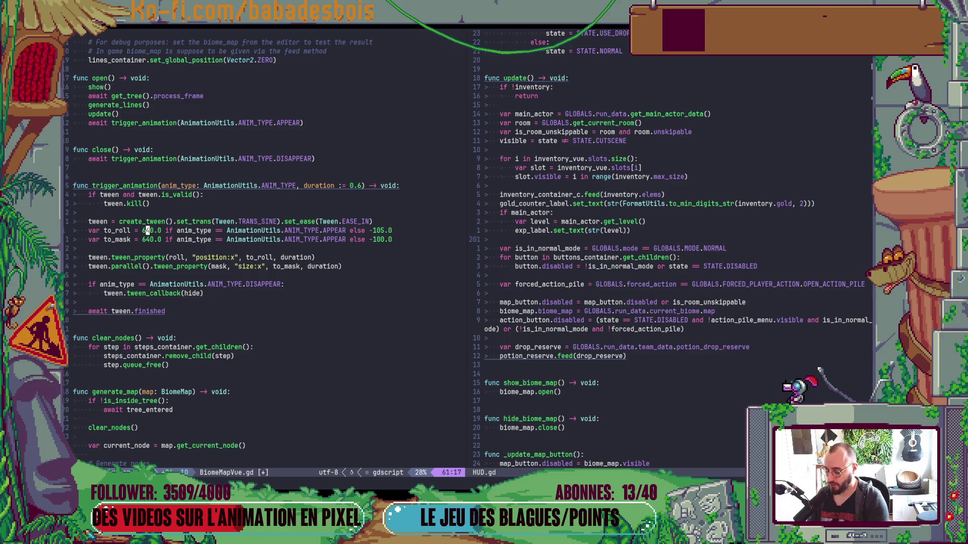
{"action": "key", "text": "ctrl+s"}
{"action": "key", "text": "alt+Tab"}
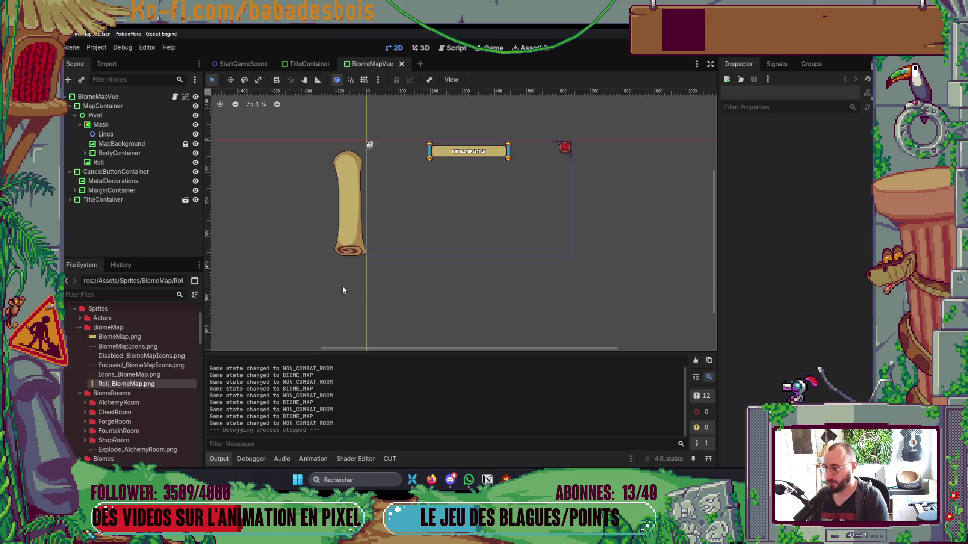
Relaunch the game and open and close the dungeon map twice
{"action": "key", "text": "F5"}
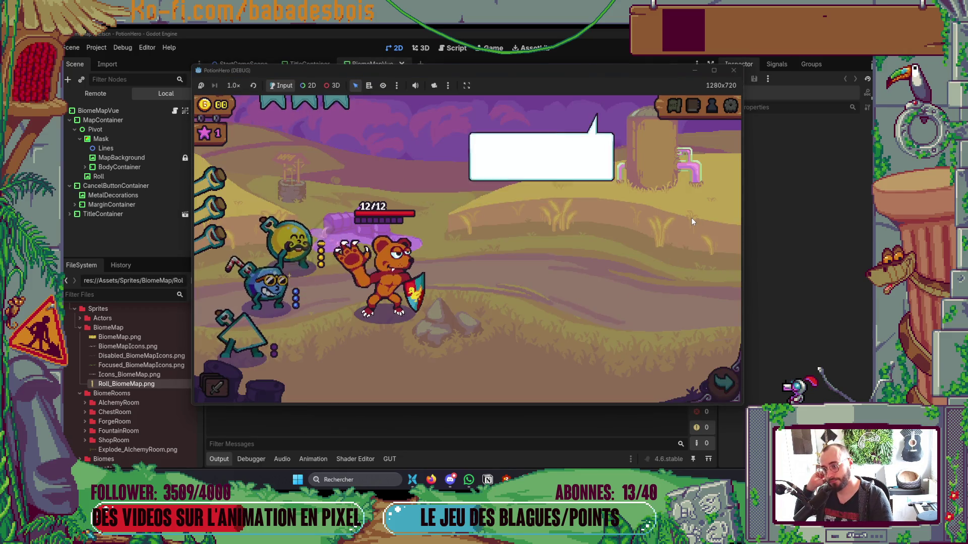
{"action": "key", "text": "alt+Tab"}
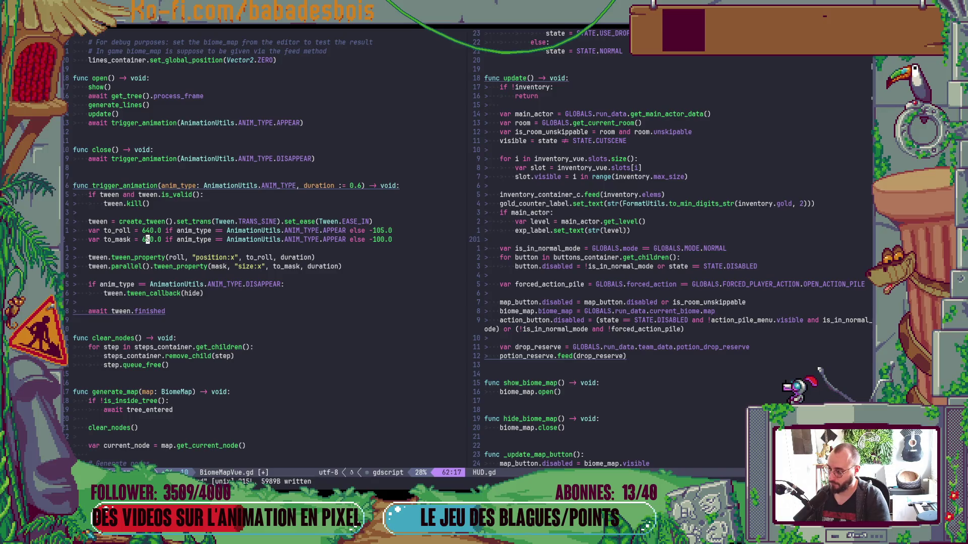
{"action": "key", "text": "alt+Tab"}
{"action": "key", "text": "F5"}
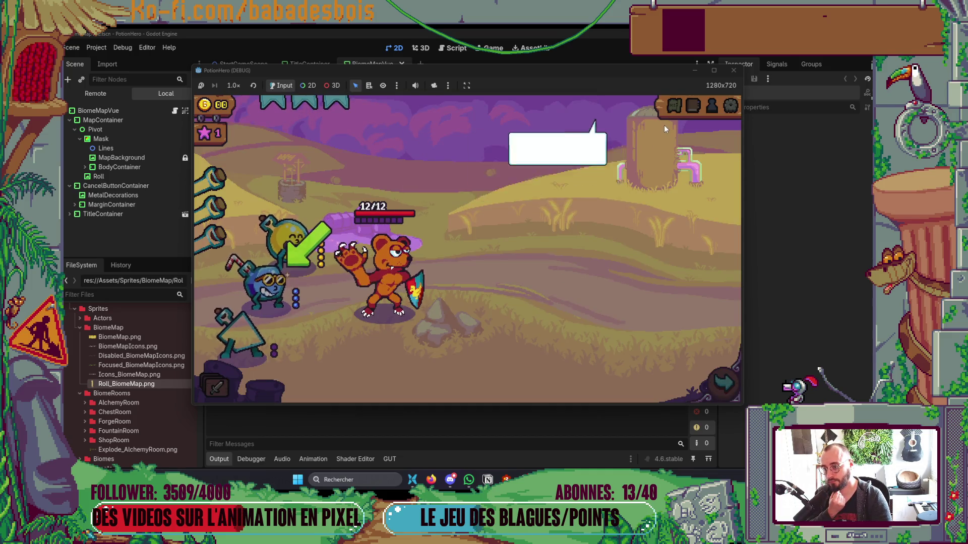
{"action": "left_click", "coordinate": [666, 105]}
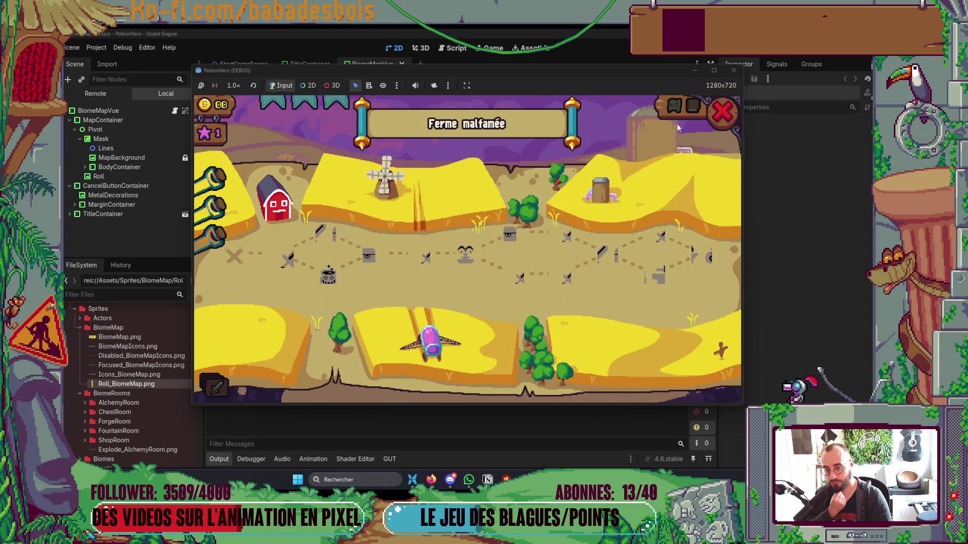
{"action": "left_click", "coordinate": [721, 112]}
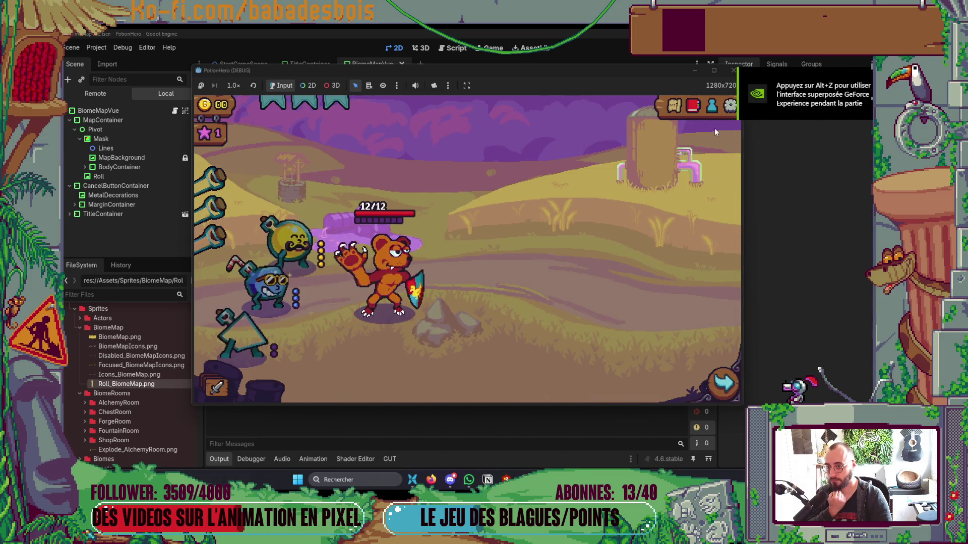
{"action": "left_click", "coordinate": [677, 107]}
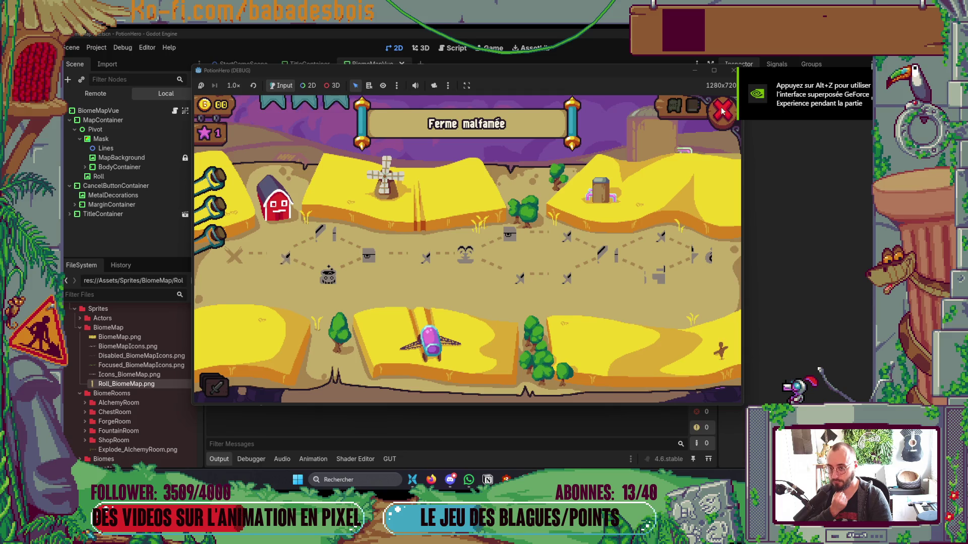
{"action": "left_click", "coordinate": [722, 111]}
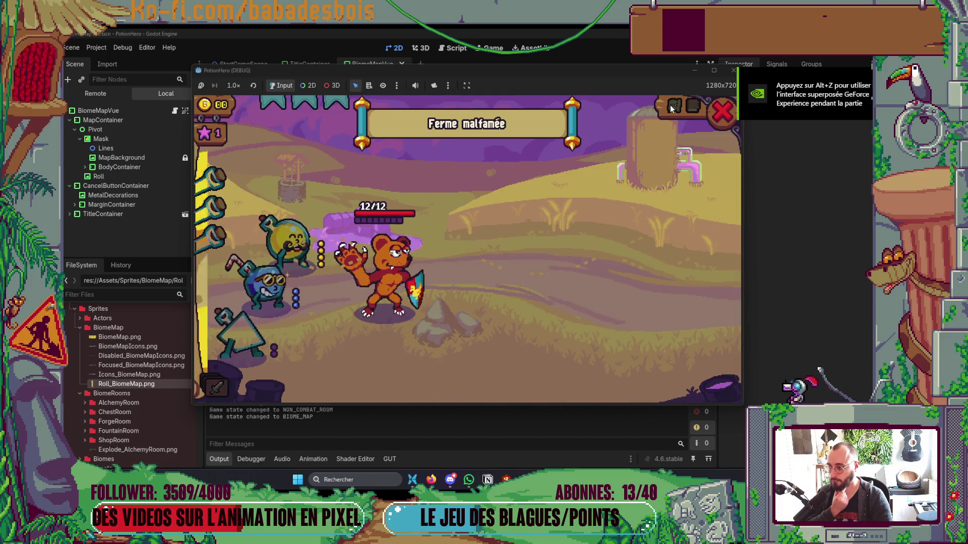
Open and close the map five more times to confirm the roll animation, then quit the game
{"action": "left_click", "coordinate": [673, 107]}
{"action": "left_click", "coordinate": [718, 111]}
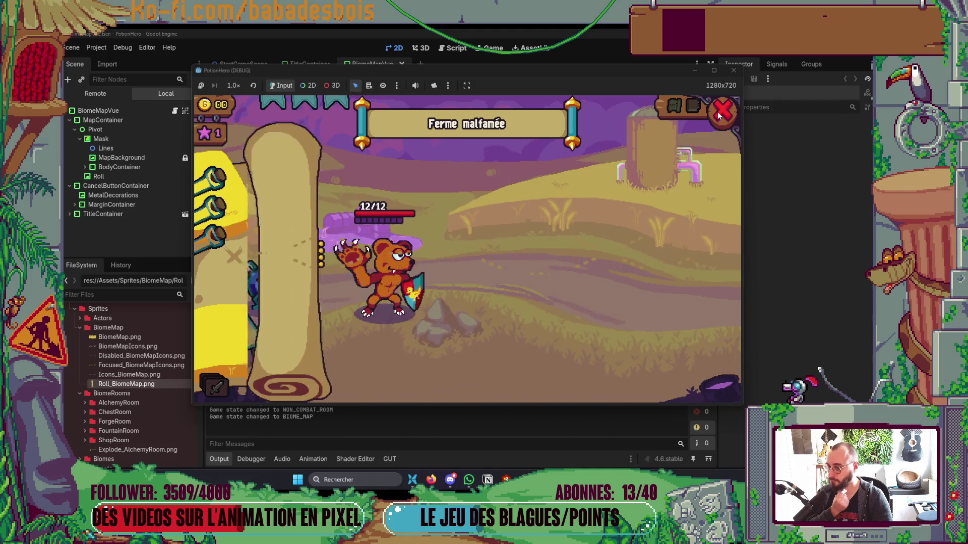
{"action": "left_click", "coordinate": [676, 106]}
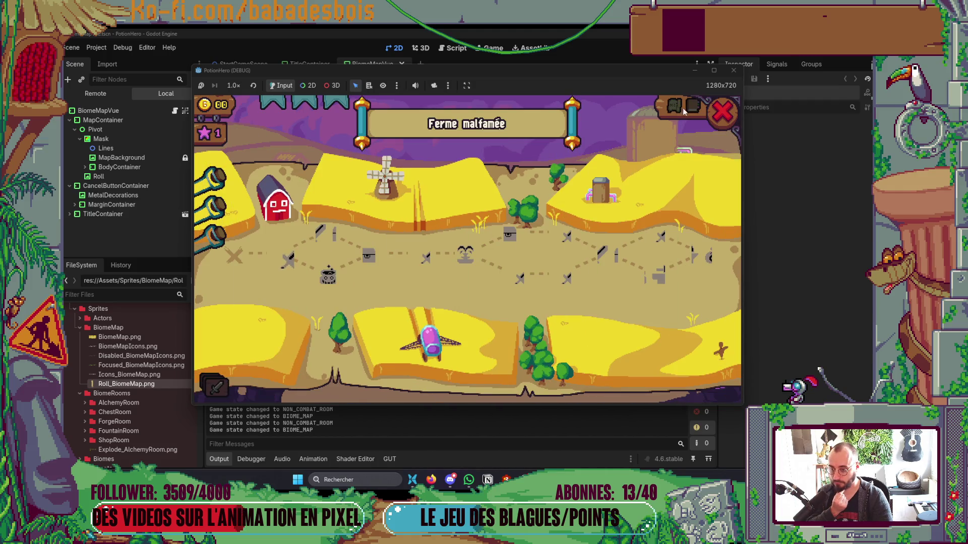
{"action": "left_click", "coordinate": [720, 114]}
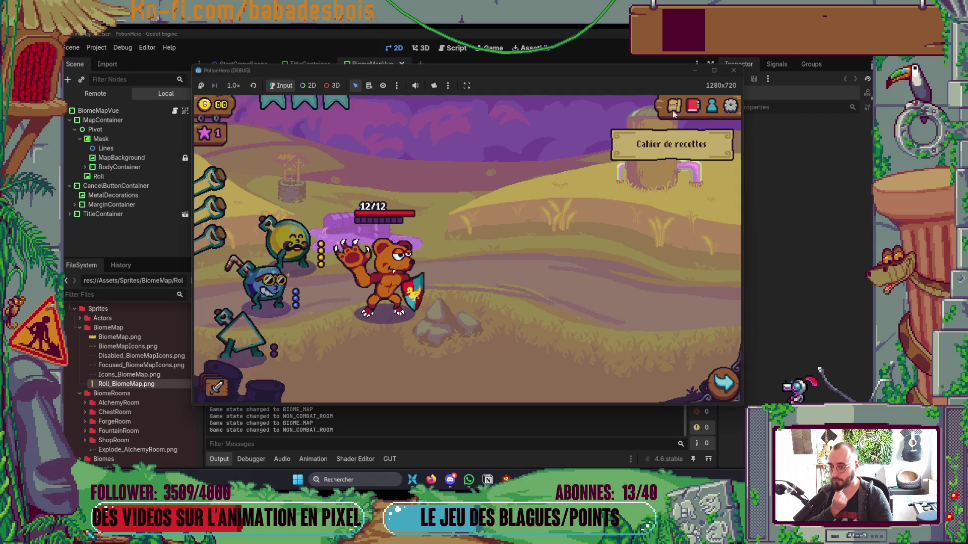
{"action": "left_click", "coordinate": [680, 112]}
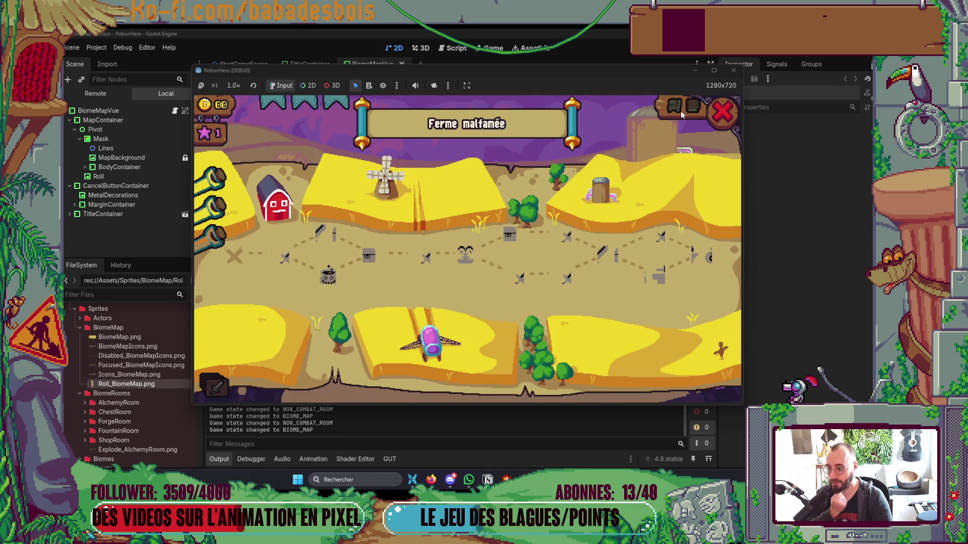
{"action": "left_click", "coordinate": [713, 112]}
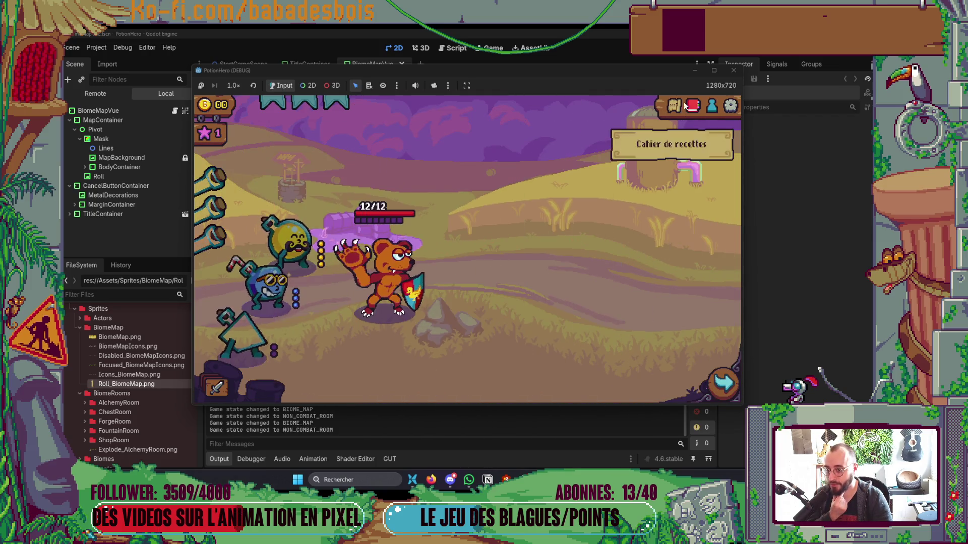
{"action": "left_click", "coordinate": [675, 107]}
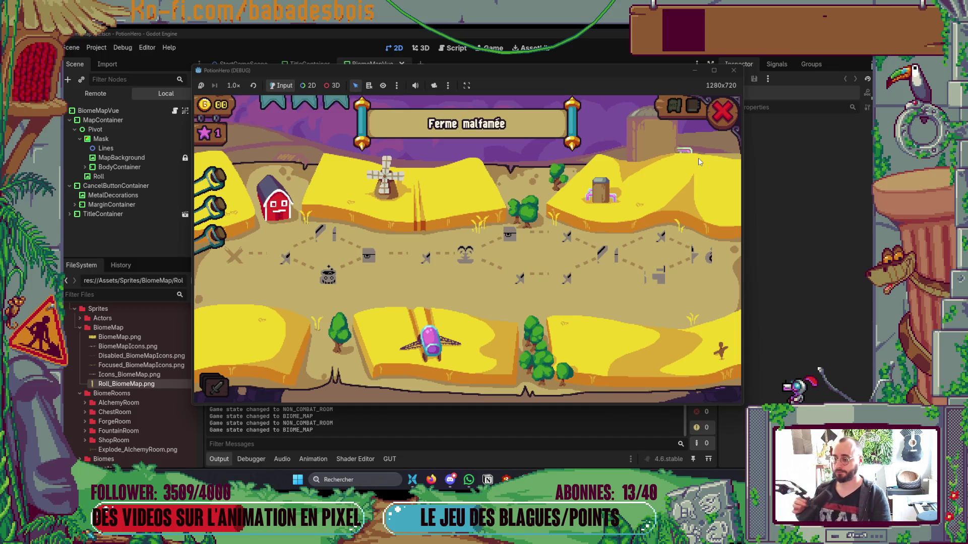
{"action": "left_click", "coordinate": [716, 112]}
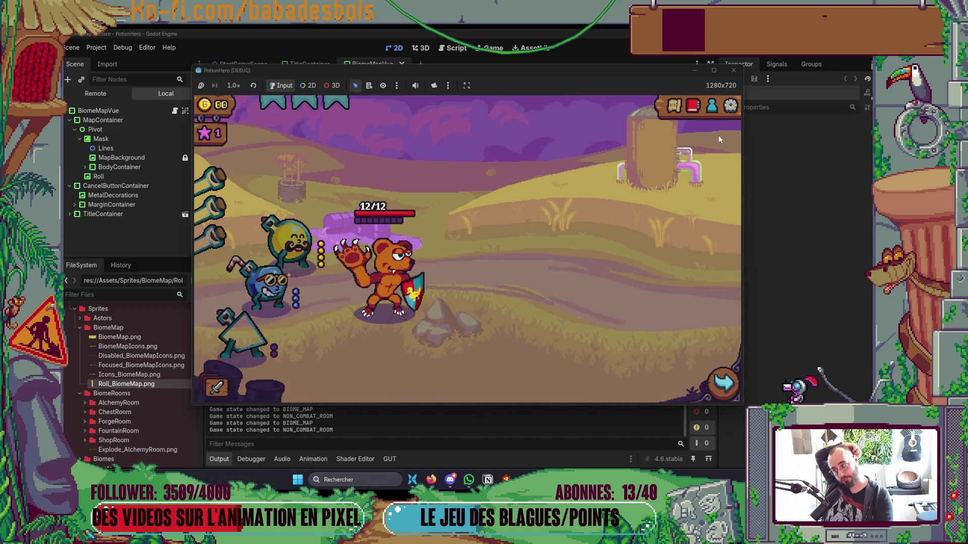
{"action": "left_click", "coordinate": [680, 108]}
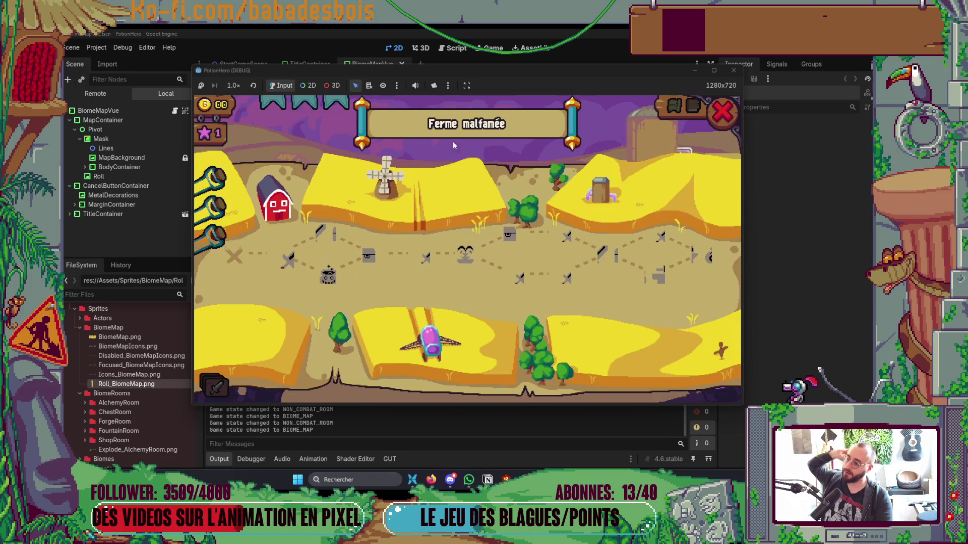
{"action": "left_click", "coordinate": [721, 112]}
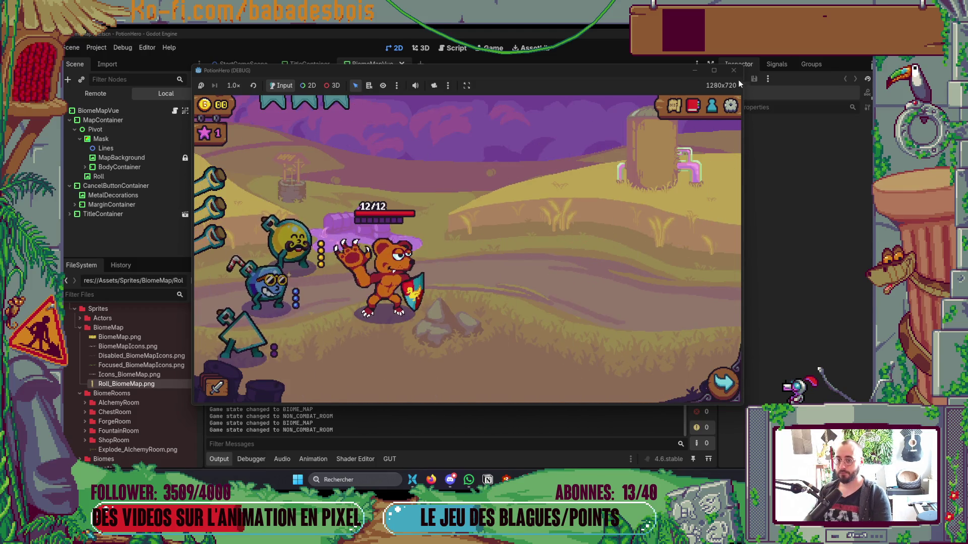
{"action": "left_click", "coordinate": [735, 71]}
{"action": "left_click", "coordinate": [148, 200]}
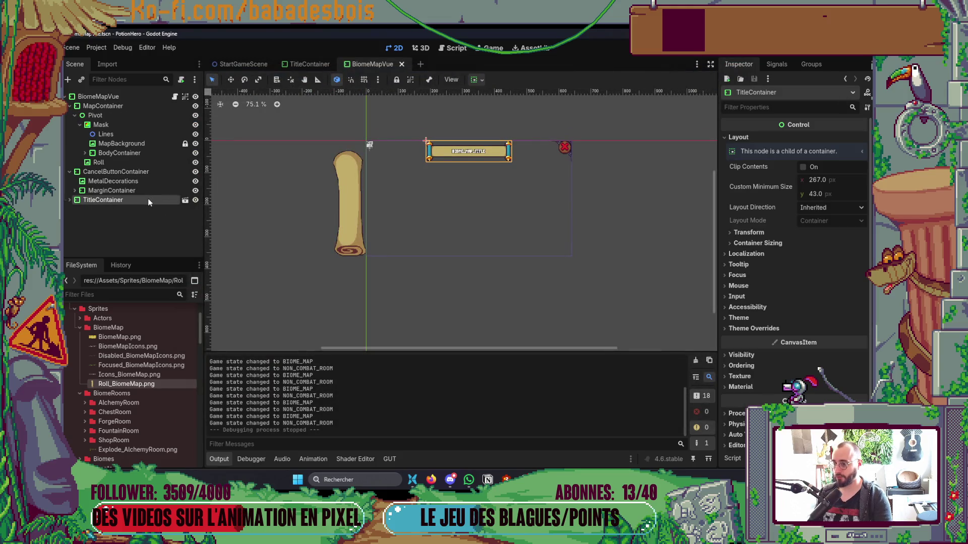
Enable TitleContainer's Margin Top constant override, set it to 4, save, and run the game
{"action": "double_click", "coordinate": [148, 200]}
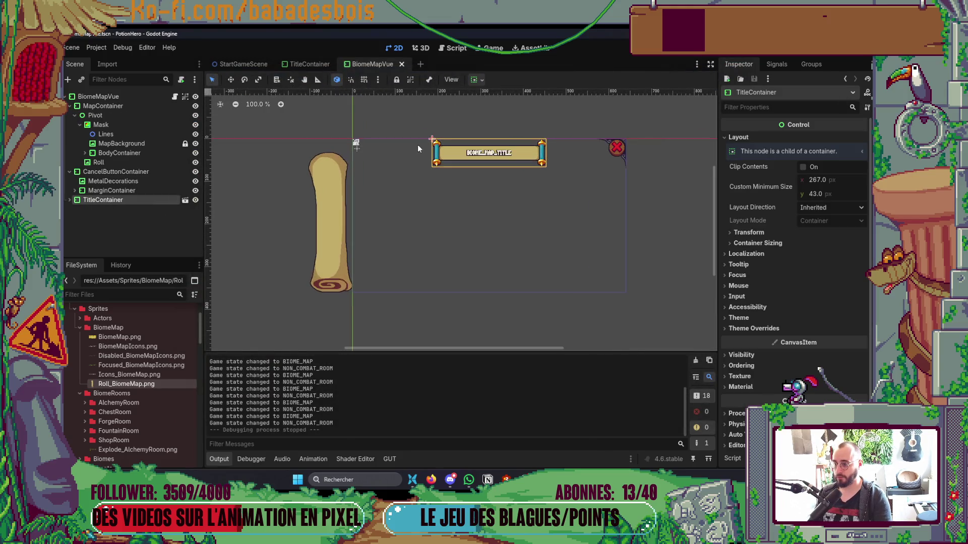
{"action": "left_click", "coordinate": [739, 328]}
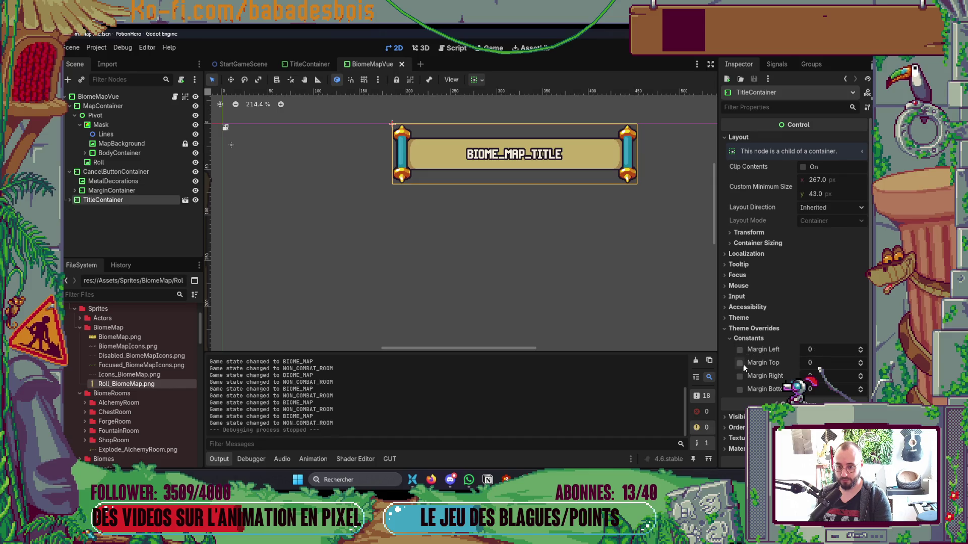
{"action": "left_click", "coordinate": [739, 363]}
{"action": "type", "text": "4"}
{"action": "key", "text": "Return"}
{"action": "key", "text": "ctrl+s"}
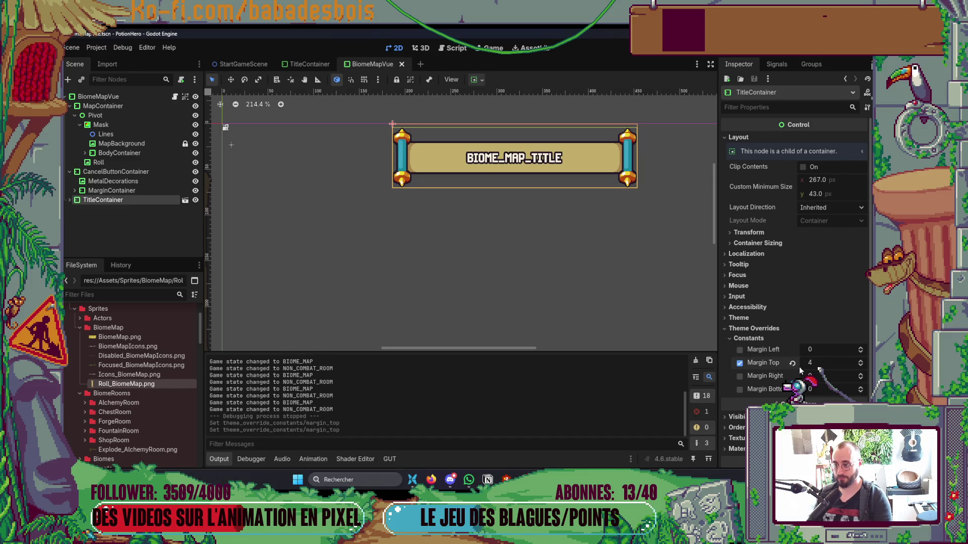
{"action": "key", "text": "F5"}
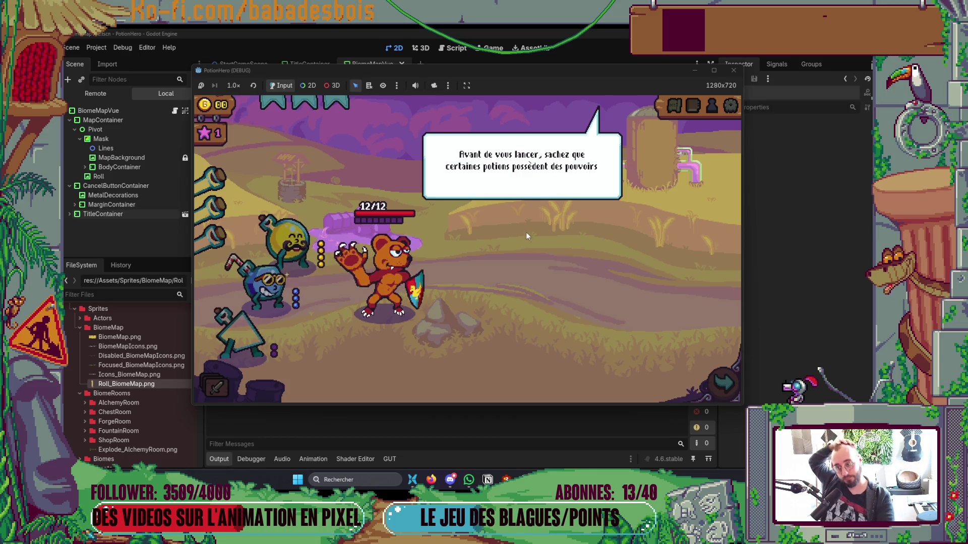
Skip the dialogue, open the biome map twice to check the lowered title, then stop the game
{"action": "left_click", "coordinate": [534, 235]}
{"action": "left_click", "coordinate": [534, 235]}
{"action": "left_click", "coordinate": [576, 279]}
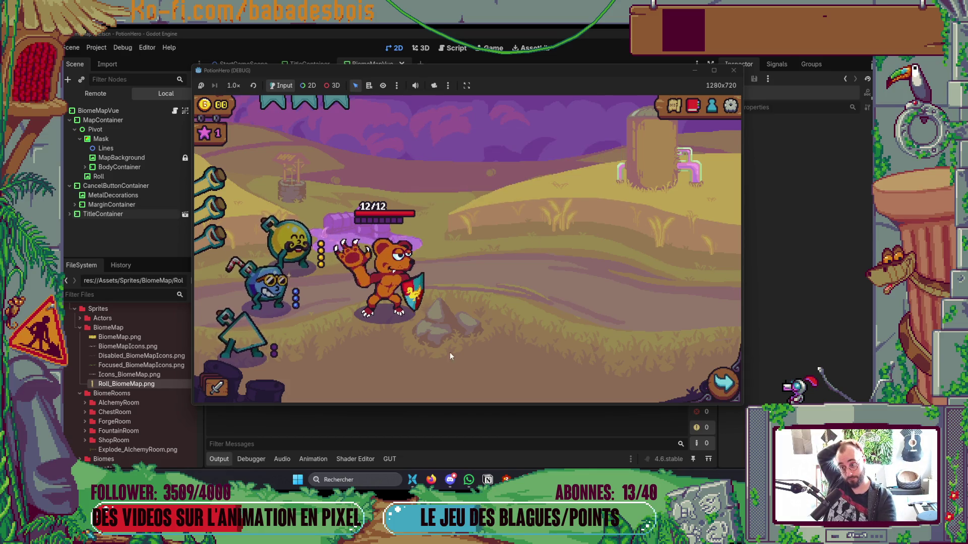
{"action": "left_click", "coordinate": [724, 399]}
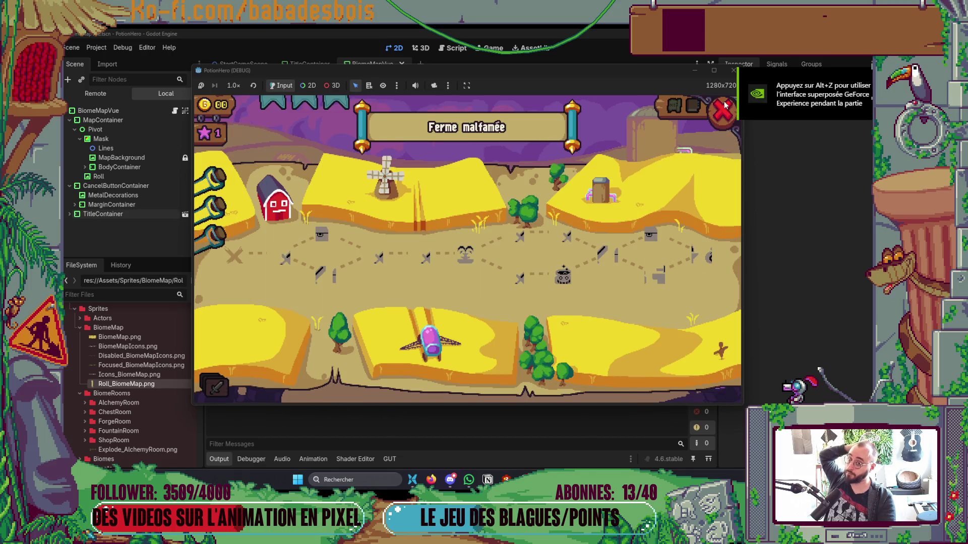
{"action": "left_click", "coordinate": [721, 380]}
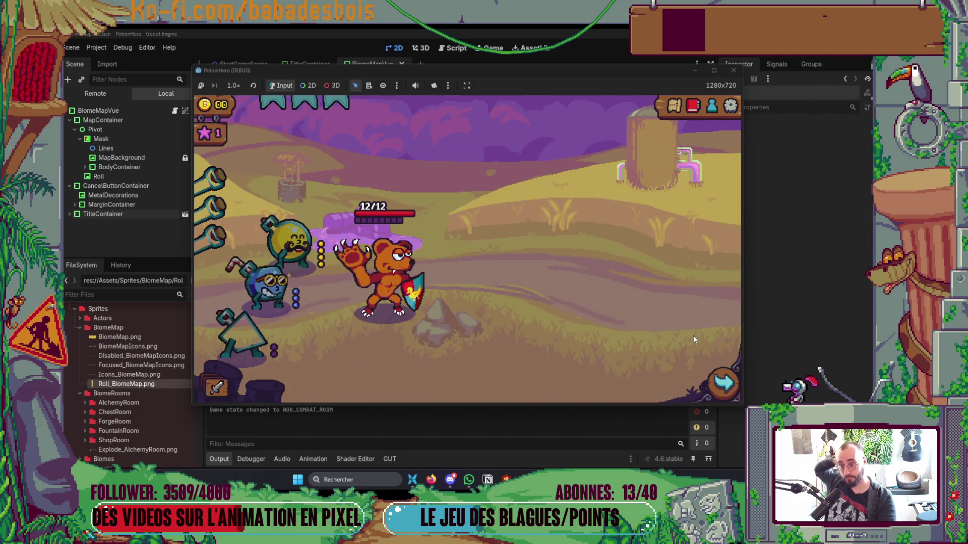
{"action": "left_click", "coordinate": [733, 71]}
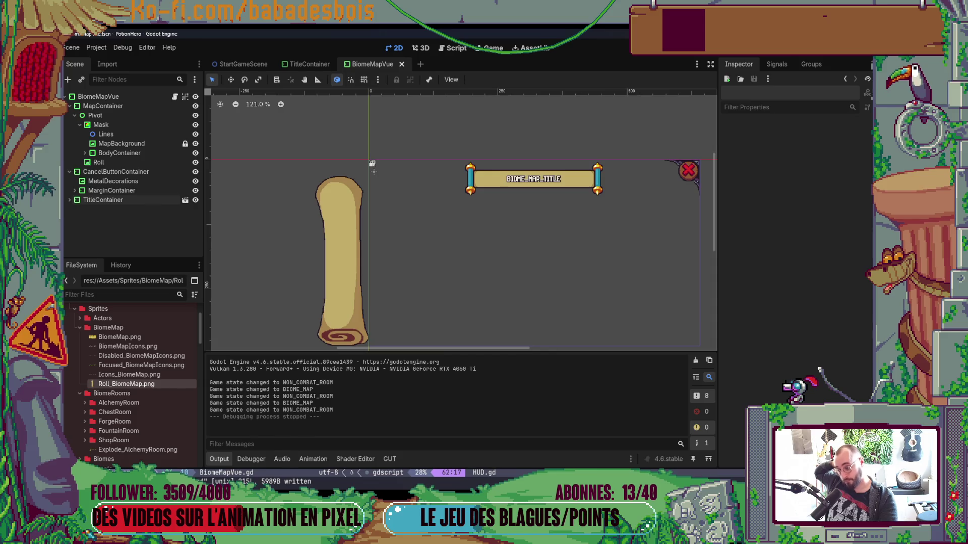
Hide the Output log panel so the BiomeMapVue scene view gets more room
{"action": "left_click", "coordinate": [219, 458]}
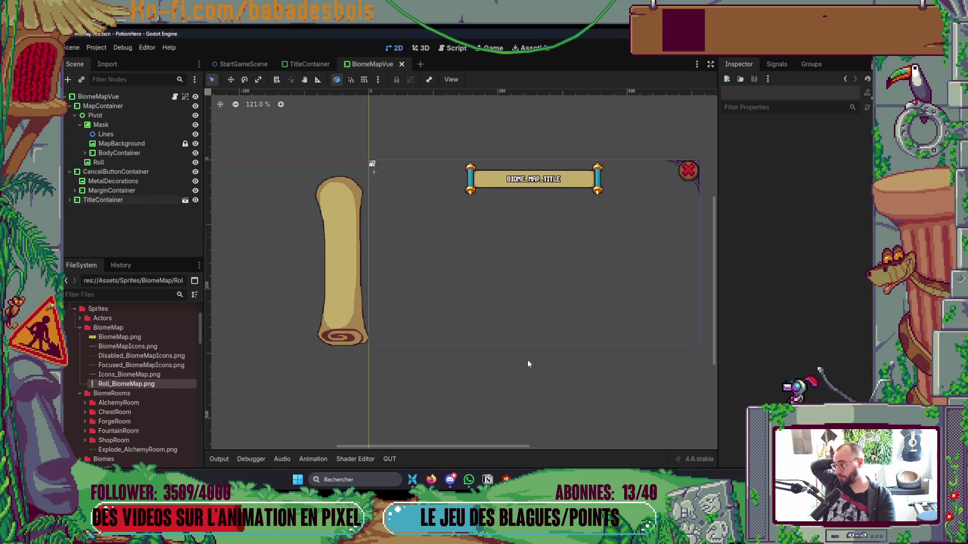
{"action": "left_click_drag", "start_coordinate": [524, 362], "coordinate": [493, 324]}
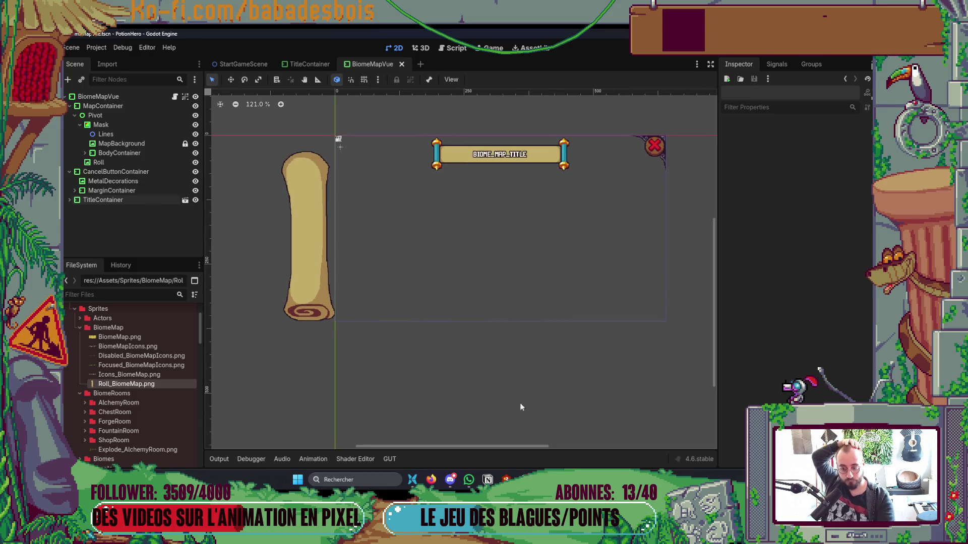
{"action": "mouse_move", "coordinate": [636, 479]}
{"action": "left_click", "coordinate": [624, 455]}
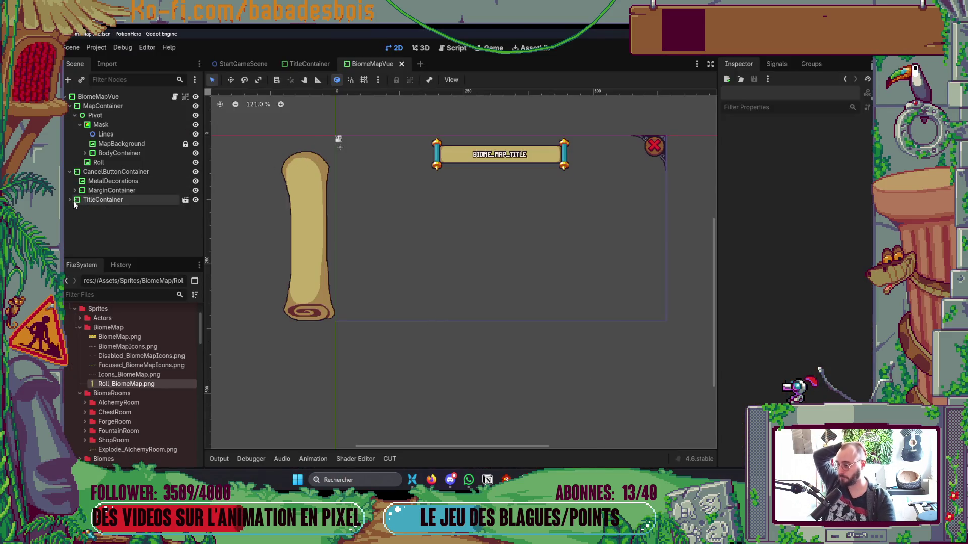
Collapse the scene tree branches, then re-expand MapContainer > Pivot > Mask and inspect the Lines node
{"action": "left_click", "coordinate": [70, 172]}
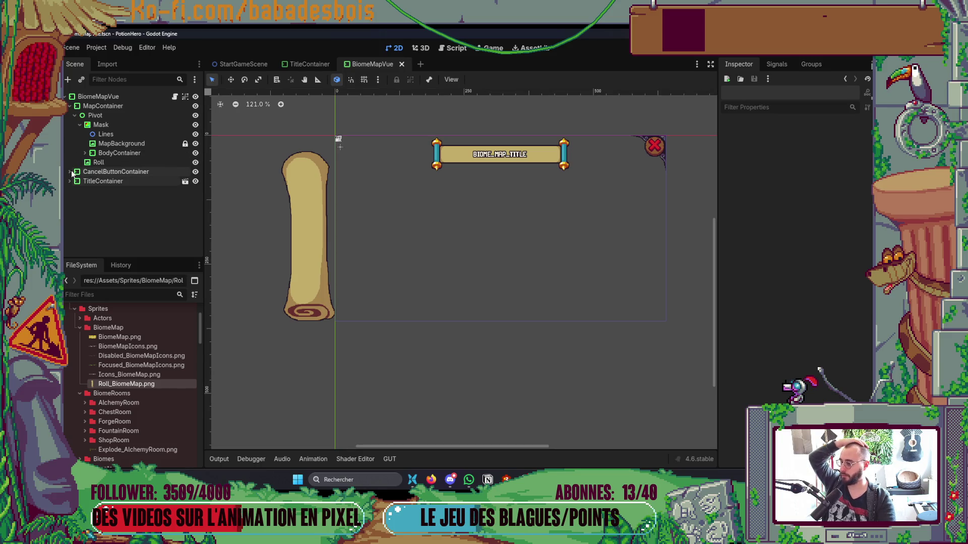
{"action": "left_click", "coordinate": [80, 125]}
{"action": "left_click", "coordinate": [75, 115]}
{"action": "left_click", "coordinate": [69, 105]}
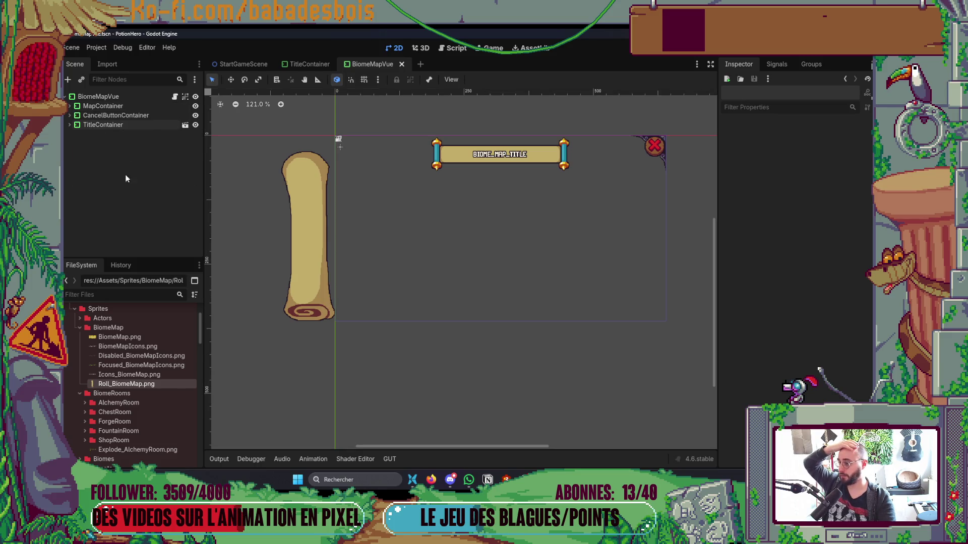
{"action": "left_click_drag", "start_coordinate": [443, 287], "coordinate": [417, 318]}
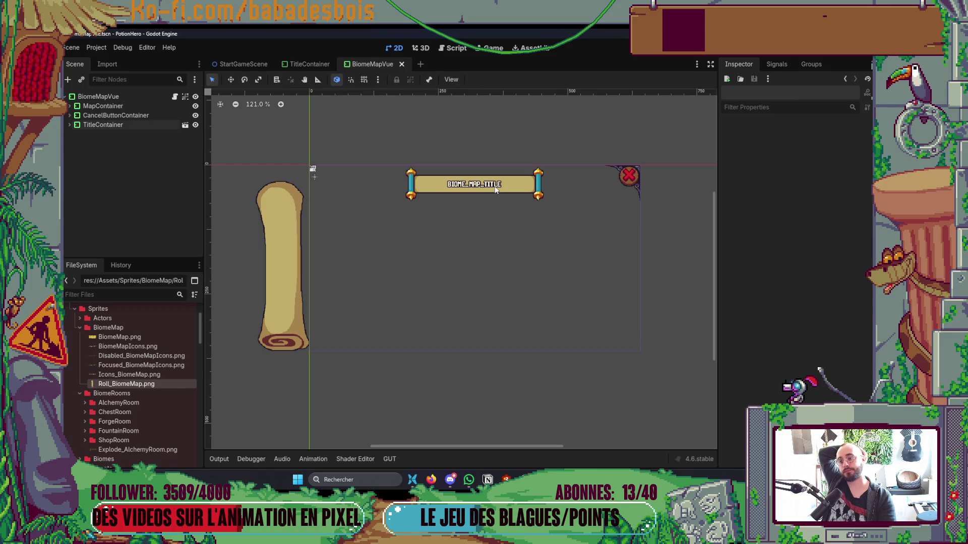
{"action": "scroll", "coordinate": [495, 189], "scroll_direction": "down", "scroll_amount": 1}
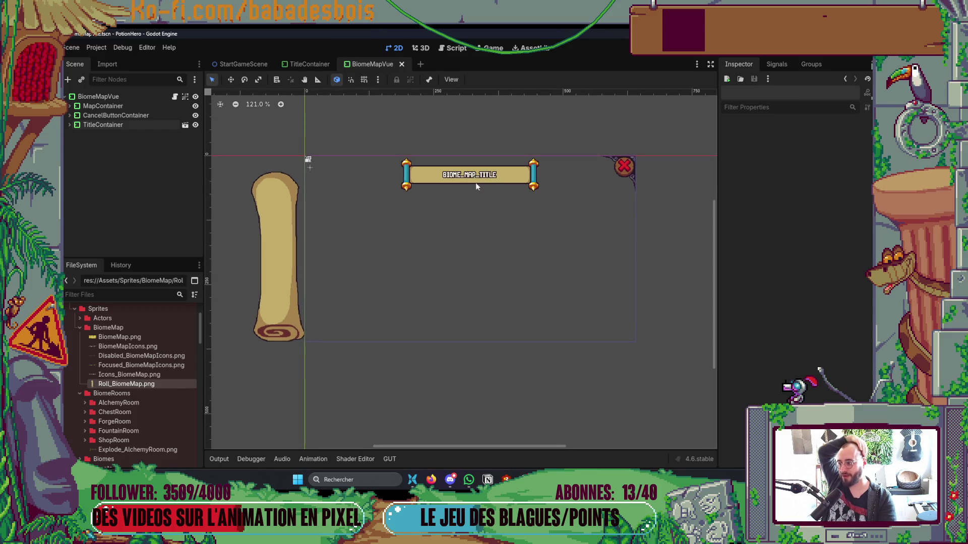
{"action": "left_click", "coordinate": [70, 106]}
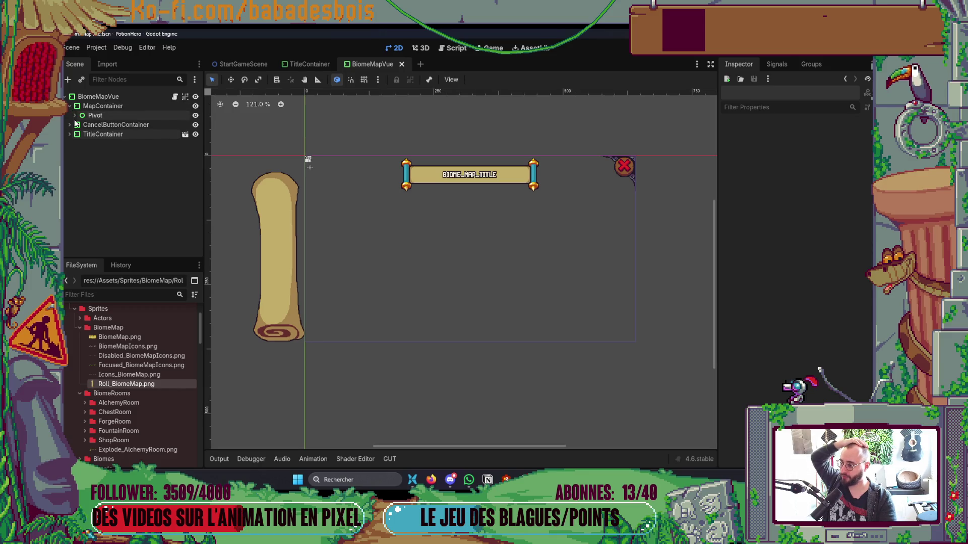
{"action": "left_click", "coordinate": [75, 116]}
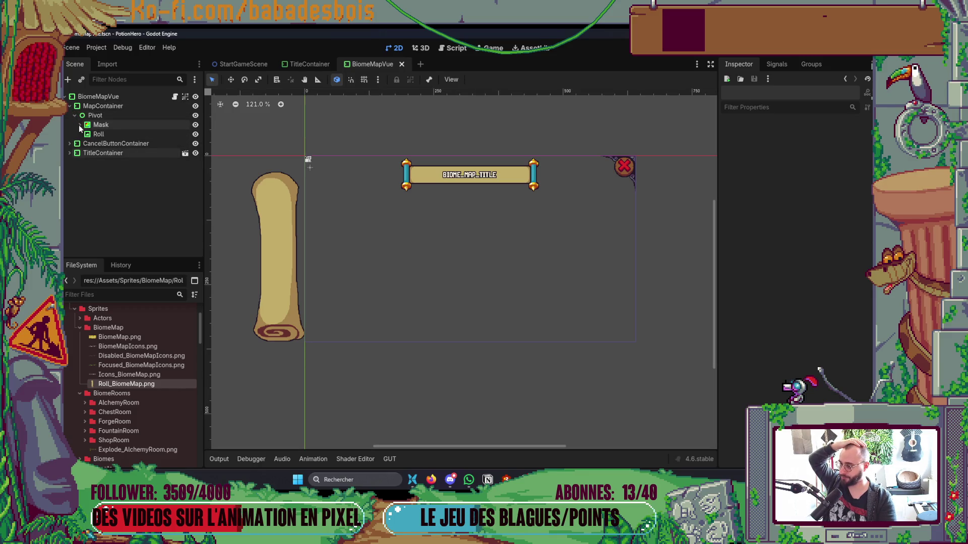
{"action": "left_click", "coordinate": [79, 125]}
{"action": "left_click", "coordinate": [106, 135]}
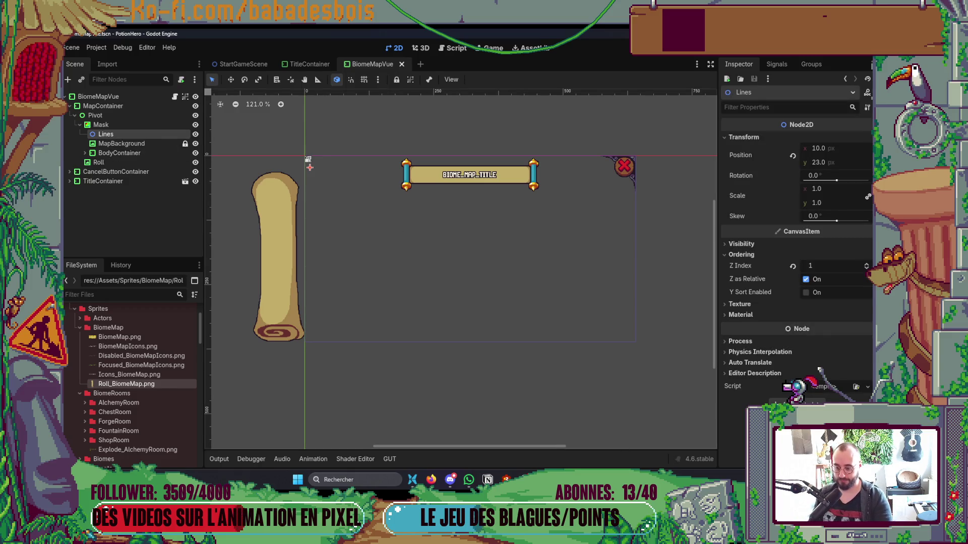
Save the Icons.aseprite sprite sheet in Aseprite and switch back to Godot
{"action": "key", "text": "alt+Tab"}
{"action": "left_click", "coordinate": [220, 54]}
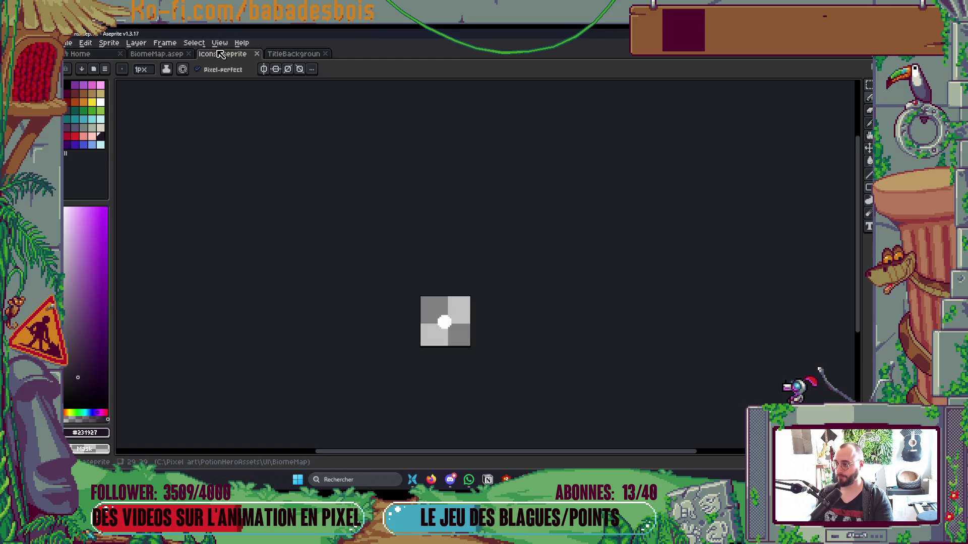
{"action": "key", "text": "ctrl+s"}
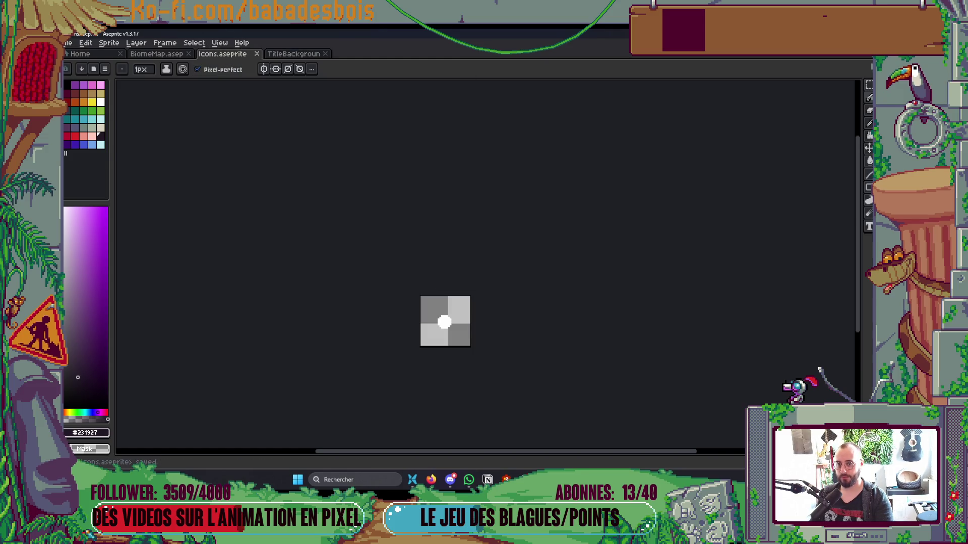
{"action": "key", "text": "alt+Tab"}
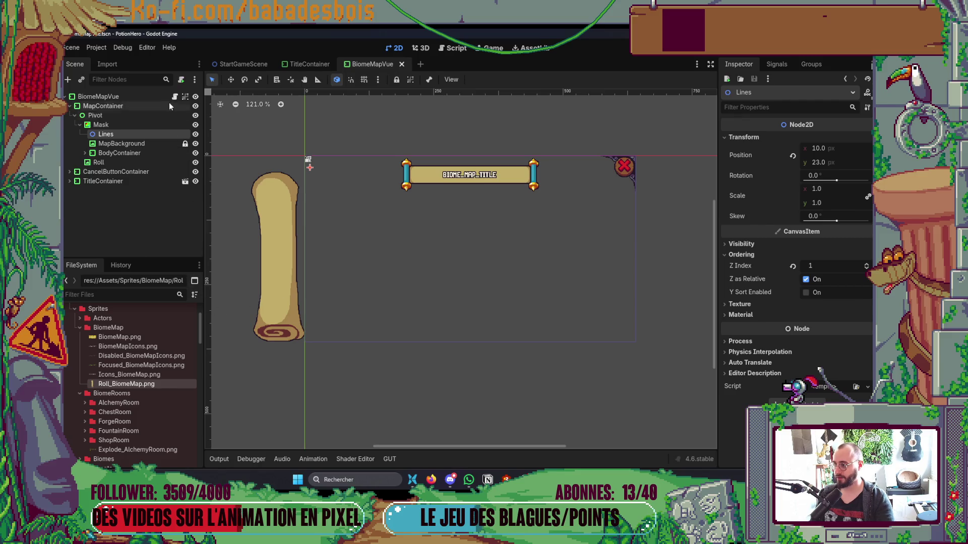
{"action": "key", "text": "alt+Tab"}
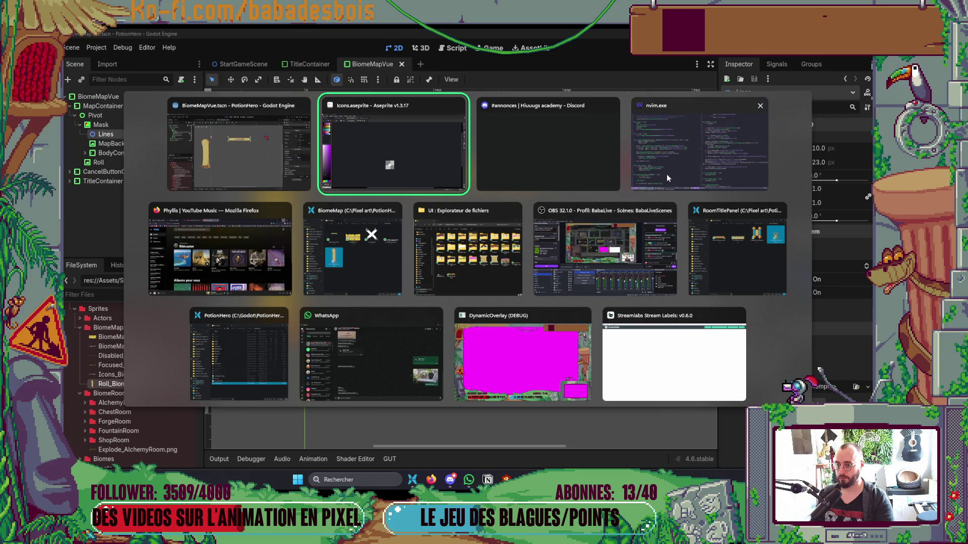
Filter the FileSystem dock for 'BiomeN' to list the biome node templates
{"action": "left_click", "coordinate": [237, 146]}
{"action": "type", "text": "Bion"}
{"action": "key", "text": "BackSpace"}
{"action": "key", "text": "BackSpace"}
{"action": "type", "text": "meNo"}
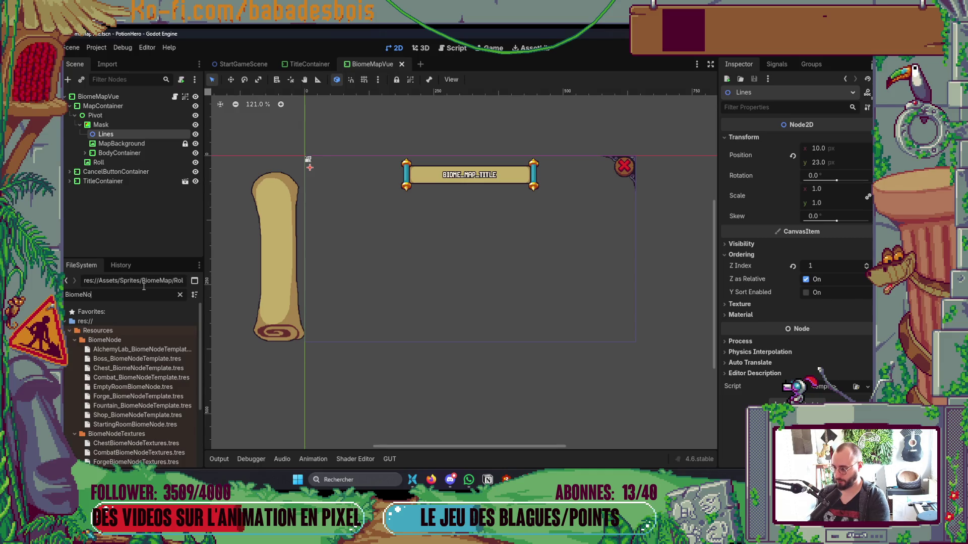
Switch the AlchemyLab icon's region editor to grid snapping
{"action": "left_click", "coordinate": [141, 349]}
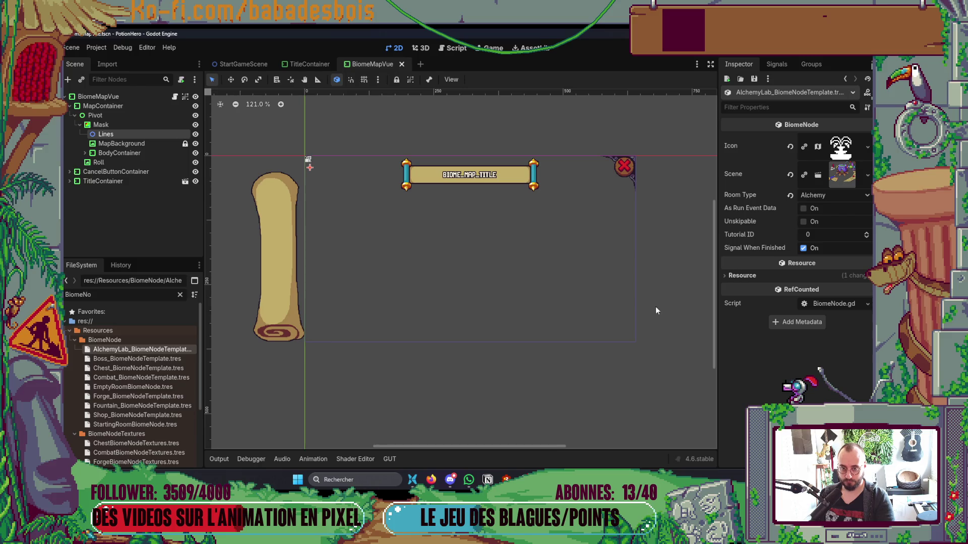
{"action": "left_click", "coordinate": [840, 147]}
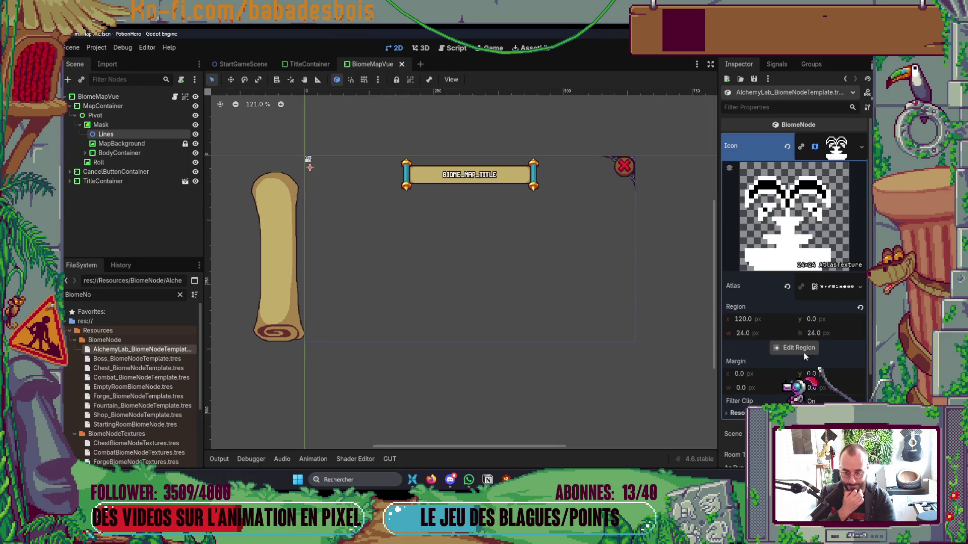
{"action": "left_click", "coordinate": [801, 350]}
{"action": "left_click", "coordinate": [328, 153]}
{"action": "left_click", "coordinate": [339, 192]}
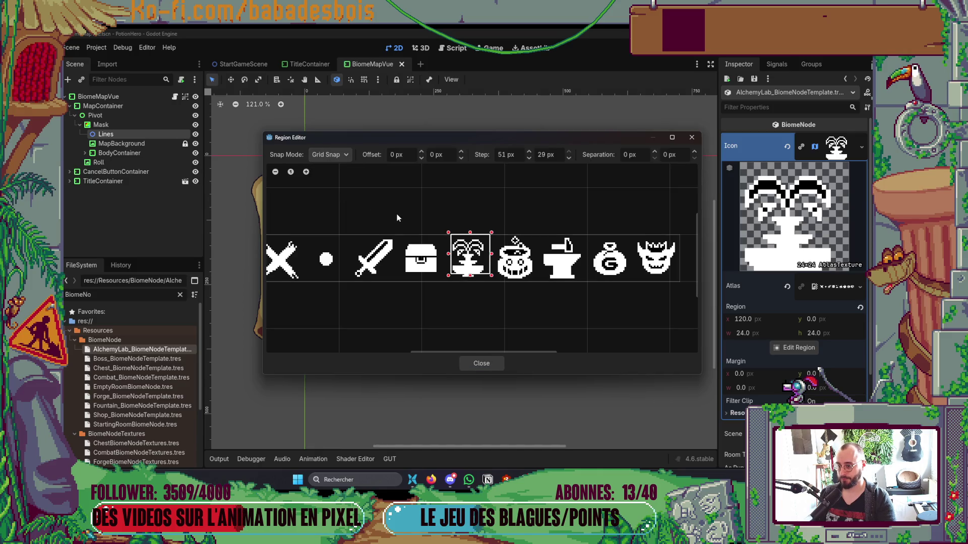
{"action": "scroll", "coordinate": [468, 217], "scroll_direction": "down", "scroll_amount": 3}
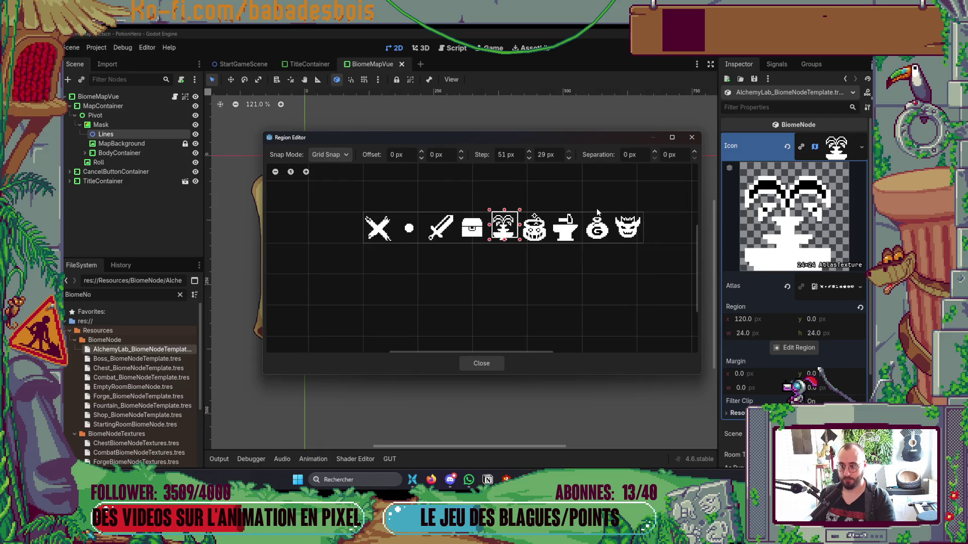
Set the grid step to 29×29 px and snap the alchemy icon to its cell
{"action": "key", "text": "alt+Tab"}
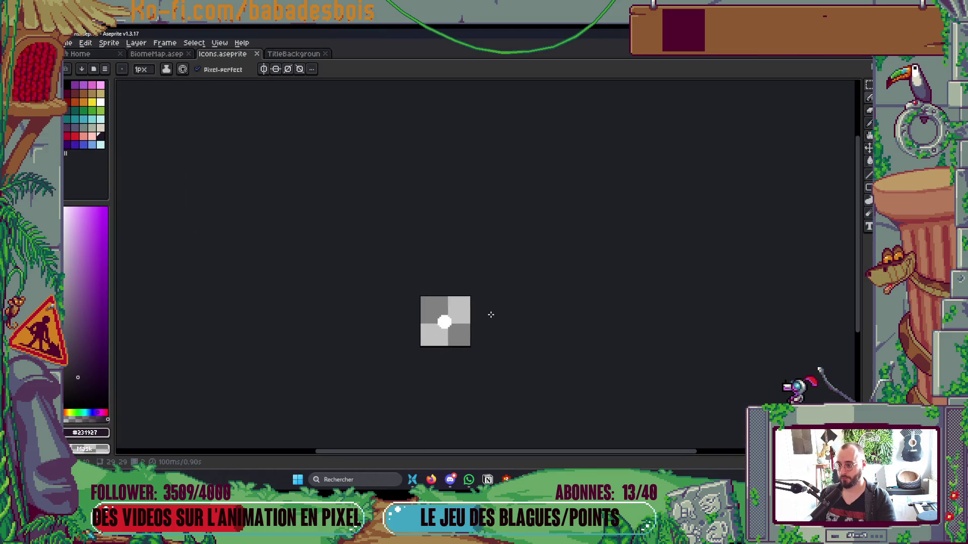
{"action": "key", "text": "alt+Tab"}
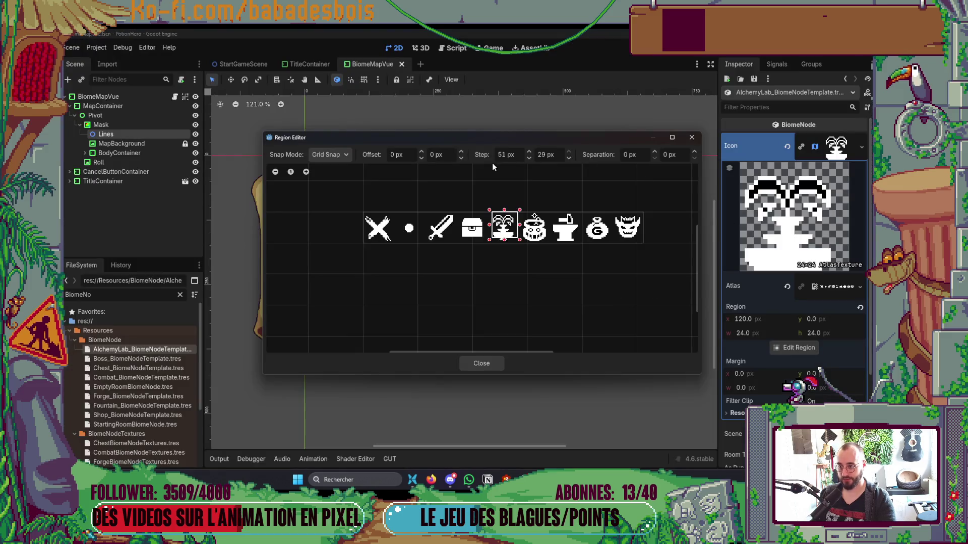
{"action": "left_click", "coordinate": [507, 156]}
{"action": "type", "text": "29"}
{"action": "key", "text": "Tab"}
{"action": "type", "text": "2"}
{"action": "key", "text": "BackSpace"}
{"action": "key", "text": "Return"}
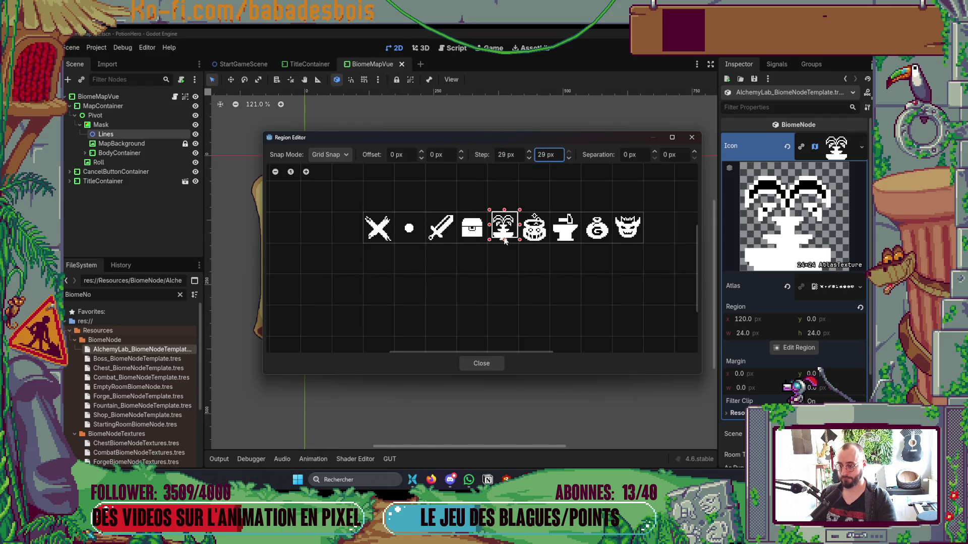
{"action": "left_click", "coordinate": [488, 240]}
{"action": "left_click", "coordinate": [498, 365]}
Set the Boss template's icon region to the boss face icon
{"action": "left_click", "coordinate": [165, 360]}
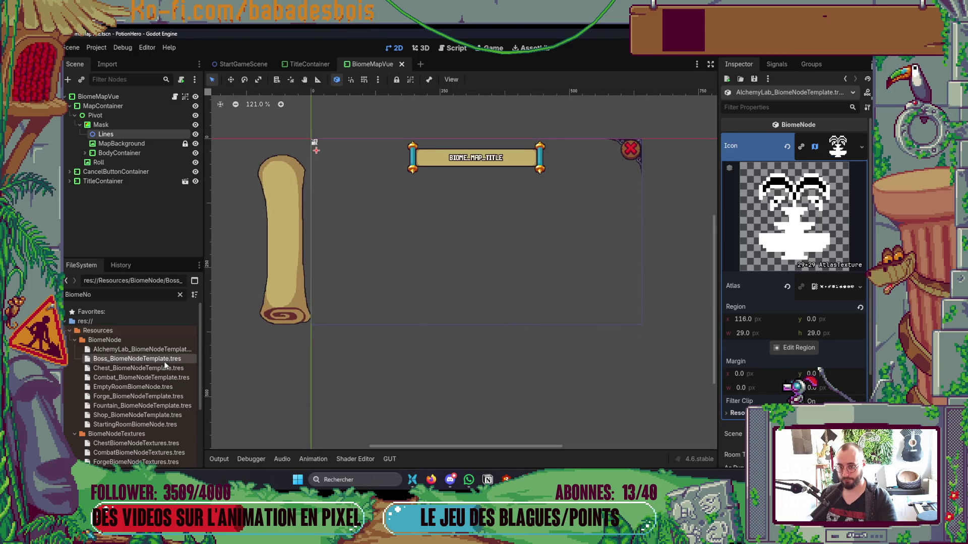
{"action": "double_click", "coordinate": [169, 361]}
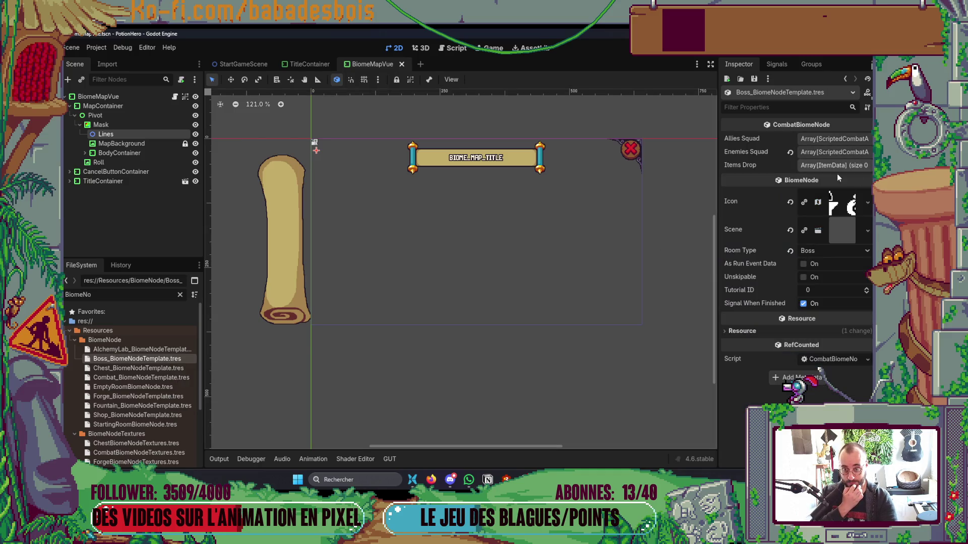
{"action": "left_click", "coordinate": [849, 338]}
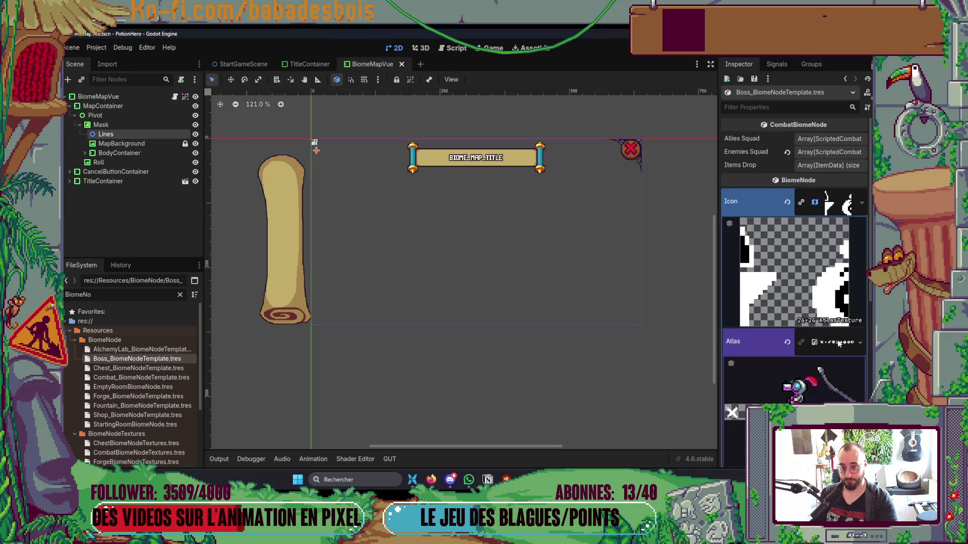
{"action": "scroll", "coordinate": [832, 353], "scroll_direction": "down", "scroll_amount": 2}
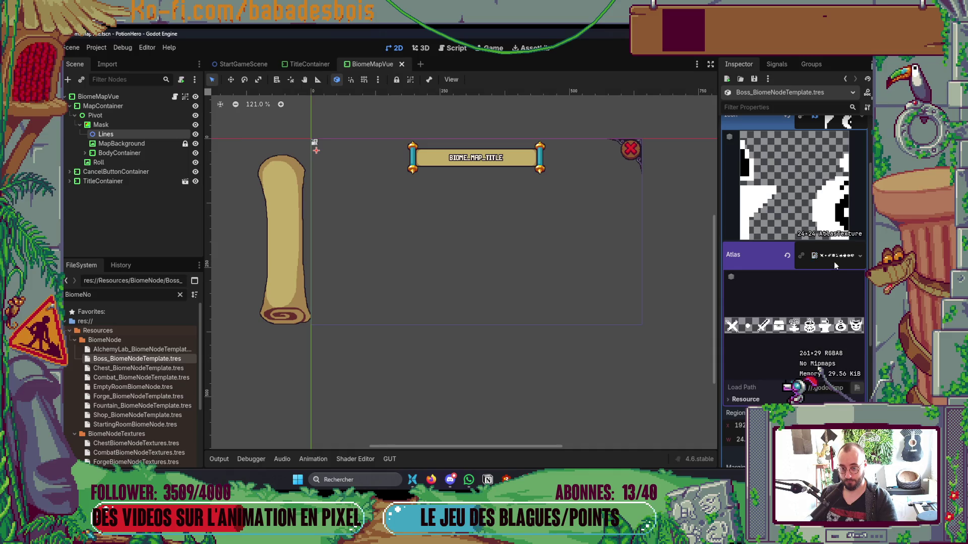
{"action": "left_click", "coordinate": [833, 264]}
{"action": "left_click", "coordinate": [795, 316]}
{"action": "left_click_drag", "start_coordinate": [580, 247], "coordinate": [602, 273]}
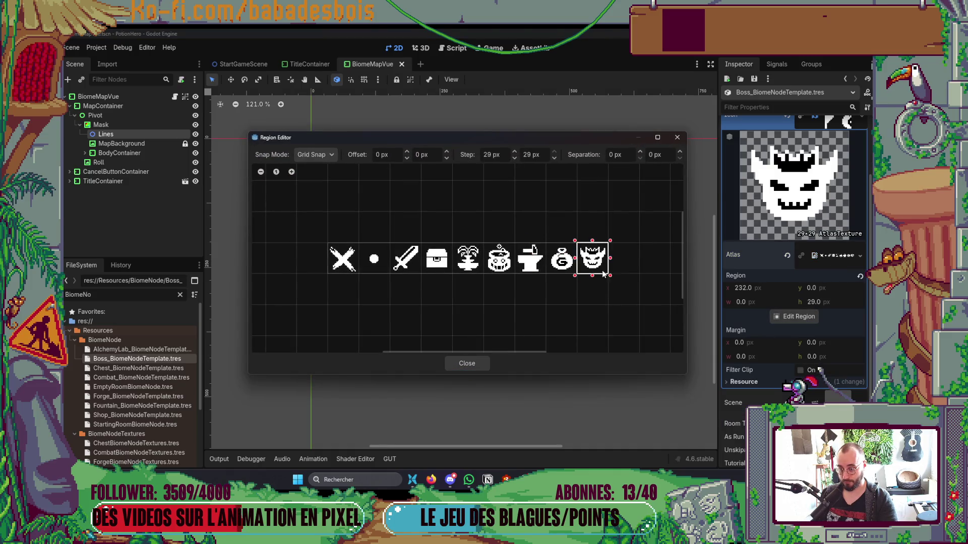
{"action": "left_click", "coordinate": [467, 363]}
Frame the whole 29×29 chest cell as the Chest template's icon
{"action": "left_click", "coordinate": [132, 368]}
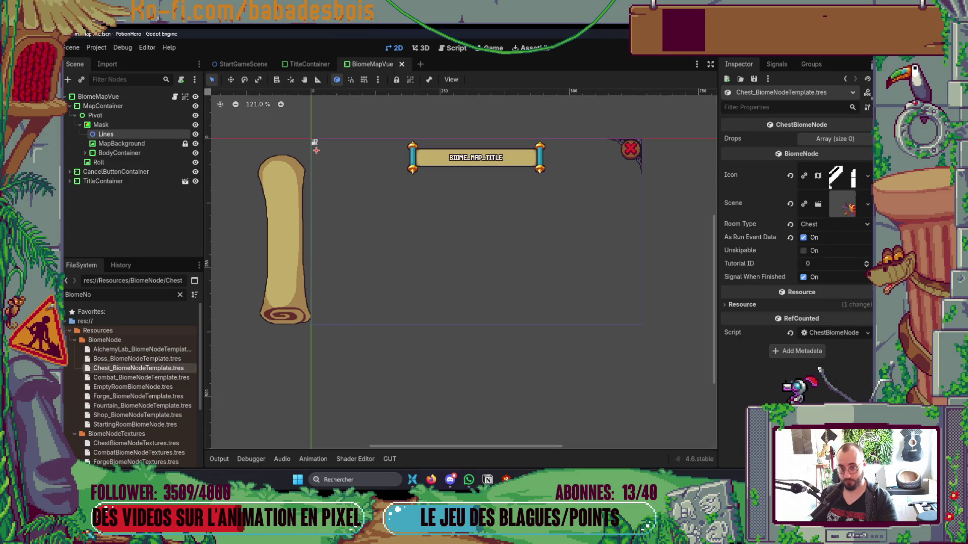
{"action": "left_click", "coordinate": [842, 177]}
{"action": "left_click", "coordinate": [795, 377]}
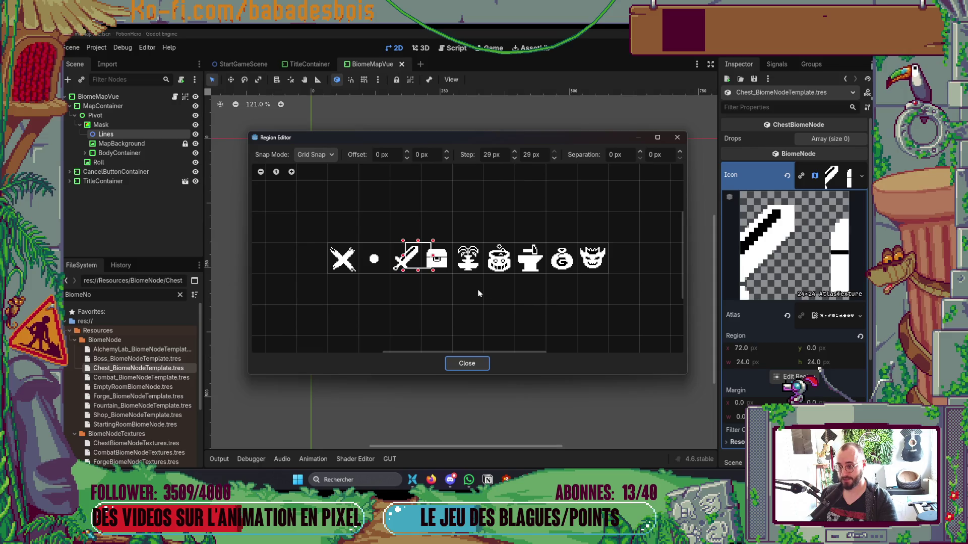
{"action": "left_click_drag", "start_coordinate": [450, 250], "coordinate": [426, 271]}
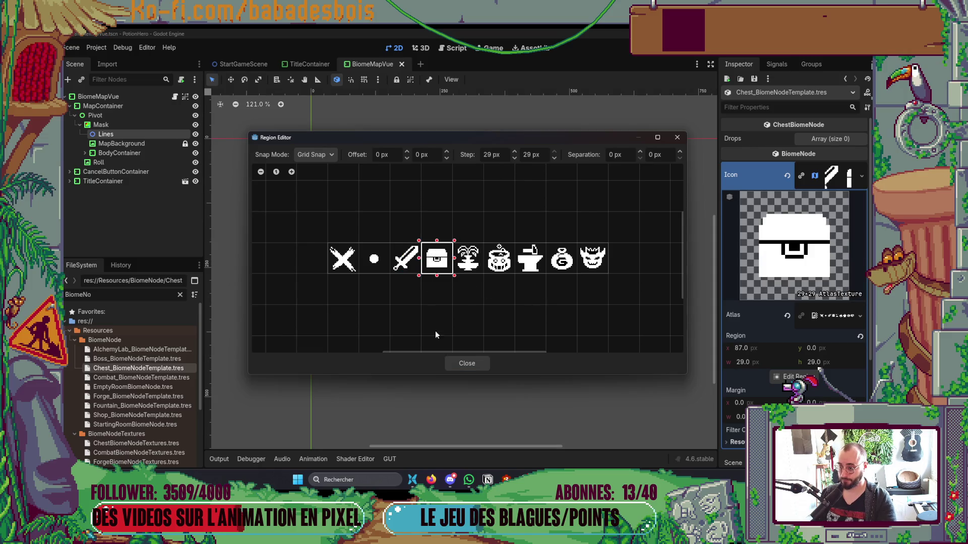
{"action": "left_click", "coordinate": [466, 363]}
Set the Combat template's icon region to the full sword cell
{"action": "left_click", "coordinate": [152, 378]}
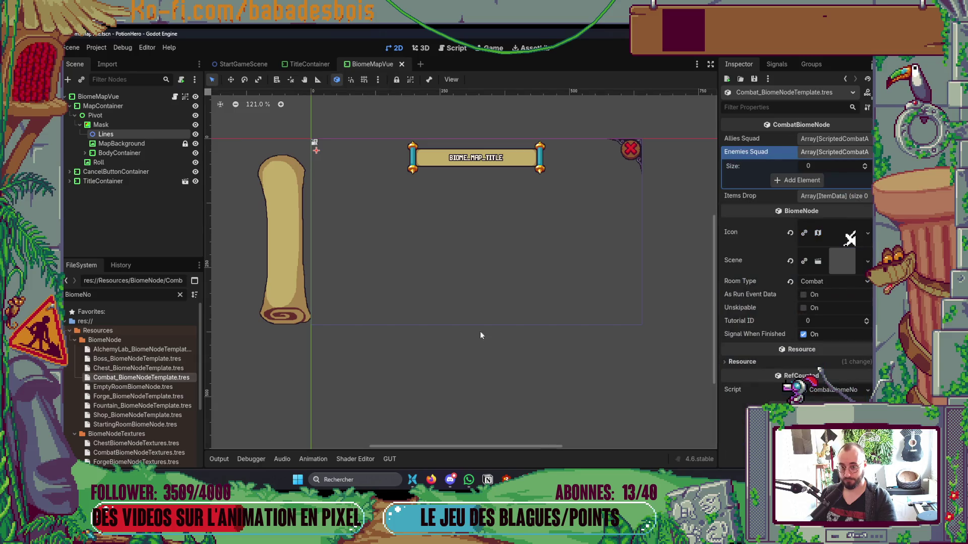
{"action": "left_click", "coordinate": [838, 245]}
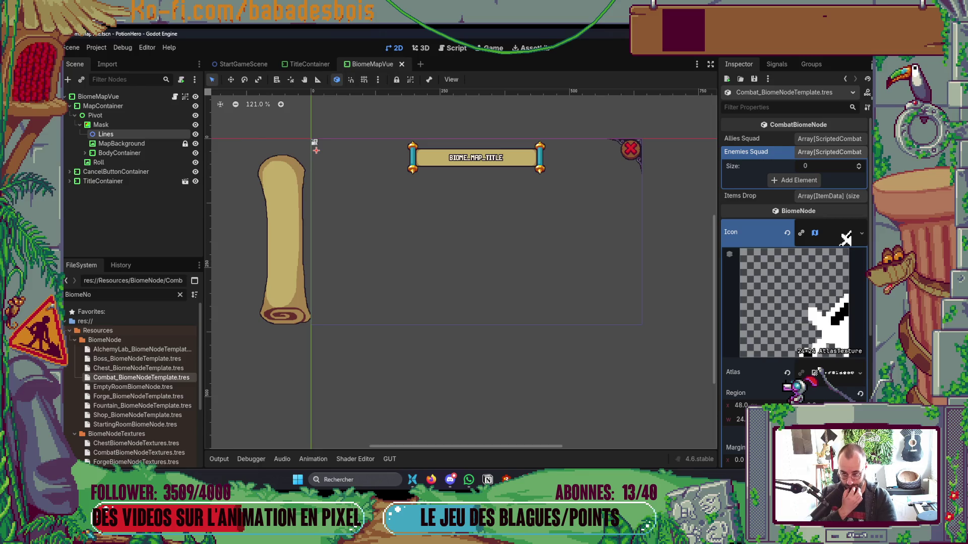
{"action": "left_click", "coordinate": [796, 434]}
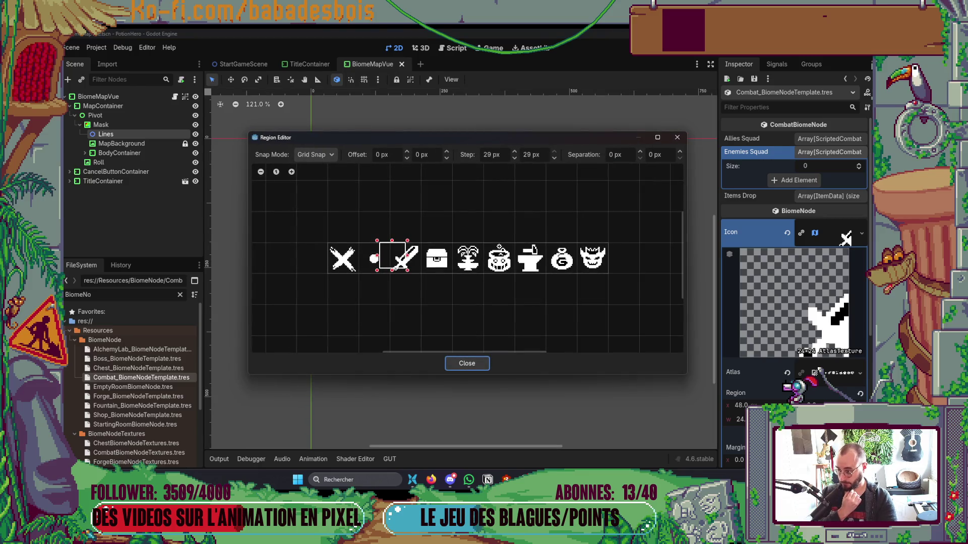
{"action": "left_click", "coordinate": [408, 252]}
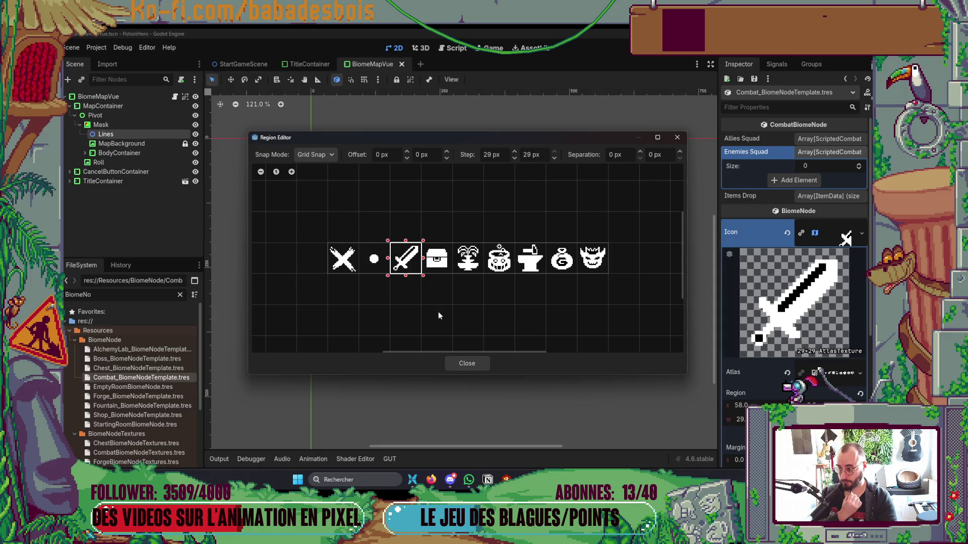
{"action": "left_click", "coordinate": [467, 364]}
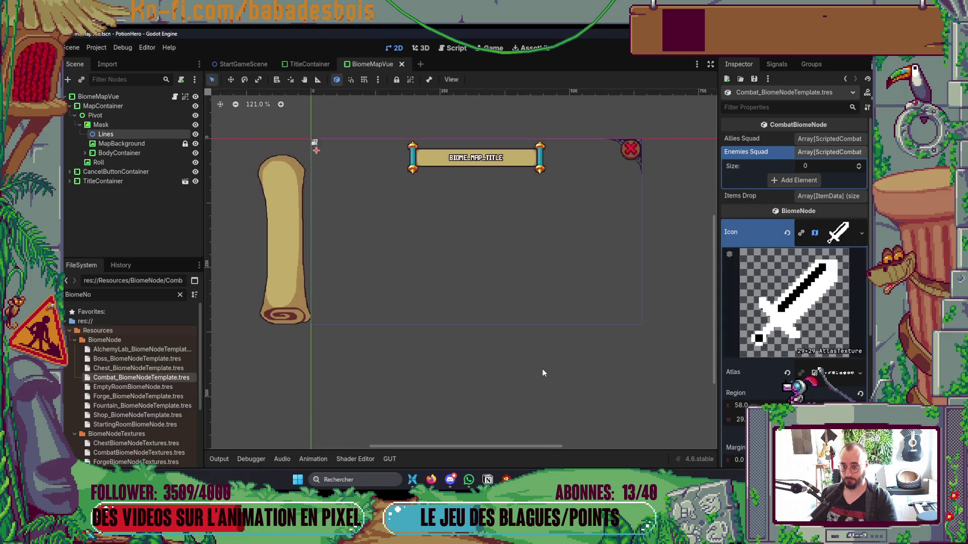
{"action": "left_click", "coordinate": [121, 386]}
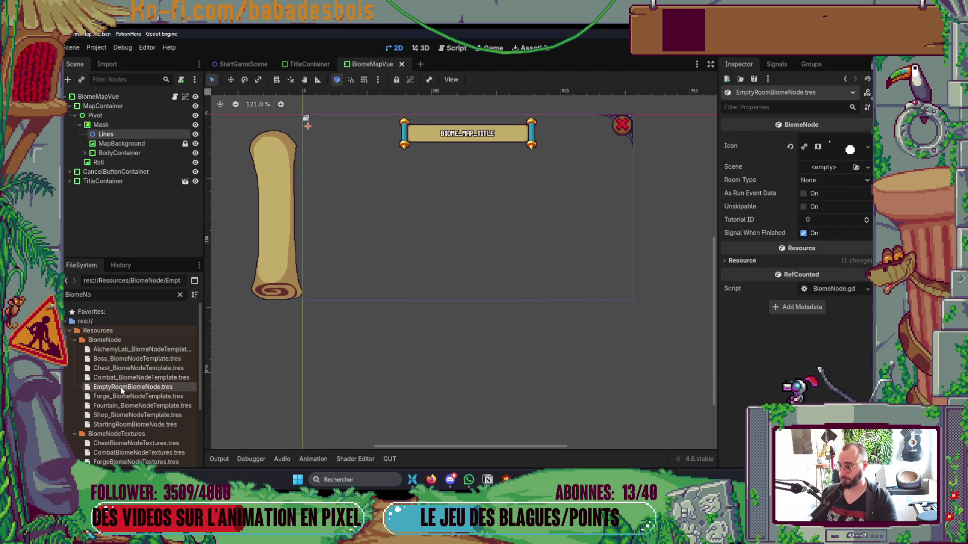
{"action": "key", "text": "alt+Tab"}
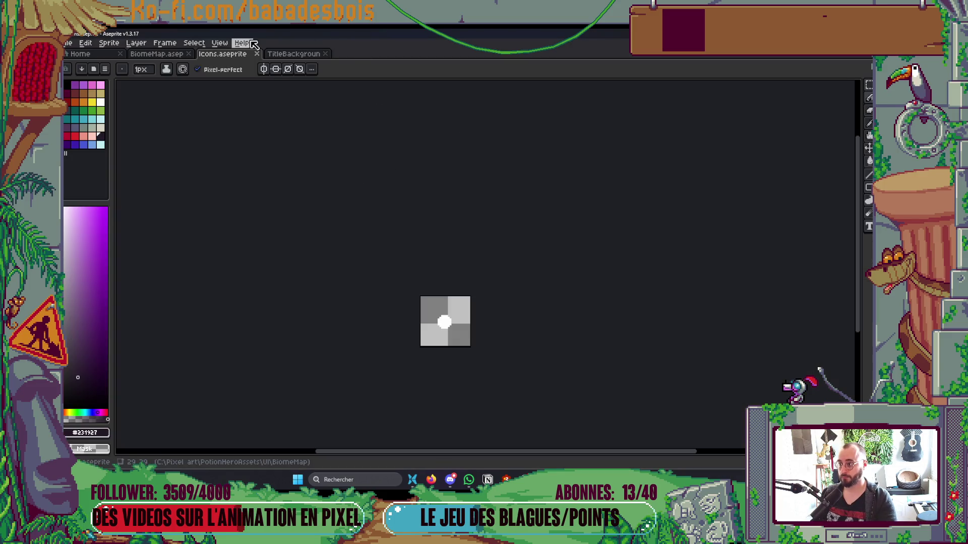
{"action": "left_click", "coordinate": [171, 54]}
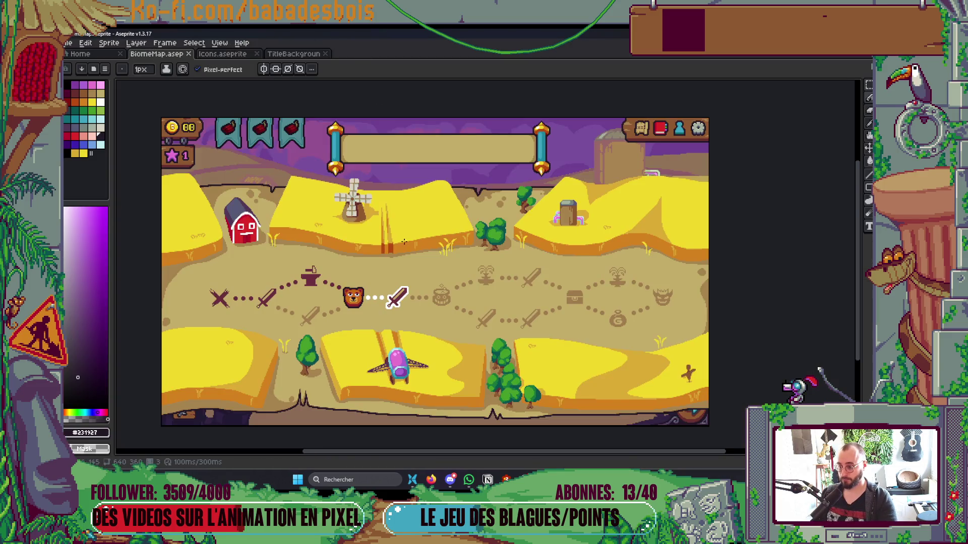
{"action": "scroll", "coordinate": [438, 370], "scroll_direction": "up", "scroll_amount": 4}
{"action": "scroll", "coordinate": [438, 369], "scroll_direction": "down", "scroll_amount": 3}
{"action": "scroll", "coordinate": [438, 369], "scroll_direction": "down", "scroll_amount": 3}
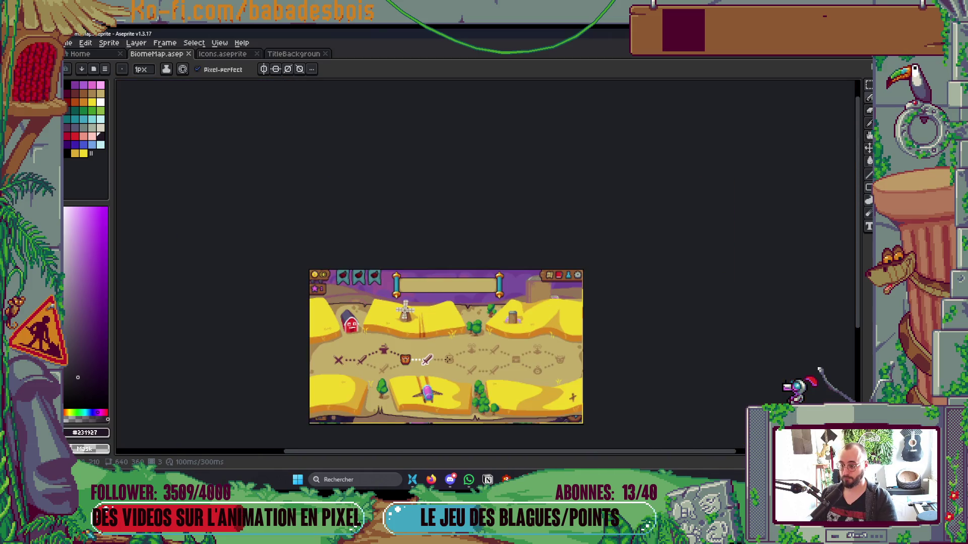
{"action": "scroll", "coordinate": [434, 306], "scroll_direction": "up", "scroll_amount": 2}
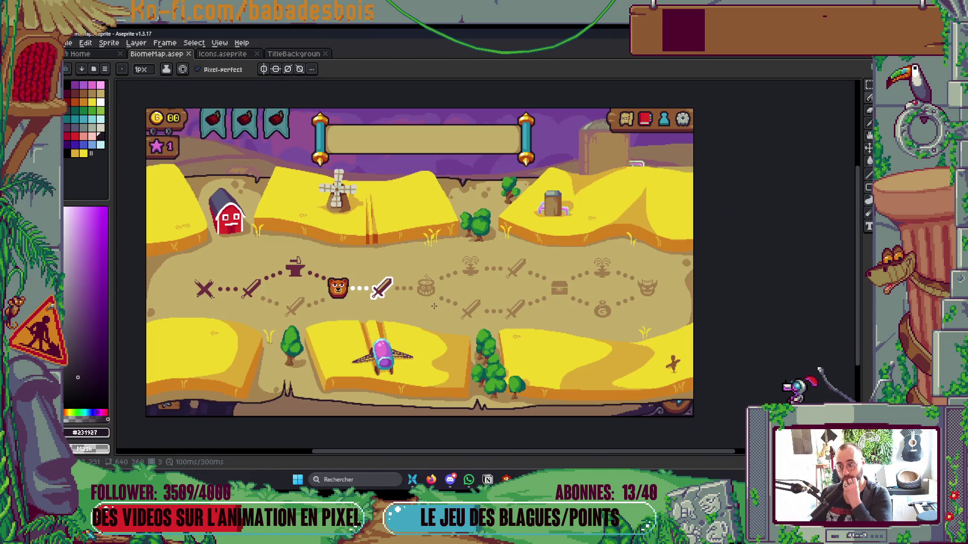
{"action": "key", "text": "alt+Tab"}
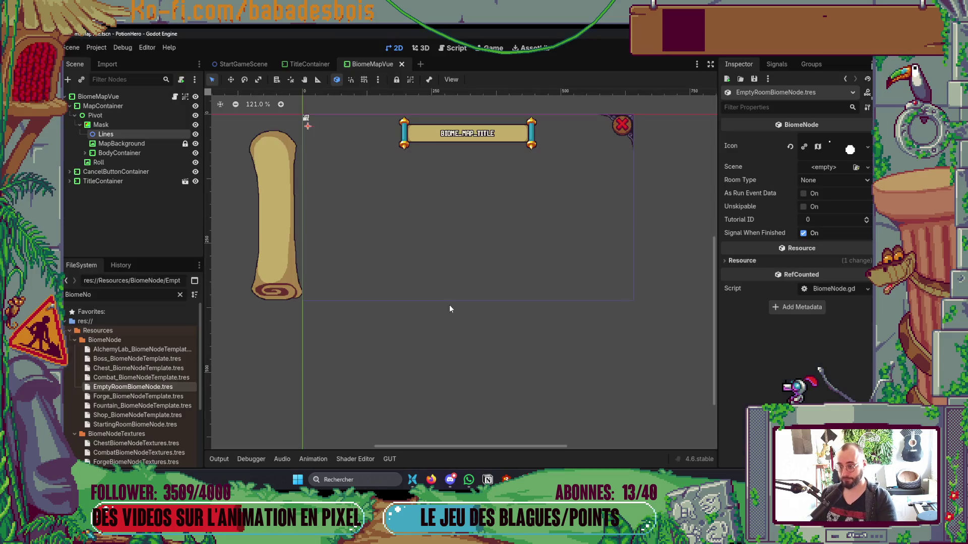
Frame the X icon as the Empty Room template's icon region
{"action": "left_click_drag", "start_coordinate": [461, 317], "coordinate": [462, 295]}
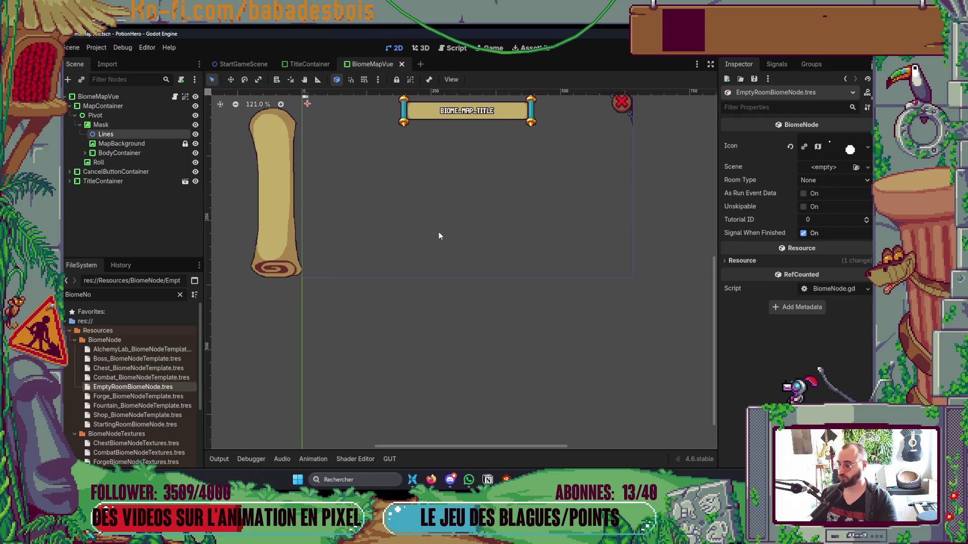
{"action": "left_click", "coordinate": [827, 148]}
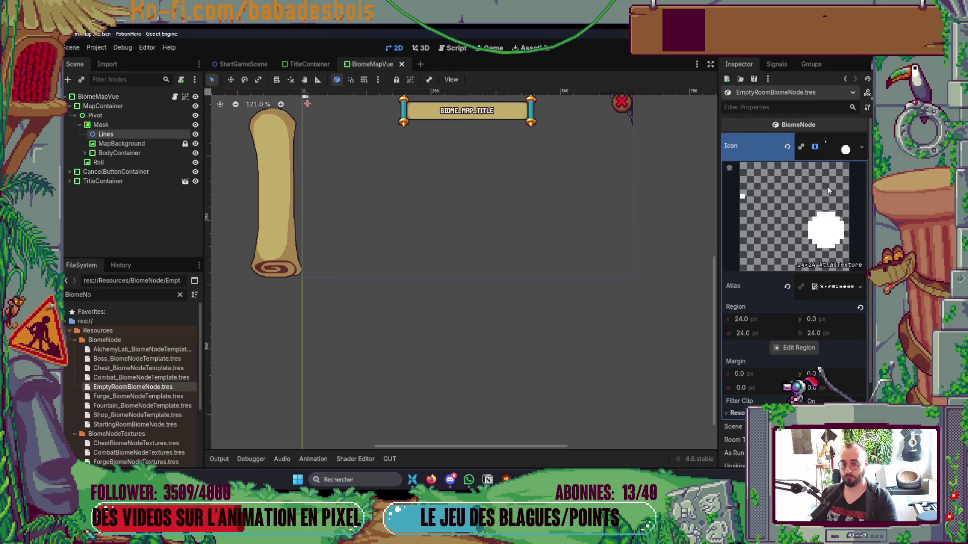
{"action": "left_click", "coordinate": [806, 348]}
{"action": "mouse_move", "coordinate": [351, 256]}
{"action": "left_mouse_down"}
{"action": "mouse_move", "coordinate": [331, 276]}
{"action": "mouse_move", "coordinate": [361, 260]}
{"action": "left_mouse_up"}
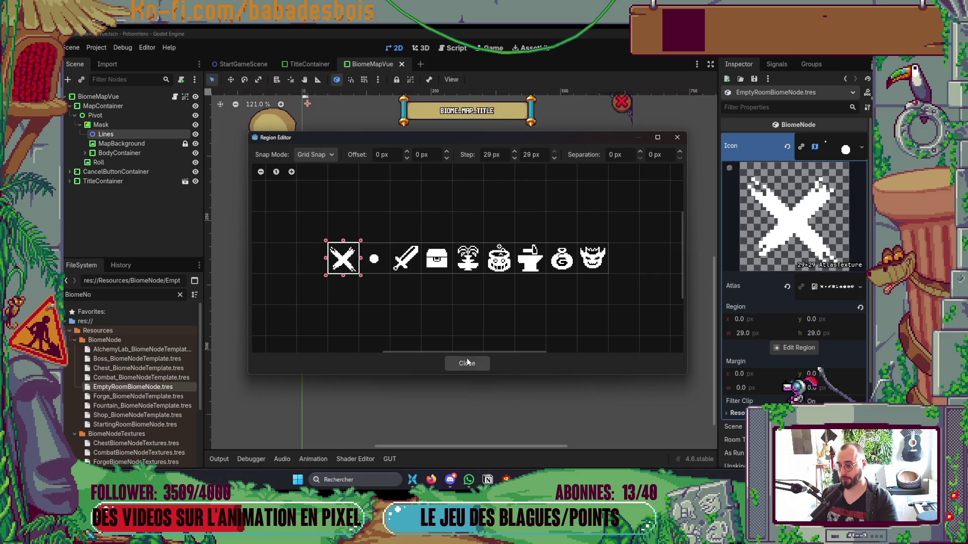
{"action": "left_click", "coordinate": [467, 362]}
Snap the Forge icon region to the 29×29 cauldron cell at x 145
{"action": "left_click", "coordinate": [177, 397]}
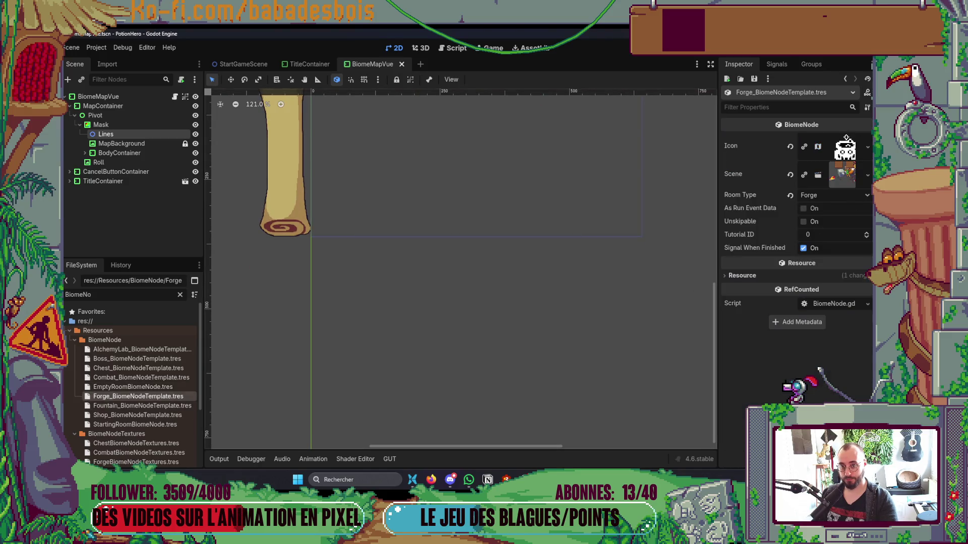
{"action": "left_click", "coordinate": [845, 149]}
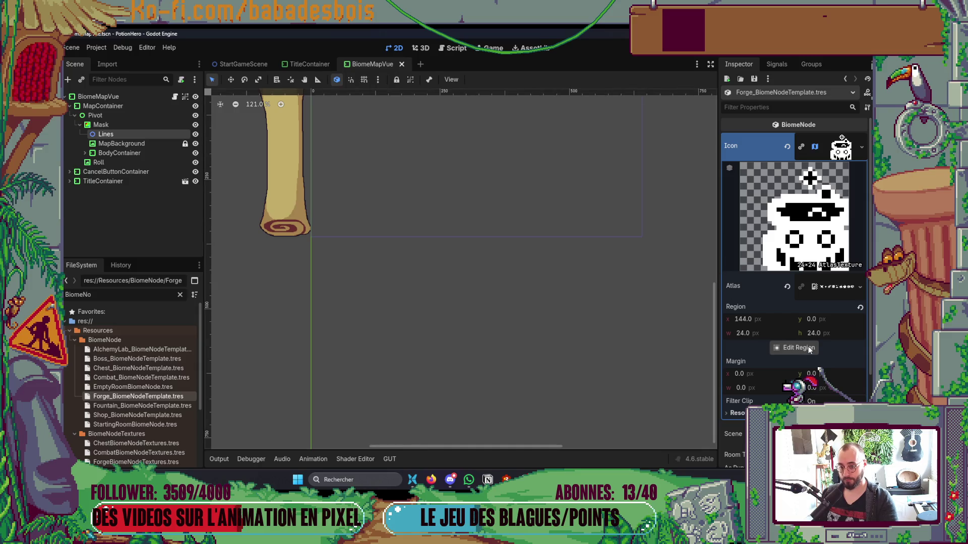
{"action": "left_click", "coordinate": [794, 347]}
{"action": "left_click", "coordinate": [498, 259]}
{"action": "left_click", "coordinate": [475, 367]}
Move the Fountain icon region onto the 29×29 fountain cell at x 116
{"action": "left_click", "coordinate": [146, 405]}
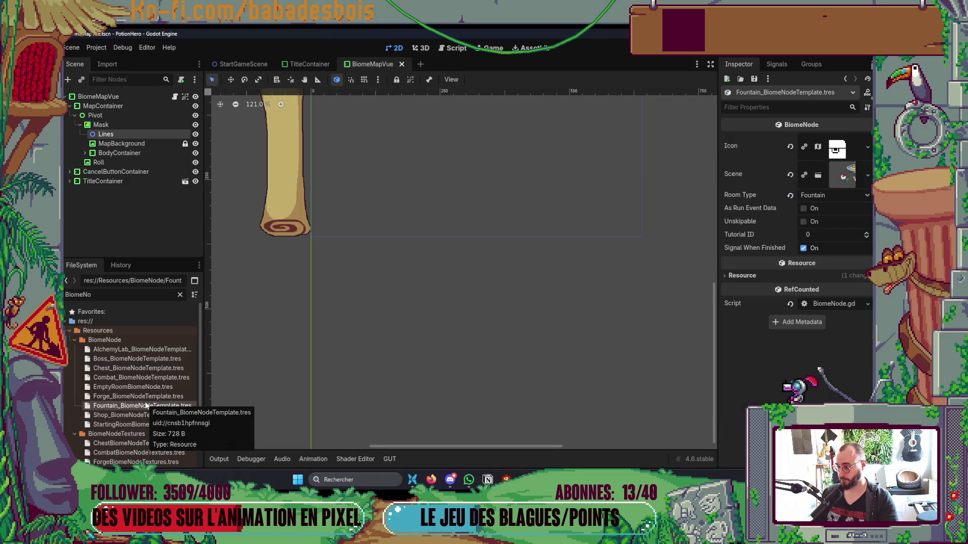
{"action": "left_click", "coordinate": [836, 150]}
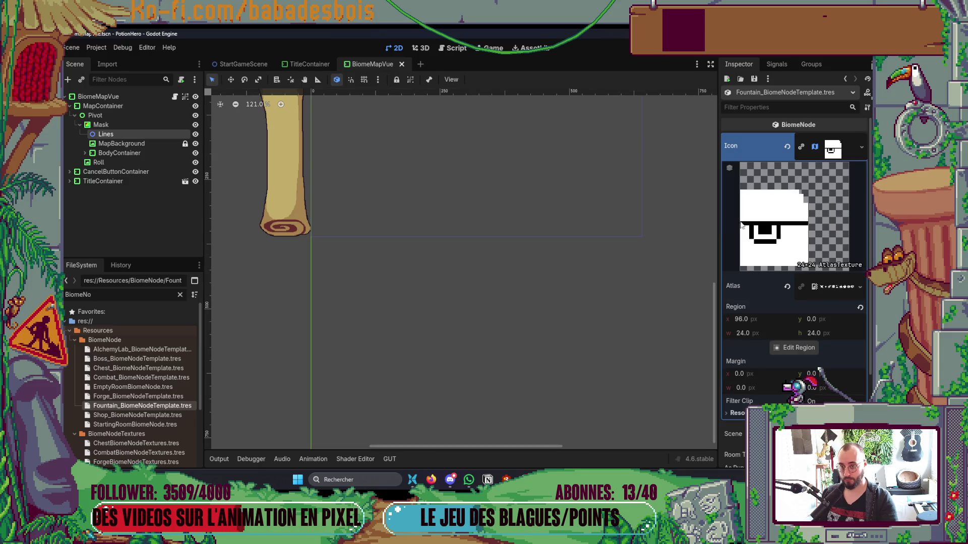
{"action": "left_click", "coordinate": [799, 347]}
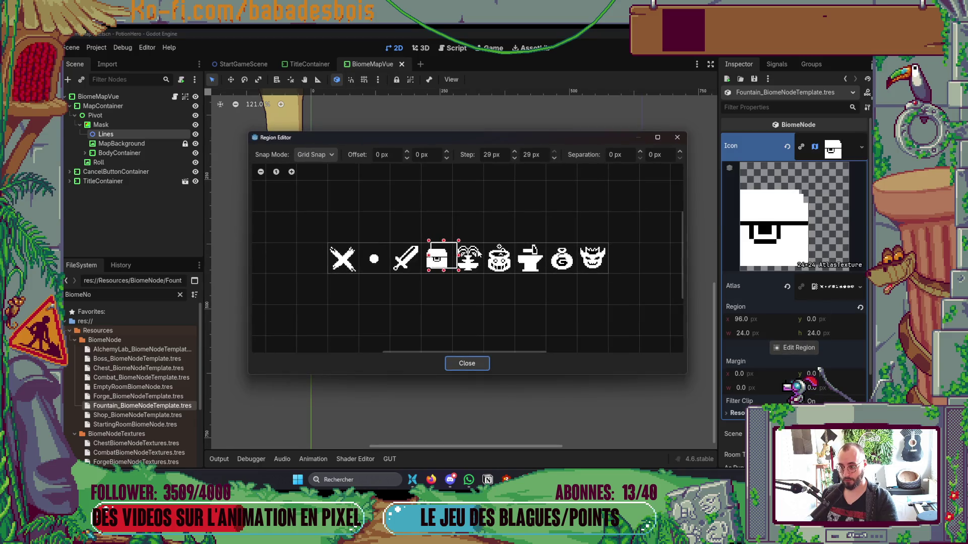
{"action": "left_click_drag", "start_coordinate": [479, 253], "coordinate": [462, 277]}
{"action": "left_click", "coordinate": [458, 364]}
{"action": "left_click", "coordinate": [191, 351]}
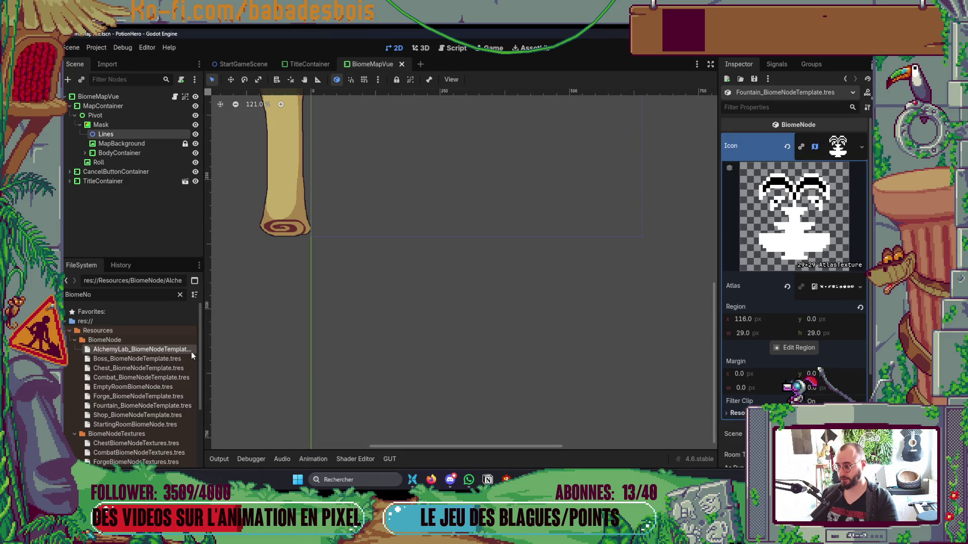
Set the AlchemyLab icon to the cauldron cell and save
{"action": "left_click", "coordinate": [798, 348]}
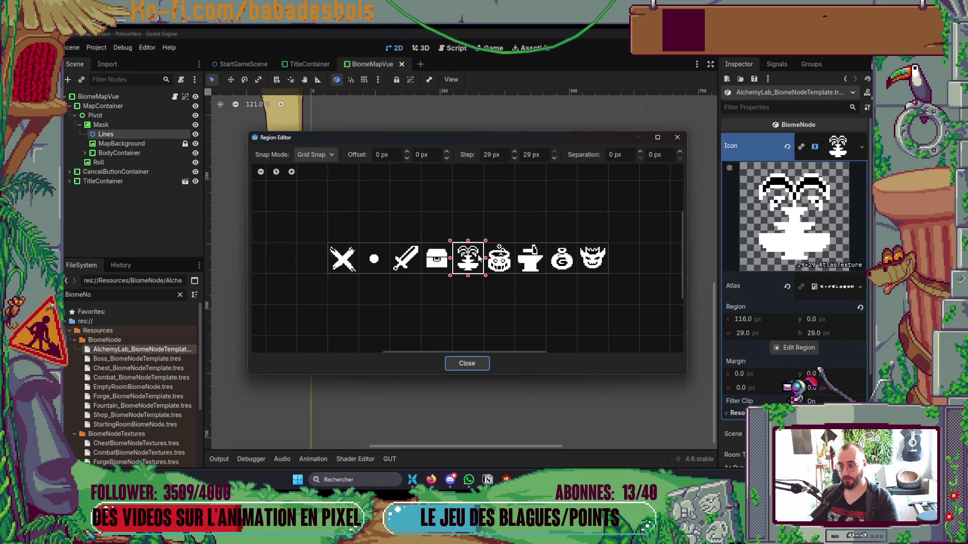
{"action": "left_click", "coordinate": [512, 251]}
{"action": "left_click", "coordinate": [469, 362]}
{"action": "key", "text": "ctrl+s"}
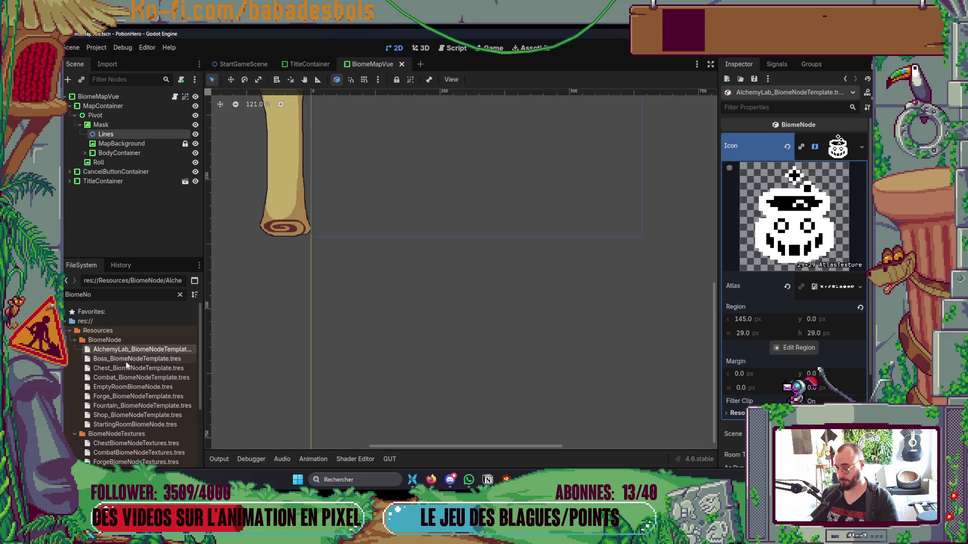
Review the Boss, Chest, Combat and EmptyRoom templates, then set Forge's icon to the anvil cell
{"action": "left_click", "coordinate": [125, 359]}
{"action": "left_click", "coordinate": [132, 369]}
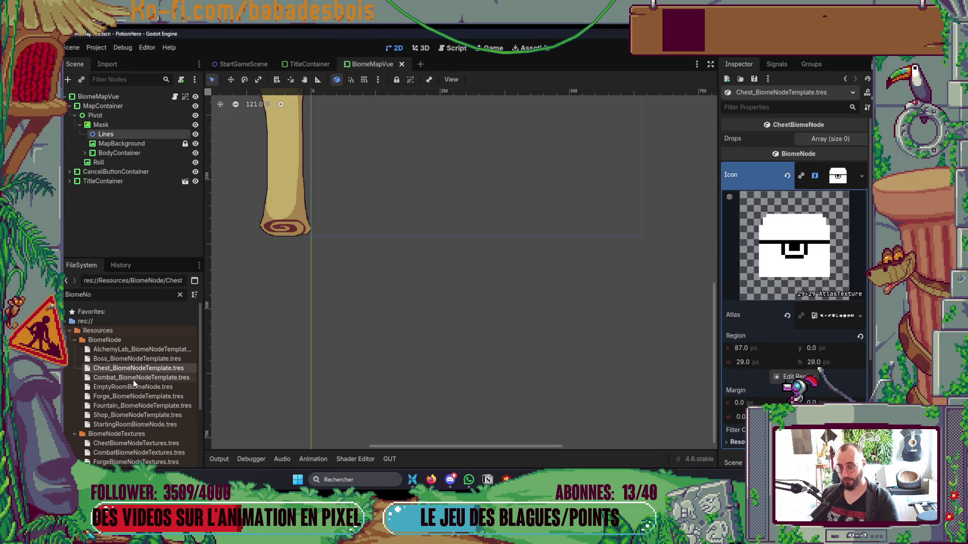
{"action": "left_click", "coordinate": [133, 379]}
{"action": "left_click", "coordinate": [135, 387]}
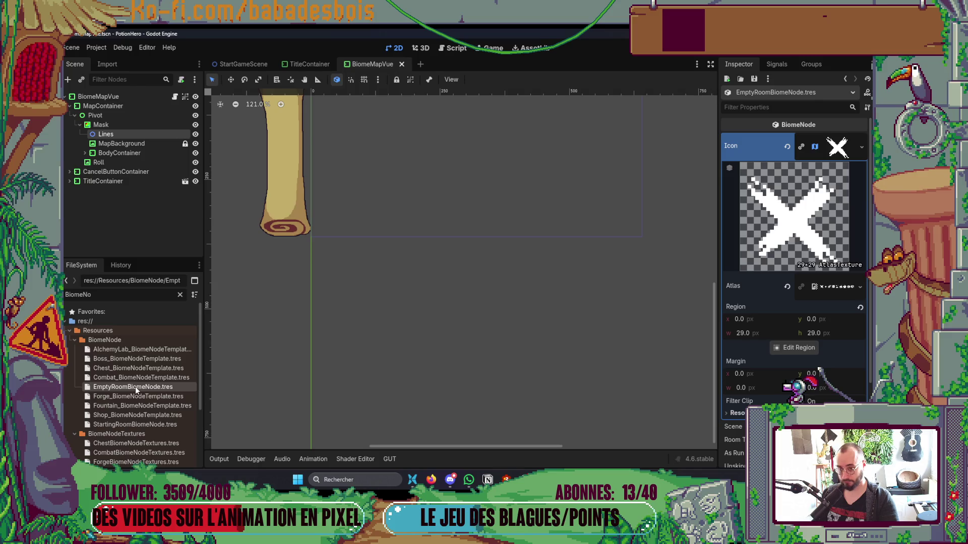
{"action": "left_click", "coordinate": [139, 396]}
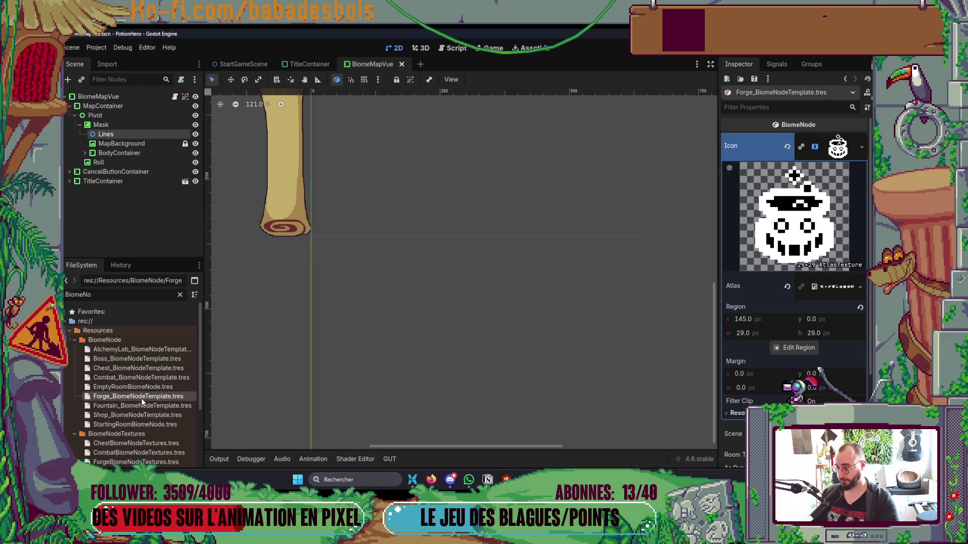
{"action": "left_click", "coordinate": [799, 348]}
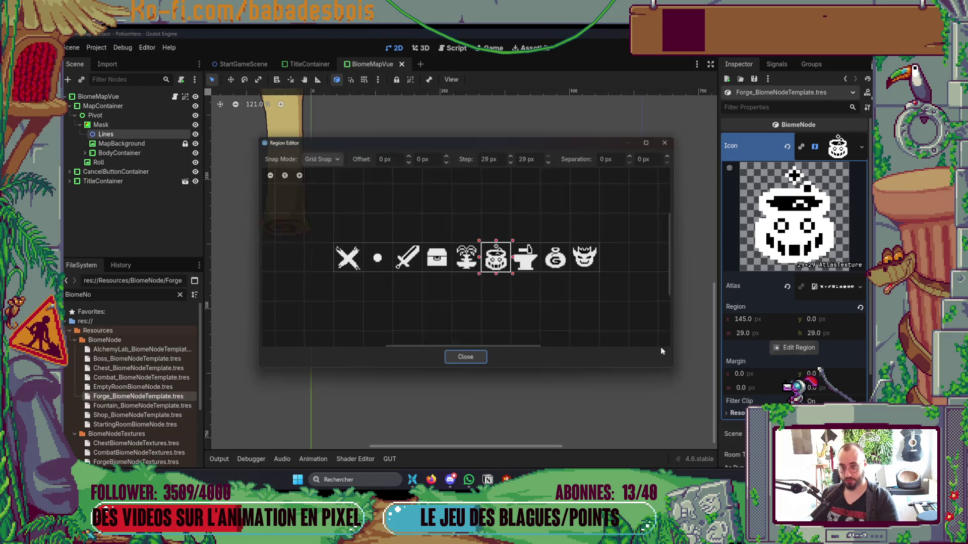
{"action": "left_click", "coordinate": [529, 259]}
{"action": "left_click", "coordinate": [487, 359]}
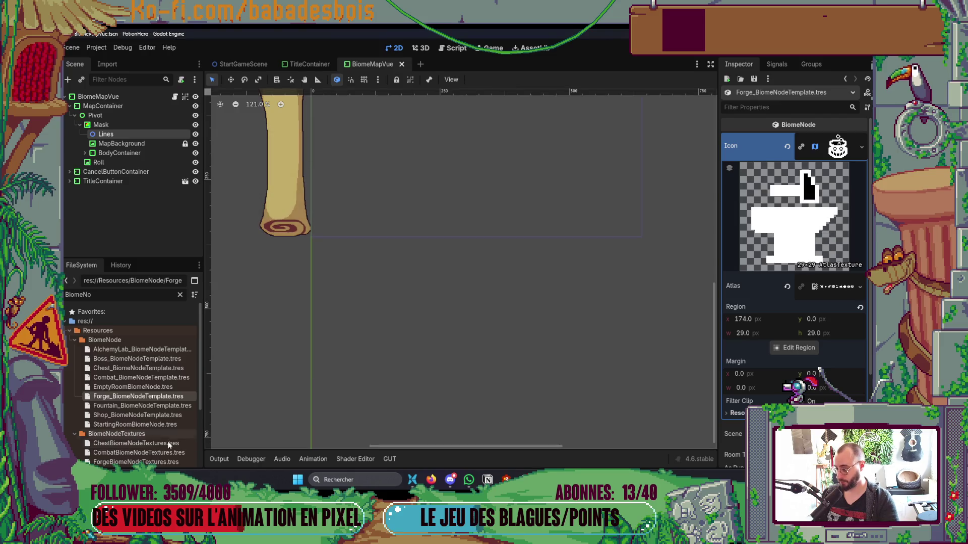
Give the Shop biome node the money-bag icon cell
{"action": "left_click", "coordinate": [153, 406]}
{"action": "left_click", "coordinate": [148, 417]}
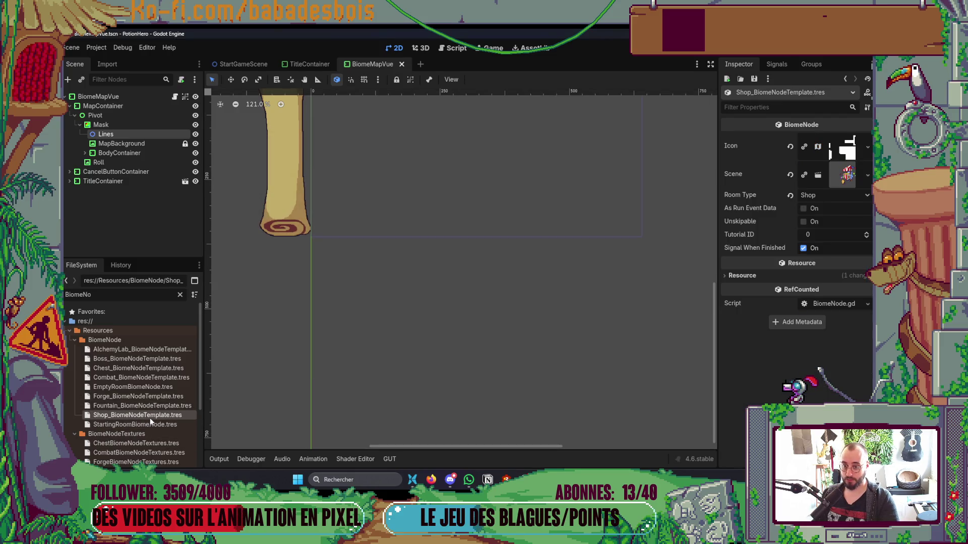
{"action": "left_click", "coordinate": [798, 347]}
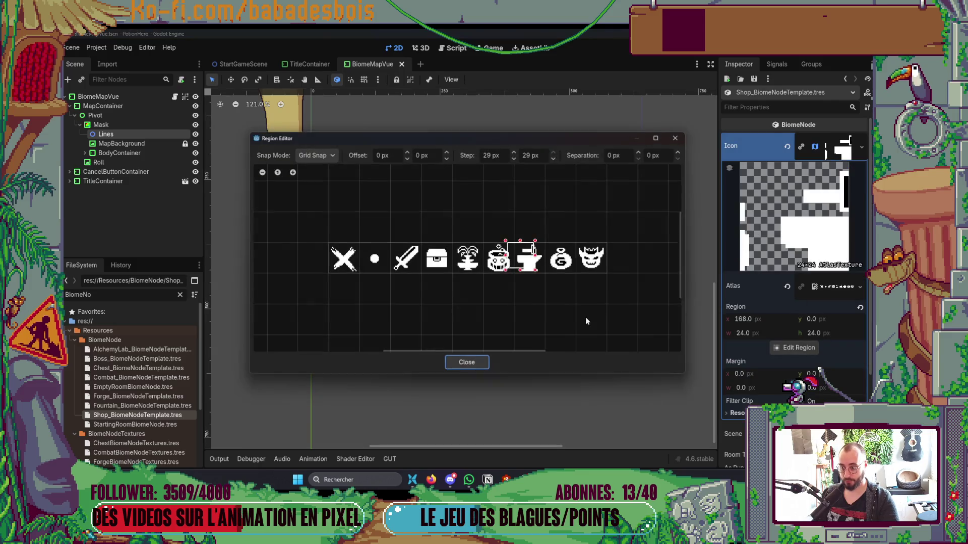
{"action": "left_click", "coordinate": [560, 269]}
{"action": "left_click", "coordinate": [469, 367]}
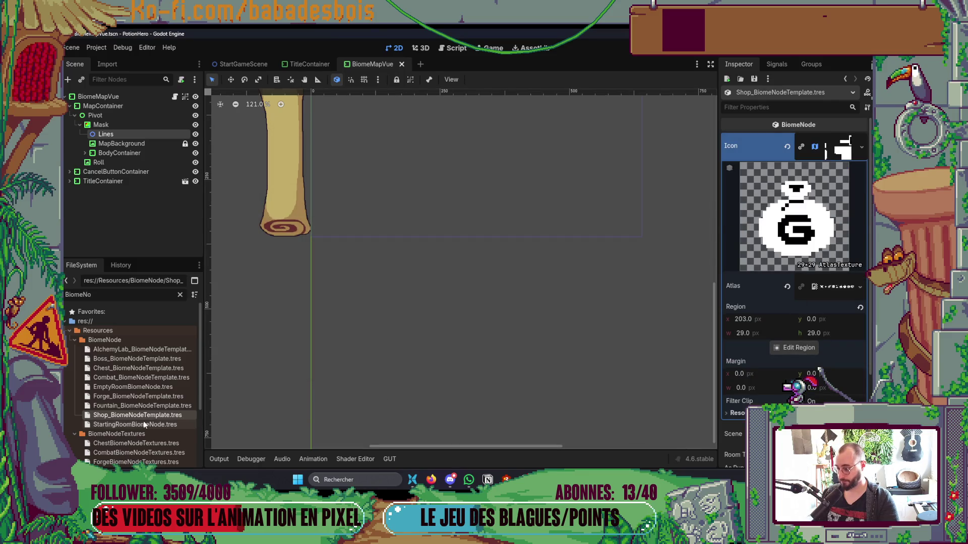
Set StartingRoomBiomeNode's icon to the 29×29 X cell
{"action": "left_click", "coordinate": [138, 424]}
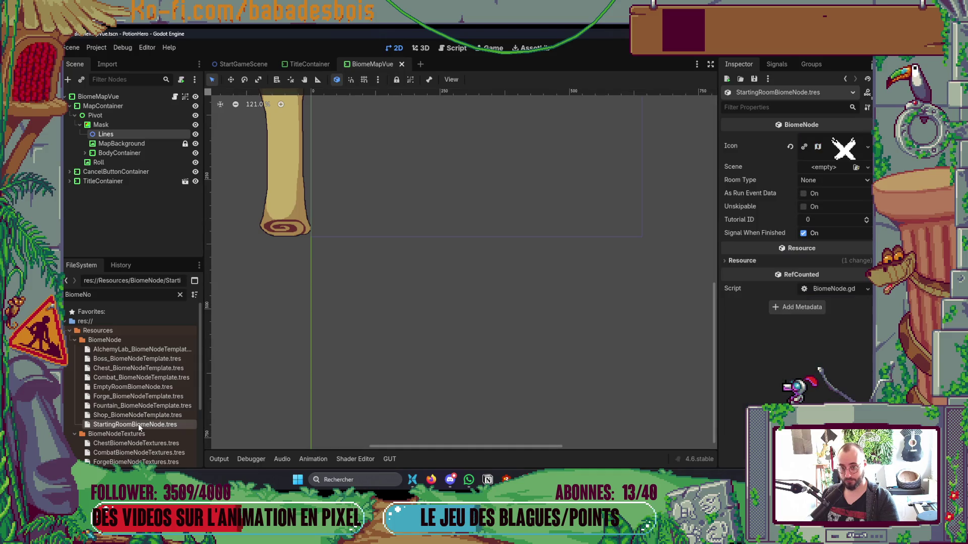
{"action": "left_click", "coordinate": [844, 148]}
{"action": "left_click", "coordinate": [801, 347]}
{"action": "left_click", "coordinate": [350, 270]}
{"action": "left_click", "coordinate": [462, 364]}
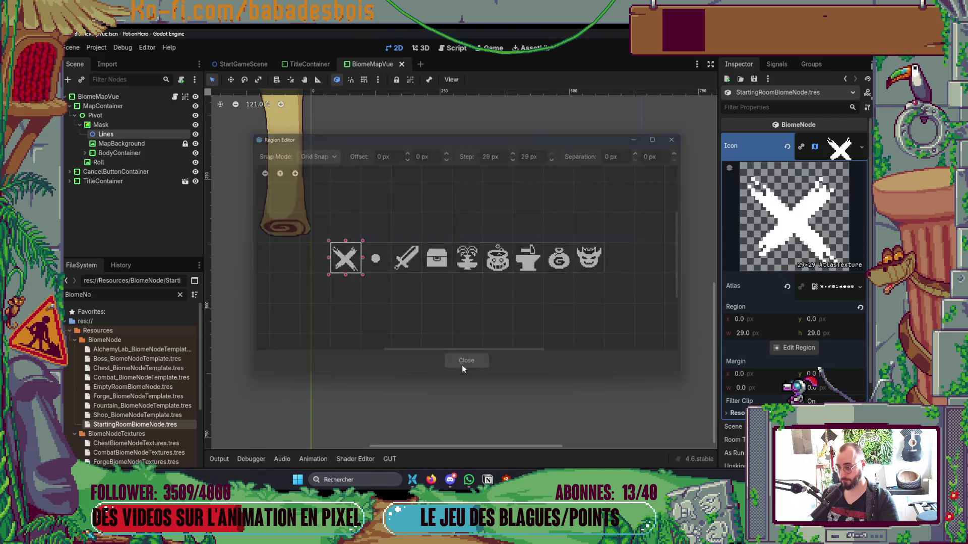
Set EmptyRoomBiomeNode's icon to the dot cell
{"action": "left_click", "coordinate": [136, 387]}
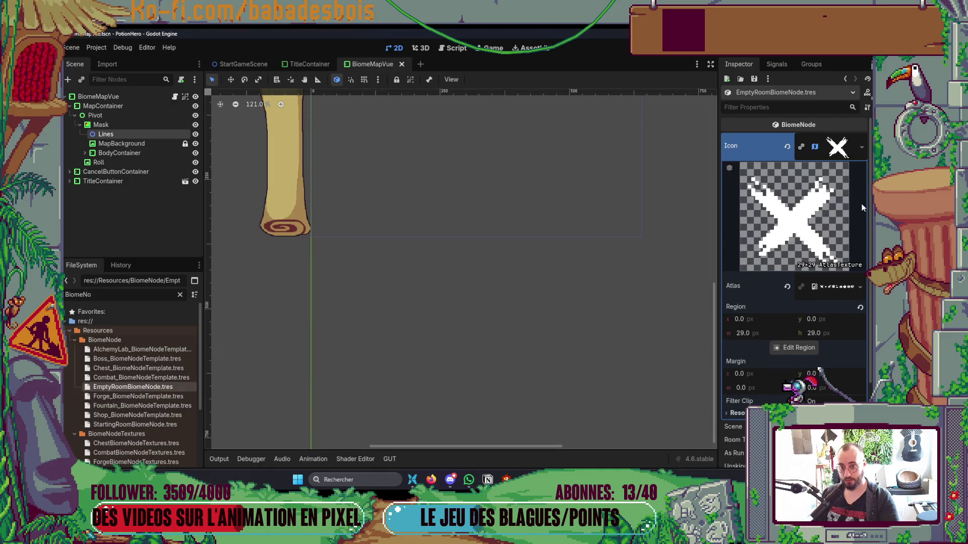
{"action": "left_click", "coordinate": [844, 151]}
{"action": "left_click", "coordinate": [842, 147]}
{"action": "left_click", "coordinate": [796, 348]}
{"action": "left_click", "coordinate": [381, 260]}
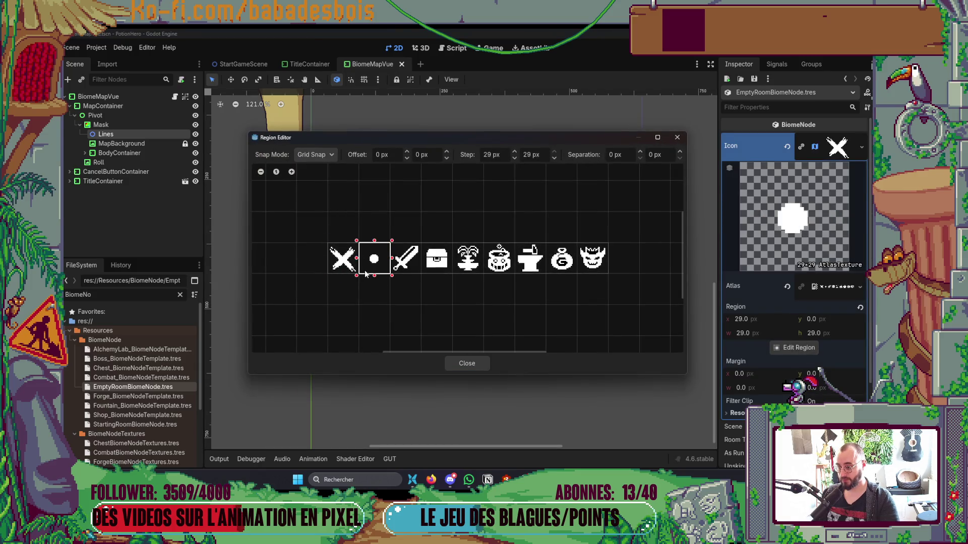
{"action": "left_click", "coordinate": [466, 364]}
{"action": "key", "text": "alt+Tab"}
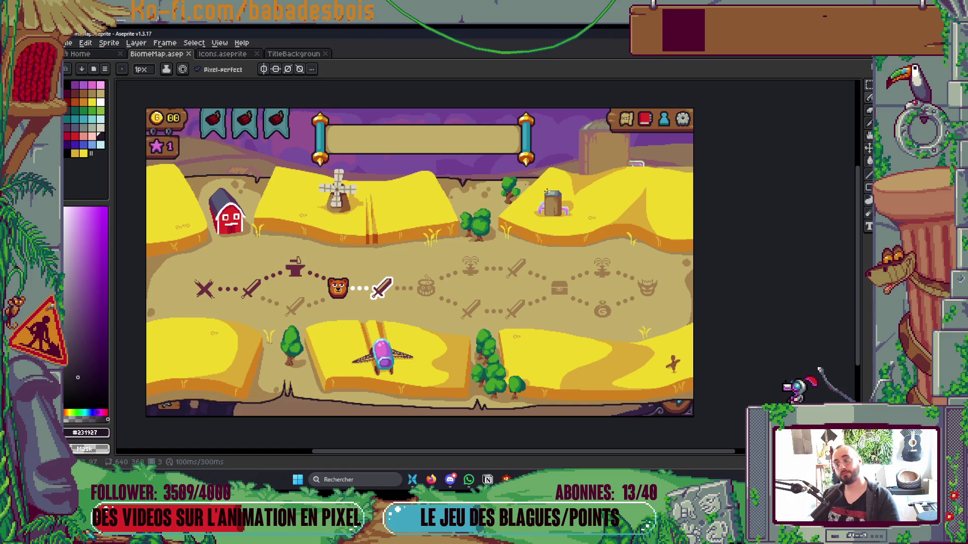
Run the game past the tutorial dialogue to view the map, then stop it
{"action": "key", "text": "alt+Tab"}
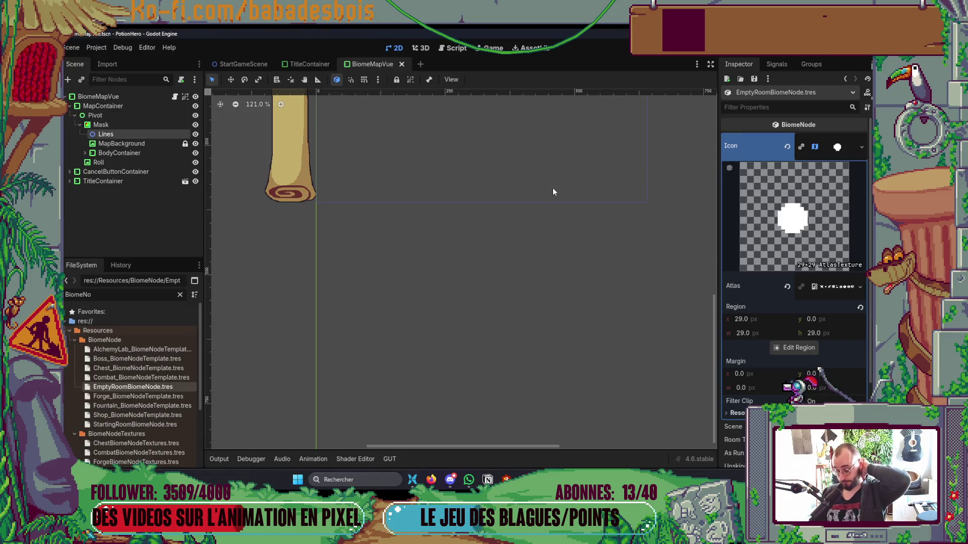
{"action": "key", "text": "F5"}
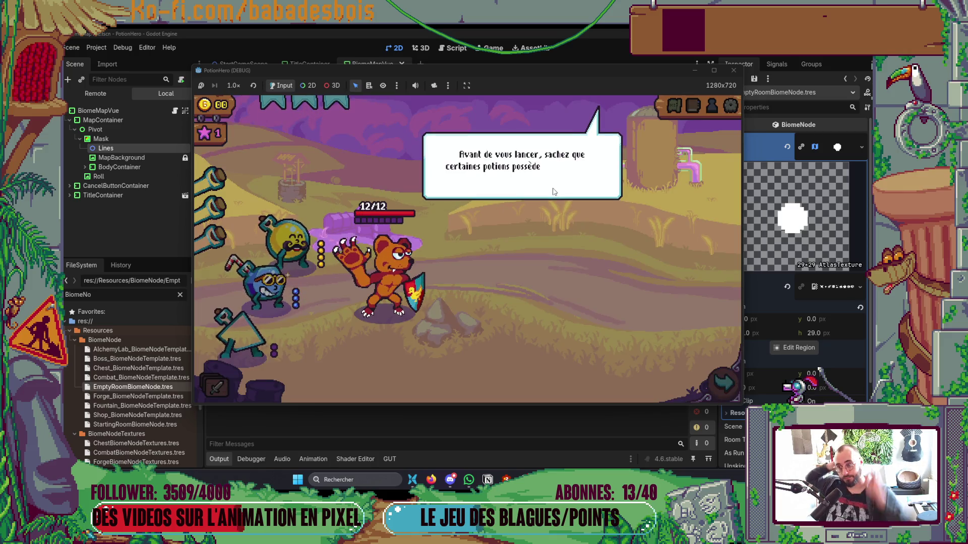
{"action": "left_click", "coordinate": [576, 312]}
{"action": "left_click", "coordinate": [577, 312]}
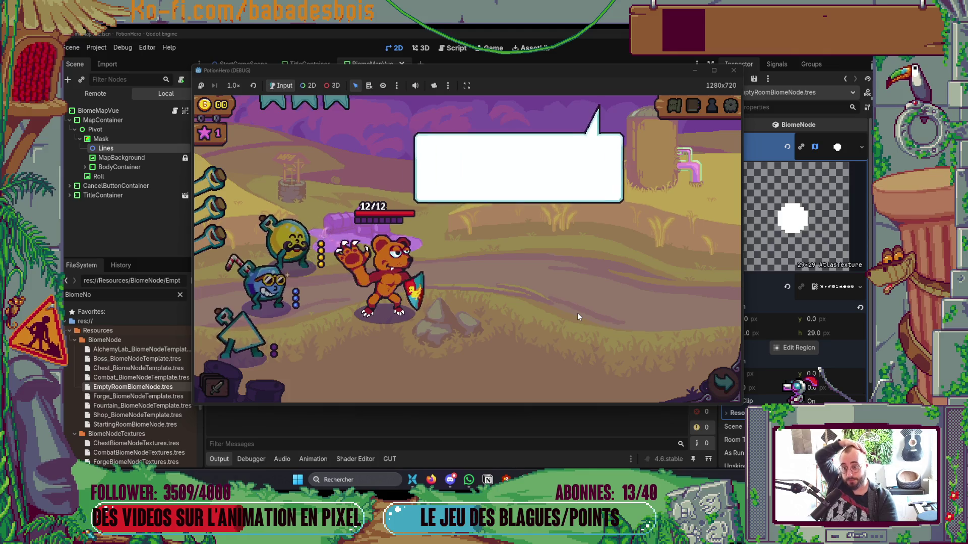
{"action": "left_click", "coordinate": [577, 313]}
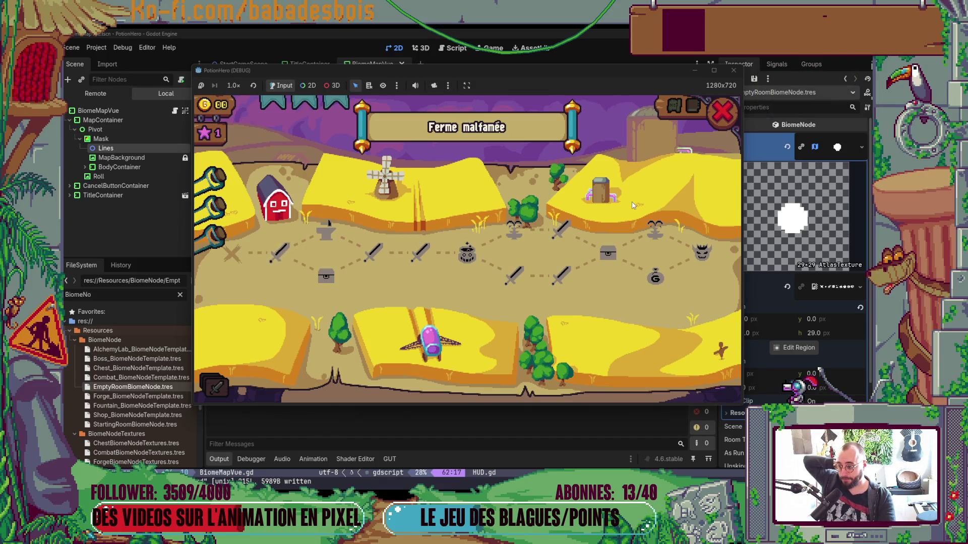
{"action": "left_click", "coordinate": [734, 70]}
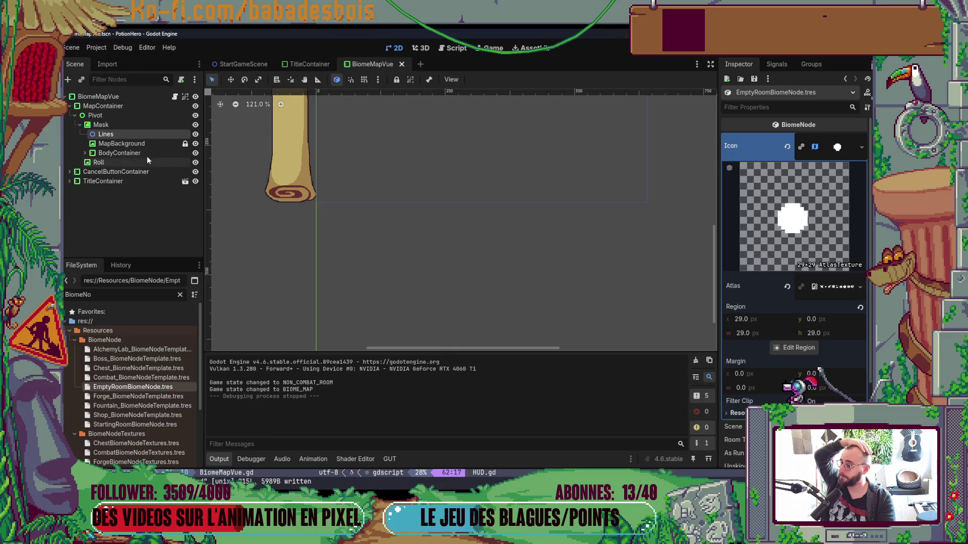
Nudge the Lines node down to y 63 and rerun the game past the dialogue
{"action": "scroll", "coordinate": [357, 269], "scroll_direction": "down", "scroll_amount": 3}
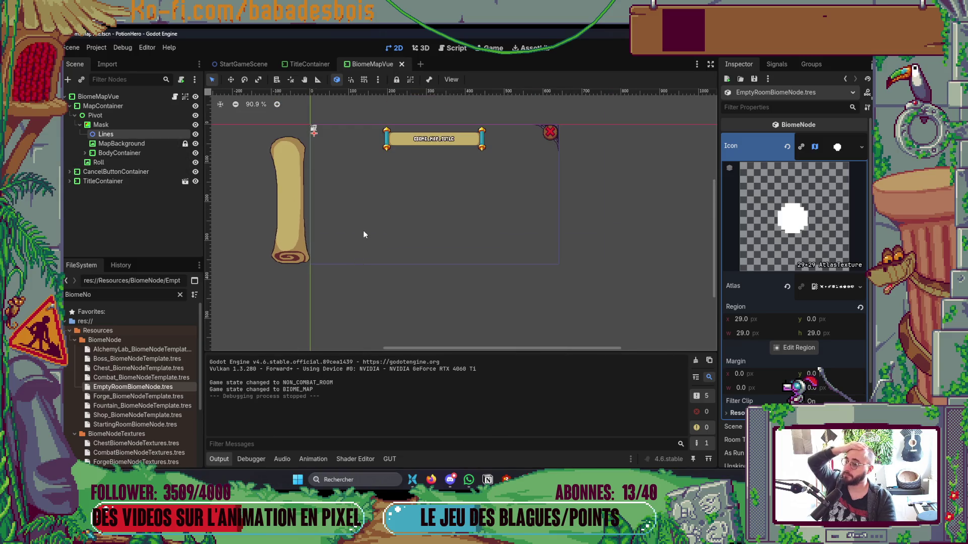
{"action": "key", "text": "Down"}
{"action": "key", "text": "Down"}
{"action": "key", "text": "Down"}
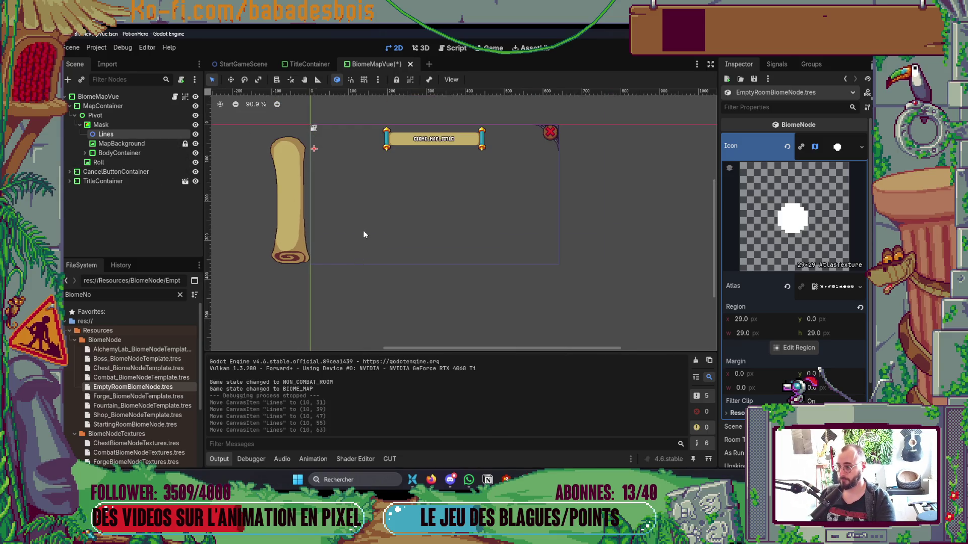
{"action": "key", "text": "F5"}
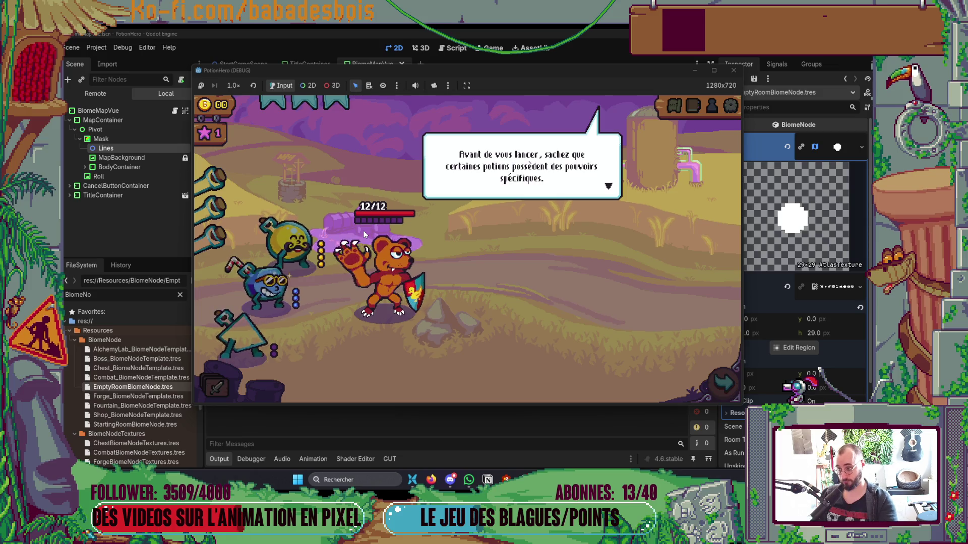
{"action": "left_click", "coordinate": [503, 246]}
{"action": "left_click", "coordinate": [503, 246]}
{"action": "left_click", "coordinate": [503, 246]}
Open the biome map in-game repeatedly to check the X, sword, chest and anvil icons
{"action": "left_click", "coordinate": [689, 111]}
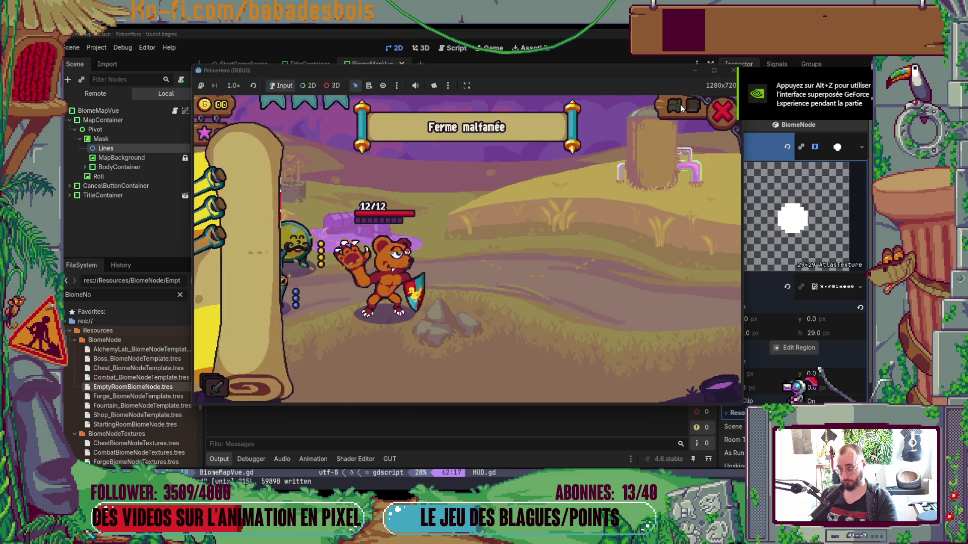
{"action": "left_click", "coordinate": [720, 116]}
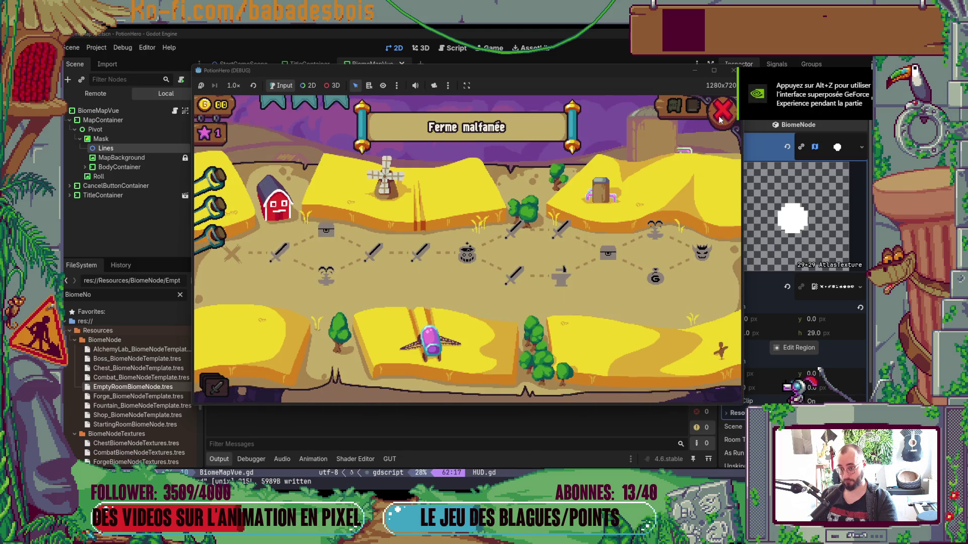
{"action": "left_click", "coordinate": [672, 106]}
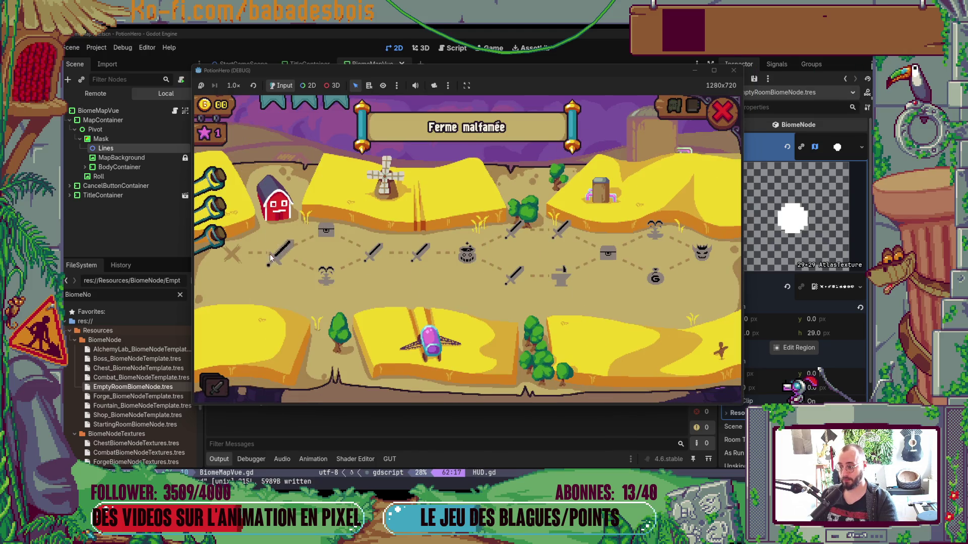
{"action": "left_click", "coordinate": [706, 114]}
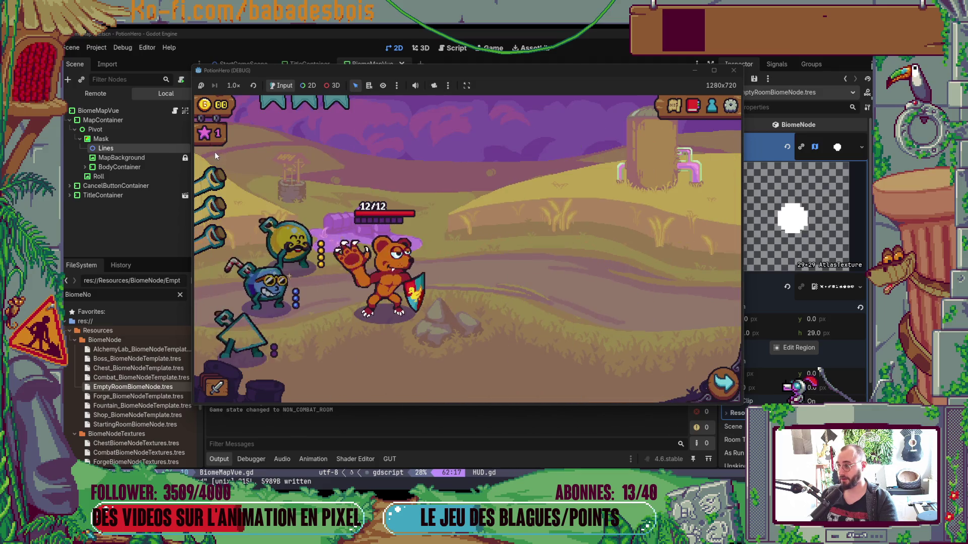
{"action": "left_click", "coordinate": [672, 105]}
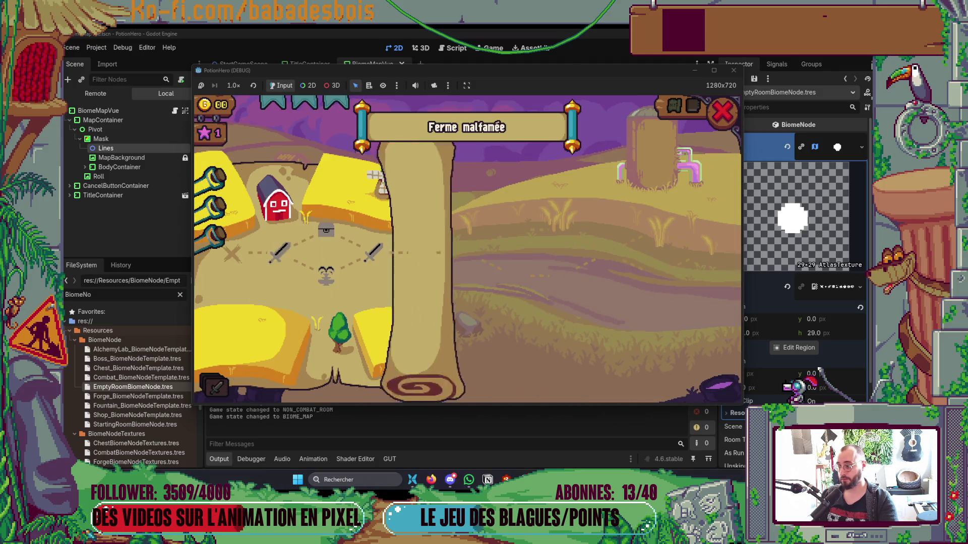
{"action": "key", "text": "F8"}
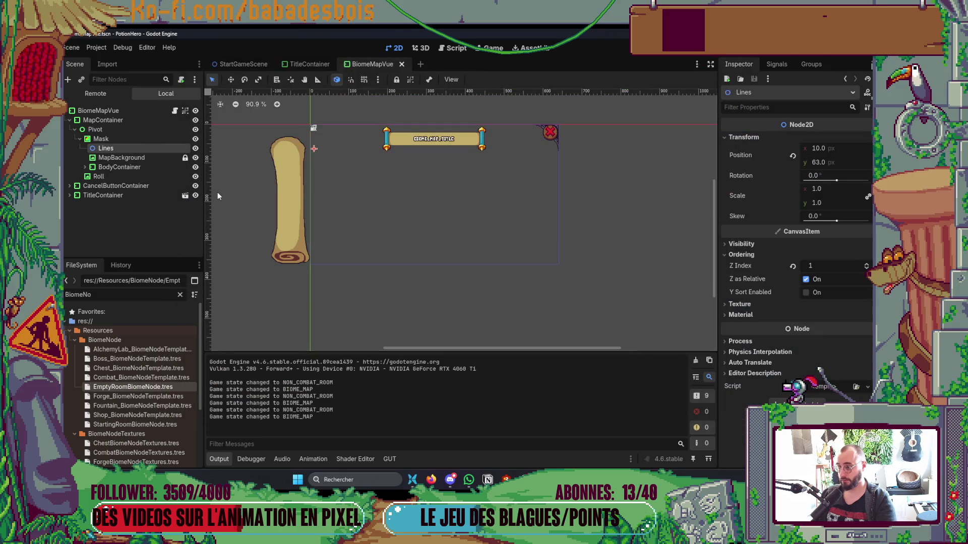
Test the Lines node at lower positions down to y 159, rerunning the scene each time
{"action": "key", "text": "Down"}
{"action": "key", "text": "Down"}
{"action": "key", "text": "F6"}
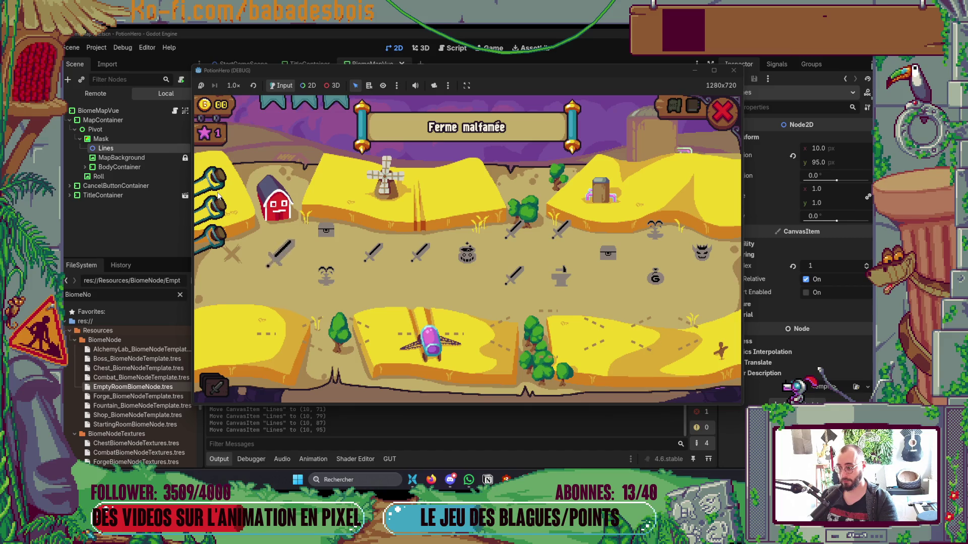
{"action": "key", "text": "F8"}
{"action": "key", "text": "Down"}
{"action": "key", "text": "Down"}
{"action": "key", "text": "Down"}
{"action": "key", "text": "F6"}
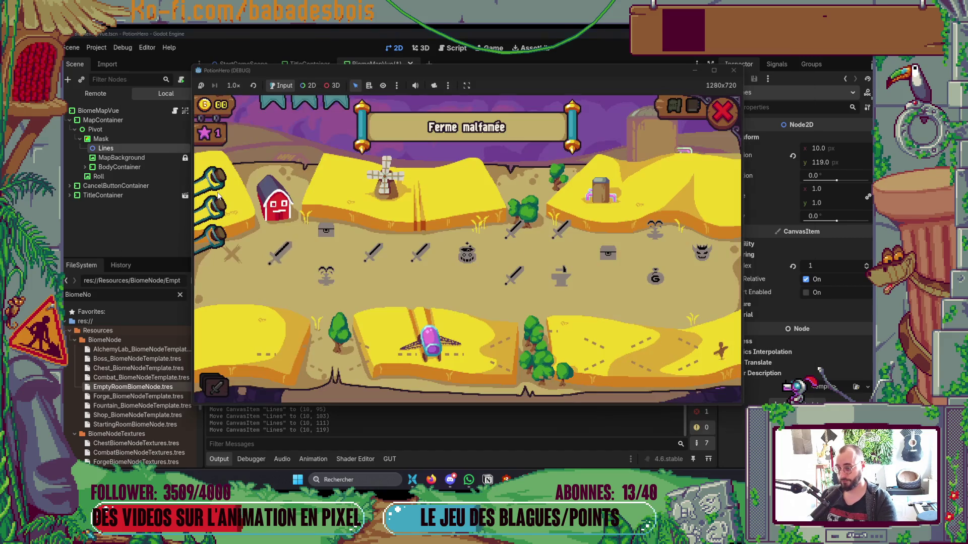
{"action": "key", "text": "F8"}
{"action": "key", "text": "Down"}
{"action": "key", "text": "Down"}
{"action": "key", "text": "Down"}
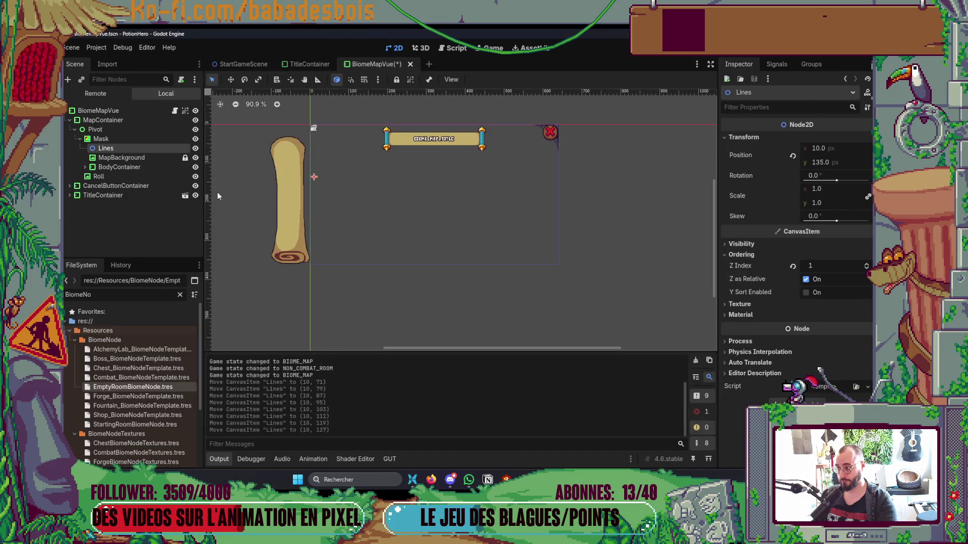
{"action": "key", "text": "F6"}
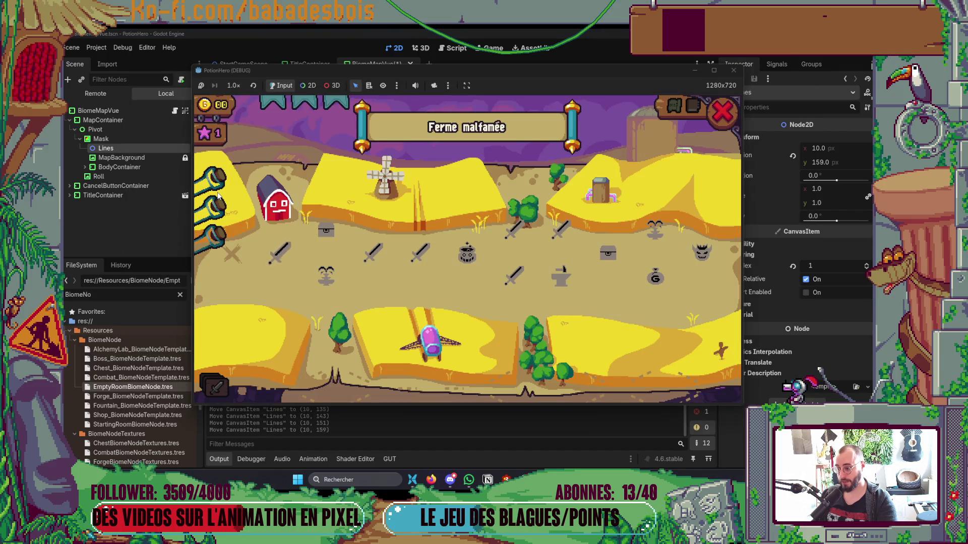
{"action": "key", "text": "F8"}
Undo the Lines node back to y 23, save BiomeMapVue, and hide Lines
{"action": "key", "text": "ctrl+z"}
{"action": "key", "text": "ctrl+z"}
{"action": "key", "text": "ctrl+z"}
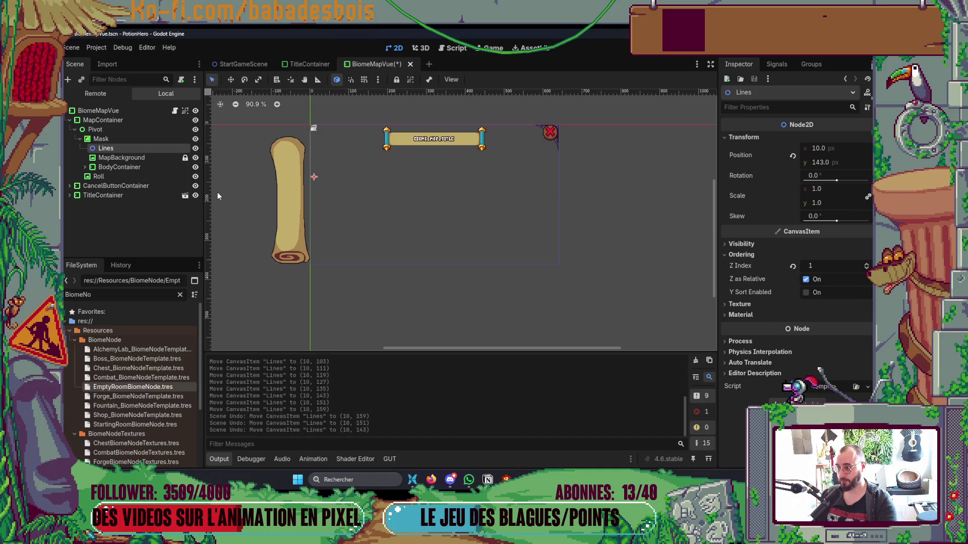
{"action": "key", "text": "ctrl+z"}
{"action": "key", "text": "ctrl+z"}
{"action": "key", "text": "ctrl+z"}
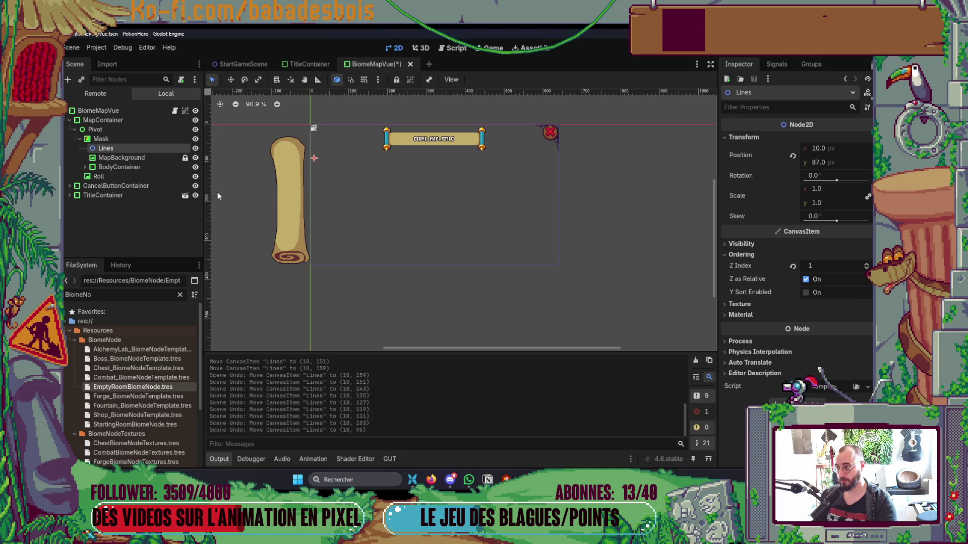
{"action": "left_click", "coordinate": [85, 167]}
{"action": "left_click", "coordinate": [107, 176]}
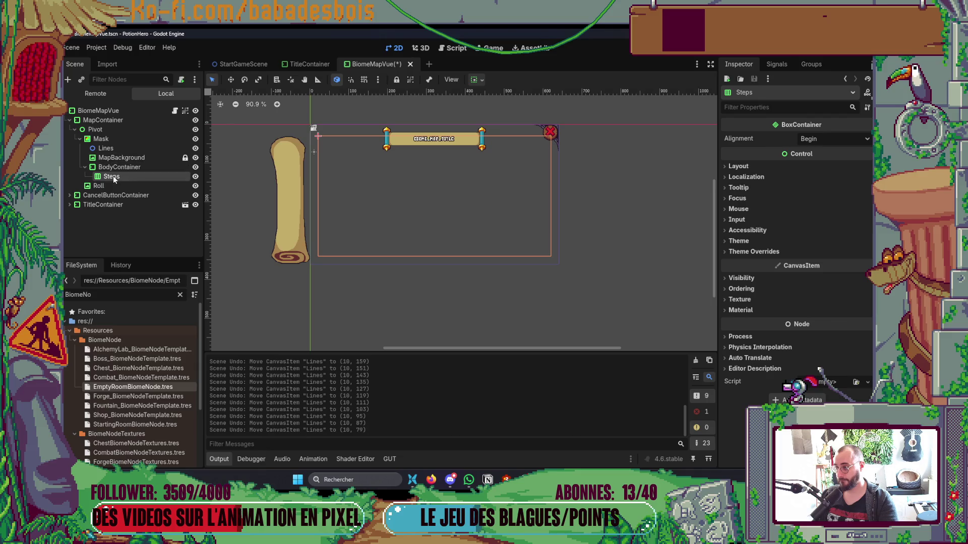
{"action": "left_click", "coordinate": [116, 146]}
{"action": "key", "text": "ctrl+z"}
{"action": "key", "text": "ctrl+z"}
{"action": "key", "text": "ctrl+z"}
{"action": "key", "text": "ctrl+z"}
{"action": "key", "text": "ctrl+z"}
{"action": "key", "text": "ctrl+z"}
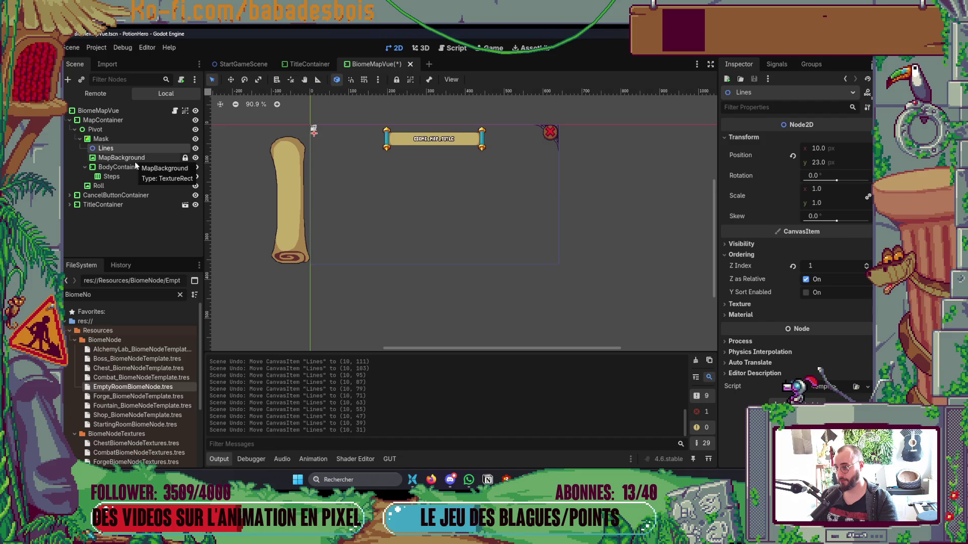
{"action": "key", "text": "ctrl+s"}
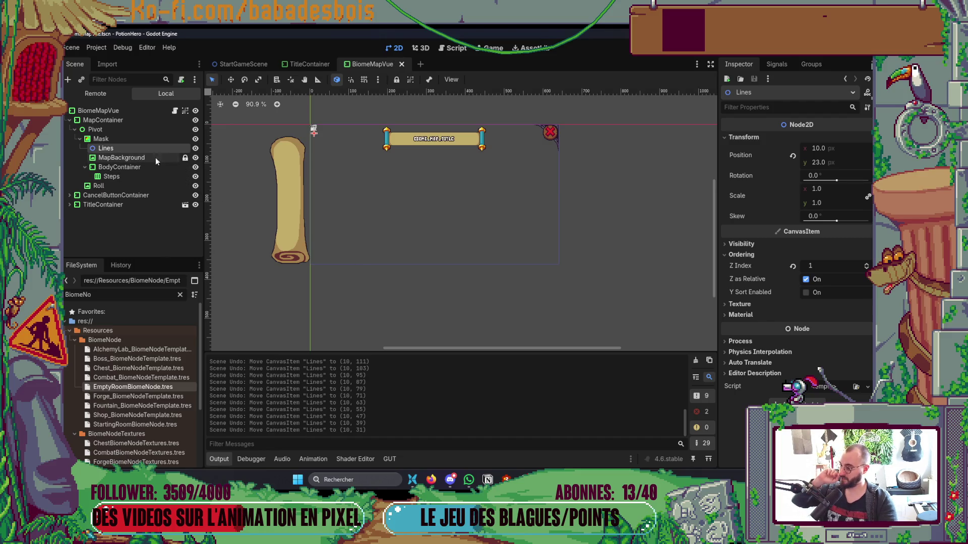
{"action": "left_click", "coordinate": [195, 148]}
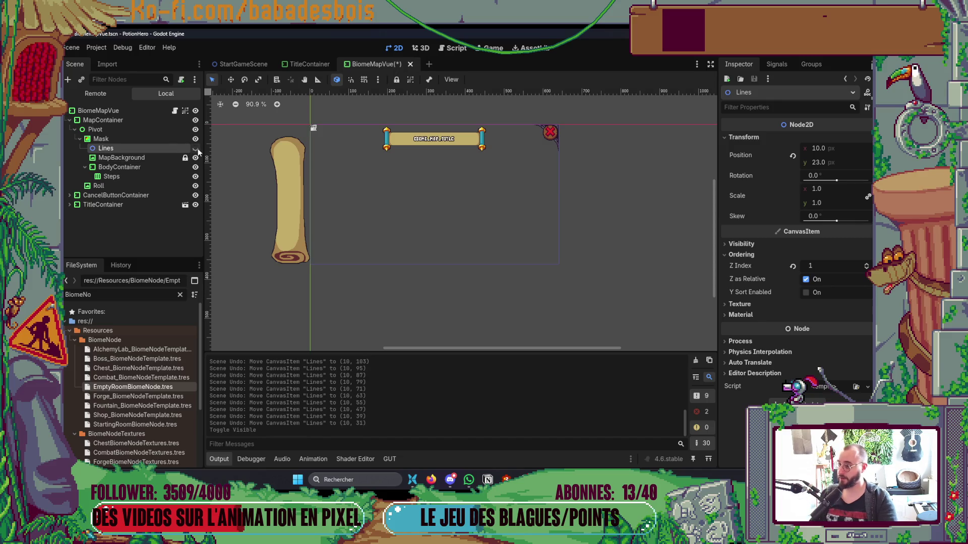
Hide Lines and try a BodyContainer top margin of 60 in the running game
{"action": "left_click", "coordinate": [139, 171]}
{"action": "key", "text": "F6"}
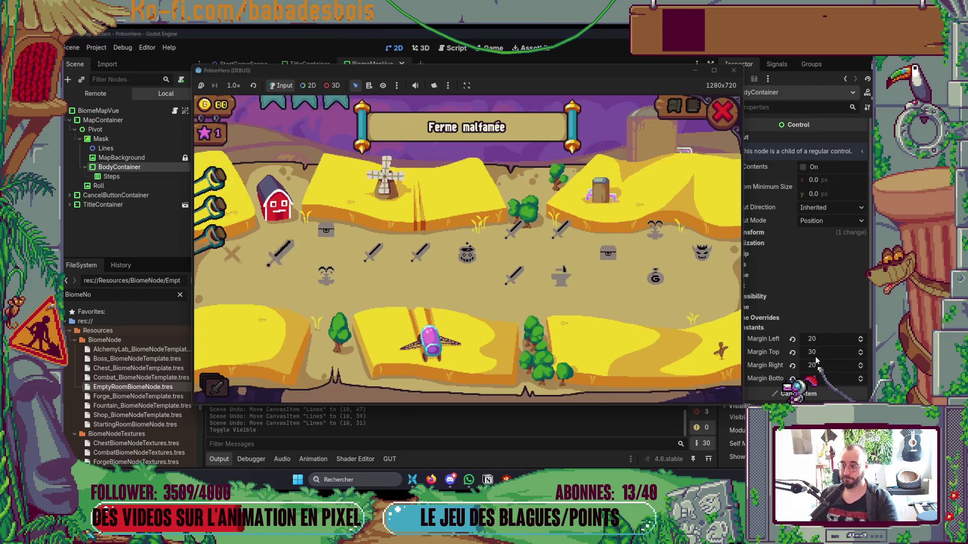
{"action": "left_click", "coordinate": [815, 356]}
{"action": "left_click", "coordinate": [822, 351]}
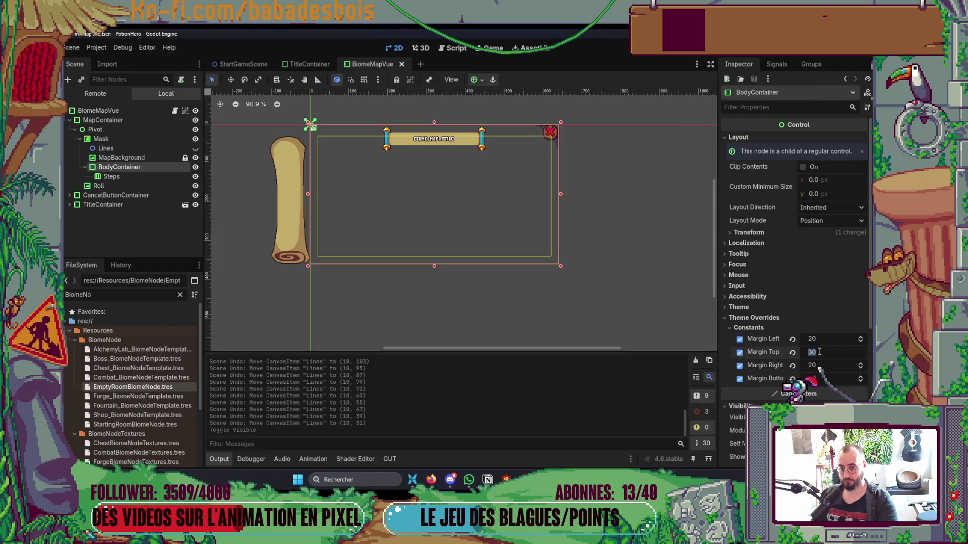
{"action": "type", "text": "60"}
{"action": "key", "text": "Return"}
{"action": "key", "text": "F6"}
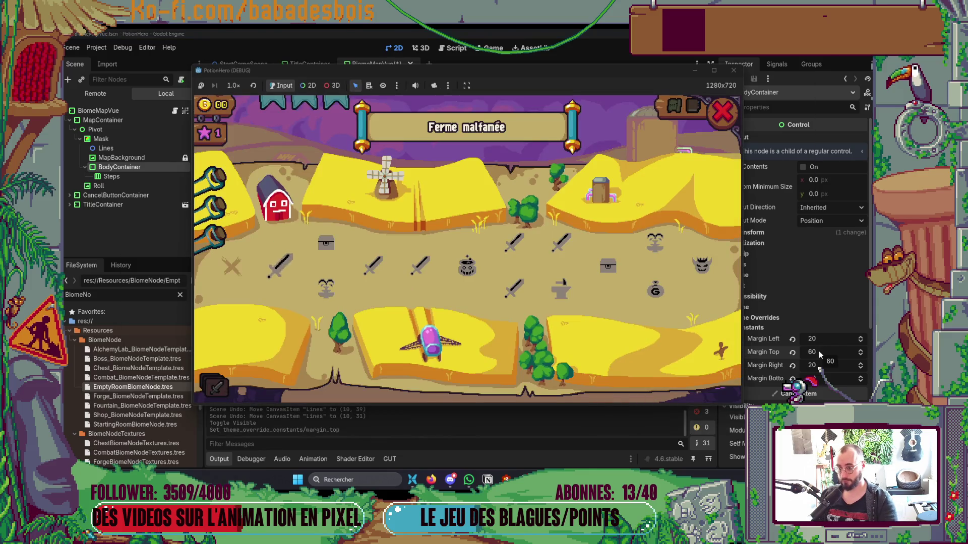
Try a top margin of 80, then settle on 77
{"action": "left_click", "coordinate": [832, 353]}
{"action": "type", "text": "80"}
{"action": "key", "text": "Return"}
{"action": "key", "text": "F6"}
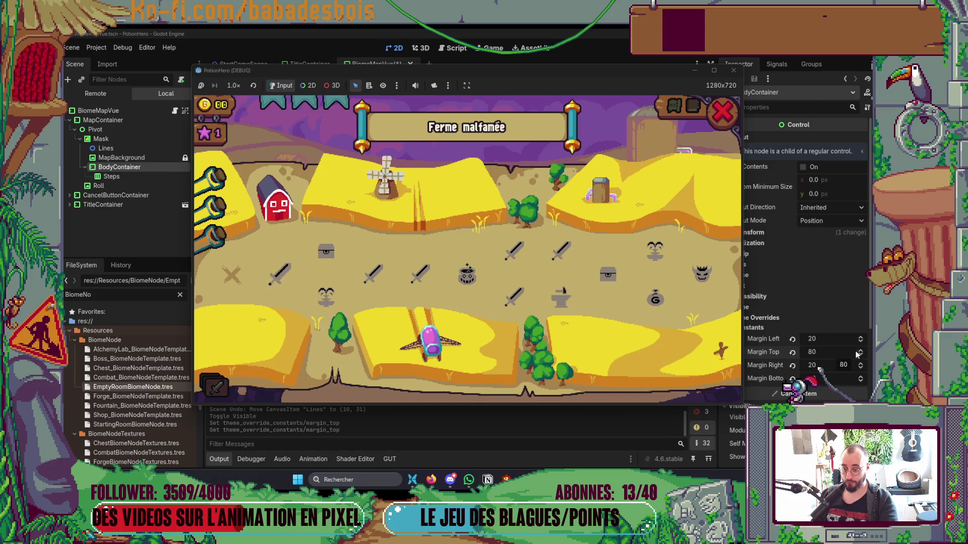
{"action": "left_click", "coordinate": [840, 352]}
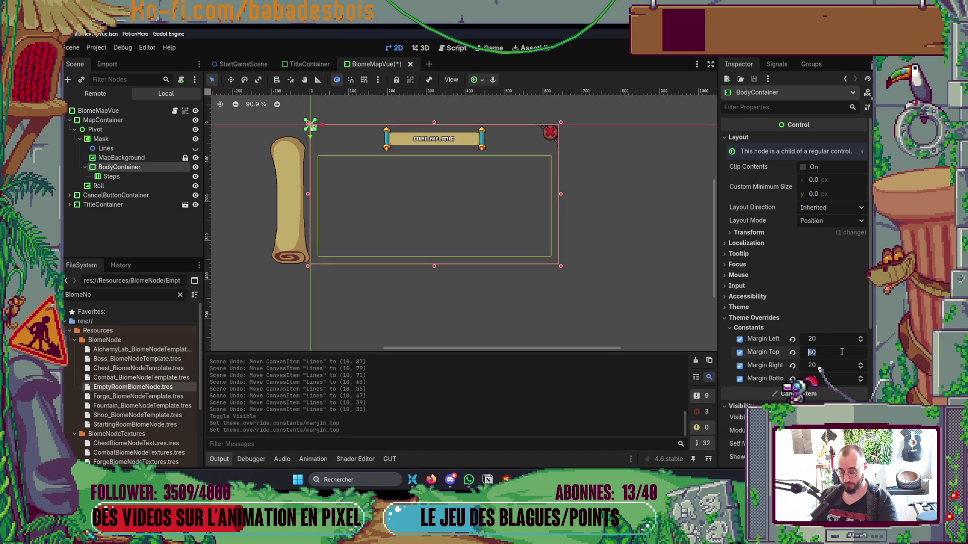
{"action": "type", "text": "77"}
{"action": "key", "text": "Return"}
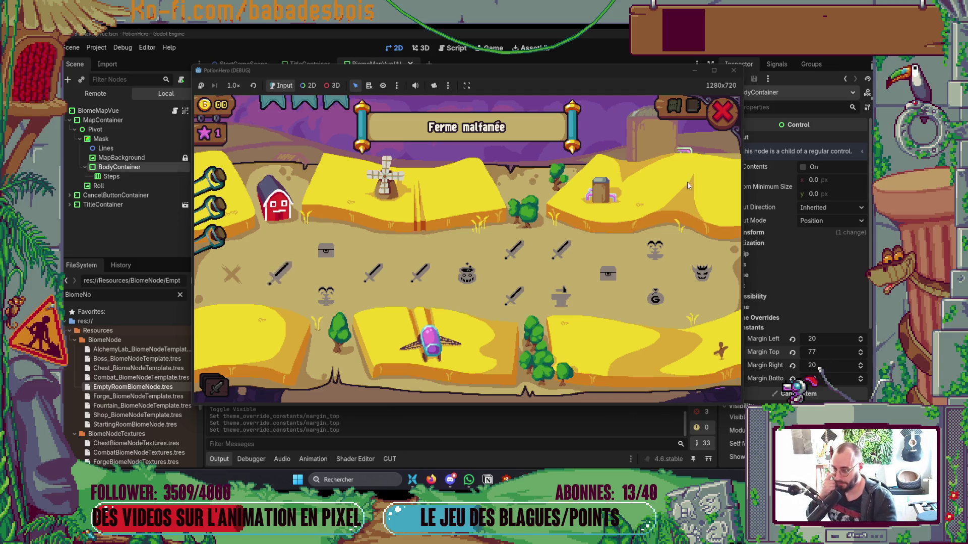
Stop the game, save the BiomeMapVue scene, and collapse the output log
{"action": "key", "text": "F8"}
{"action": "key", "text": "ctrl+s"}
{"action": "left_click", "coordinate": [219, 459]}
{"action": "left_click", "coordinate": [298, 377]}
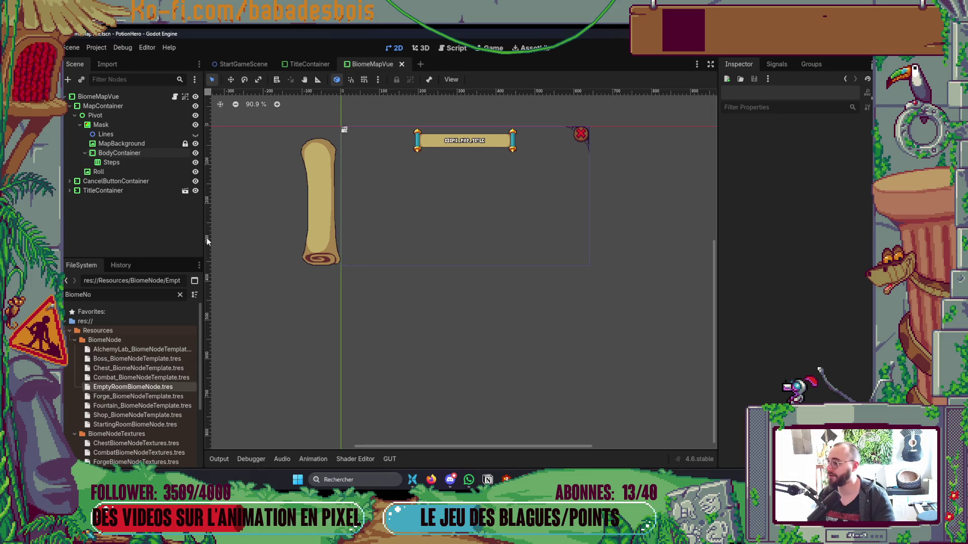
{"action": "key", "text": "alt+Tab"}
Quick-open the BiomeMapNodeVue.tscn scene
{"action": "left_click", "coordinate": [267, 178]}
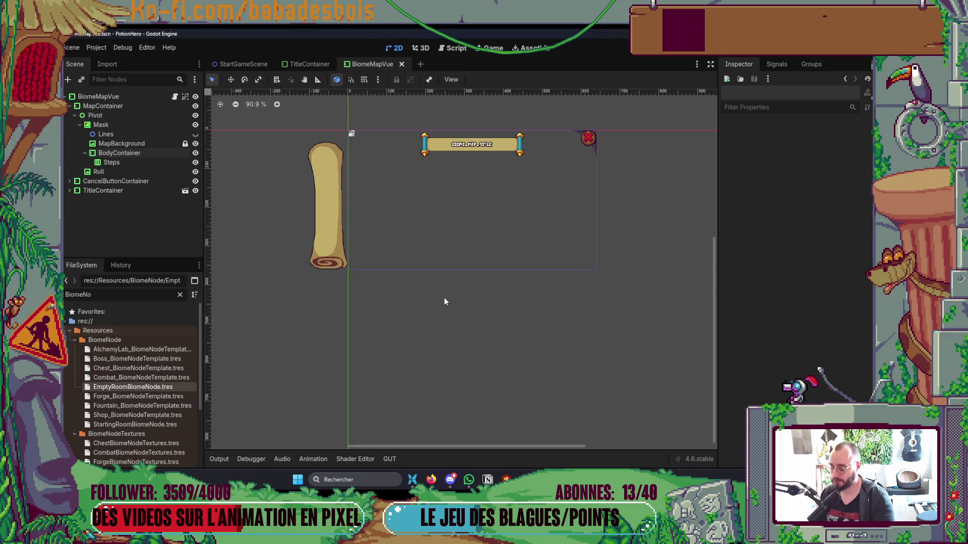
{"action": "key", "text": "ctrl+shift+o"}
{"action": "type", "text": "BiomeMap"}
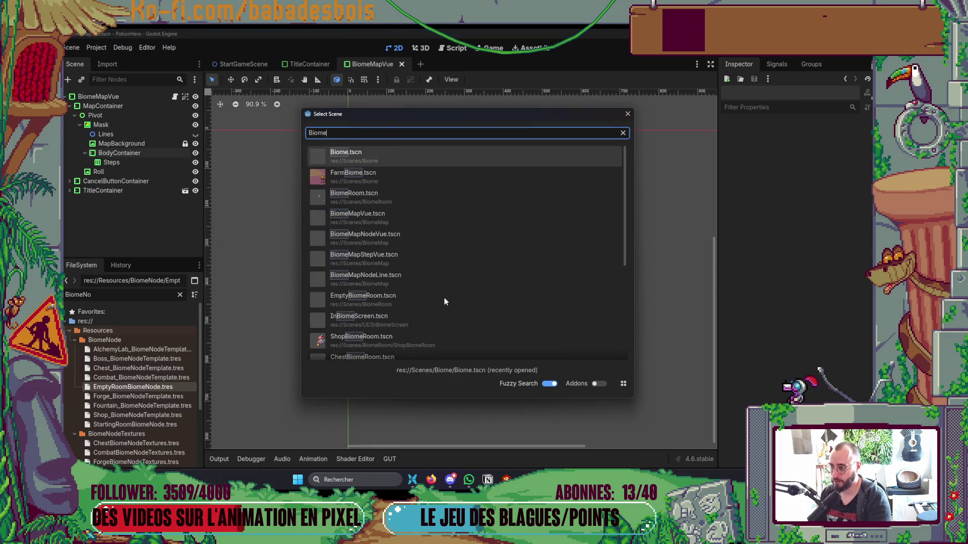
{"action": "key", "text": "Down"}
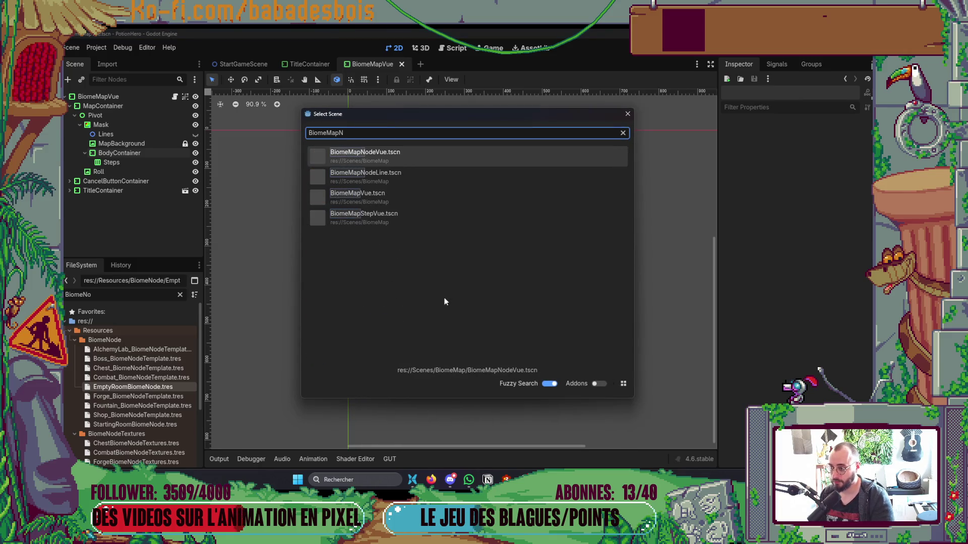
{"action": "key", "text": "Return"}
Widen the icon's Normal texture atlas region from 24×24 to 29×29 around the X, then save
{"action": "scroll", "coordinate": [383, 252], "scroll_direction": "up", "scroll_amount": 2}
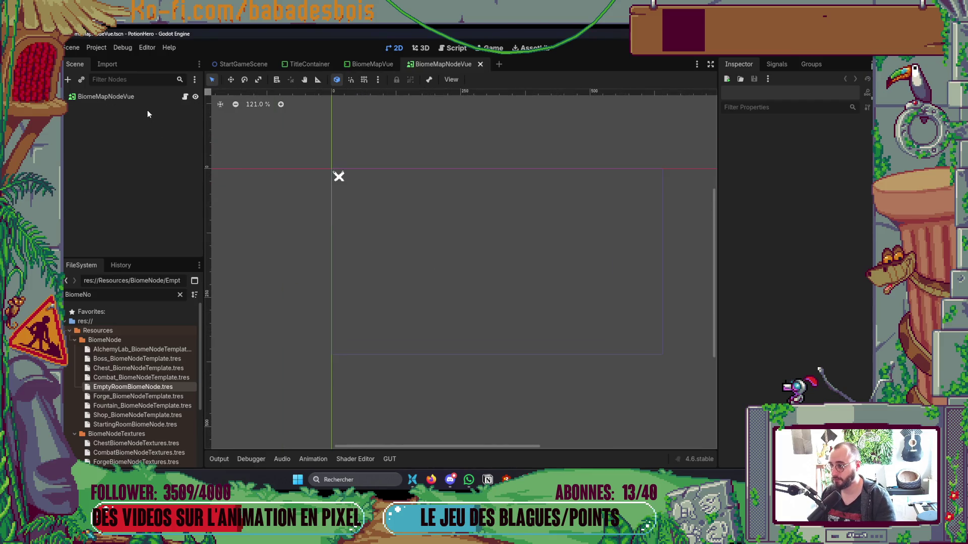
{"action": "left_click", "coordinate": [153, 97]}
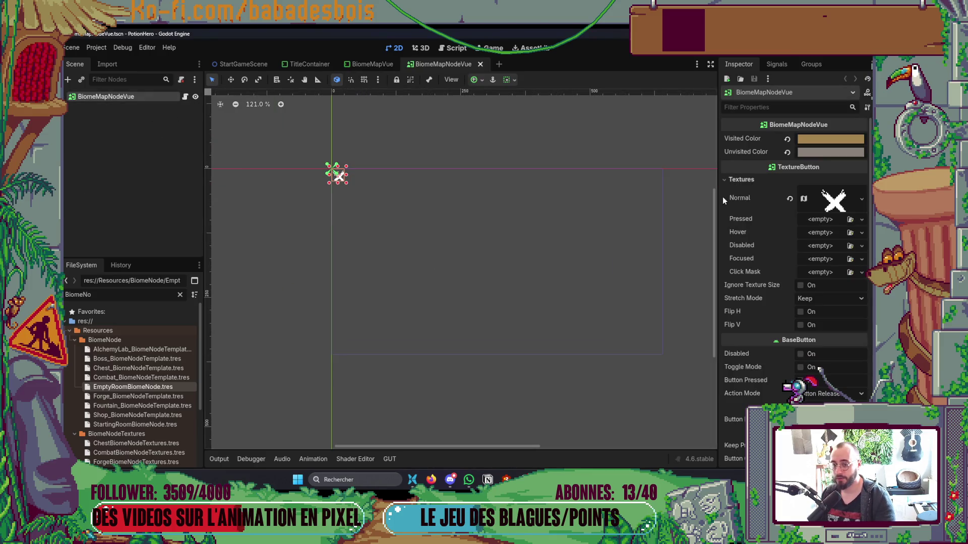
{"action": "left_click", "coordinate": [834, 200]}
{"action": "scroll", "coordinate": [813, 315], "scroll_direction": "down", "scroll_amount": 3}
{"action": "left_click", "coordinate": [802, 313]}
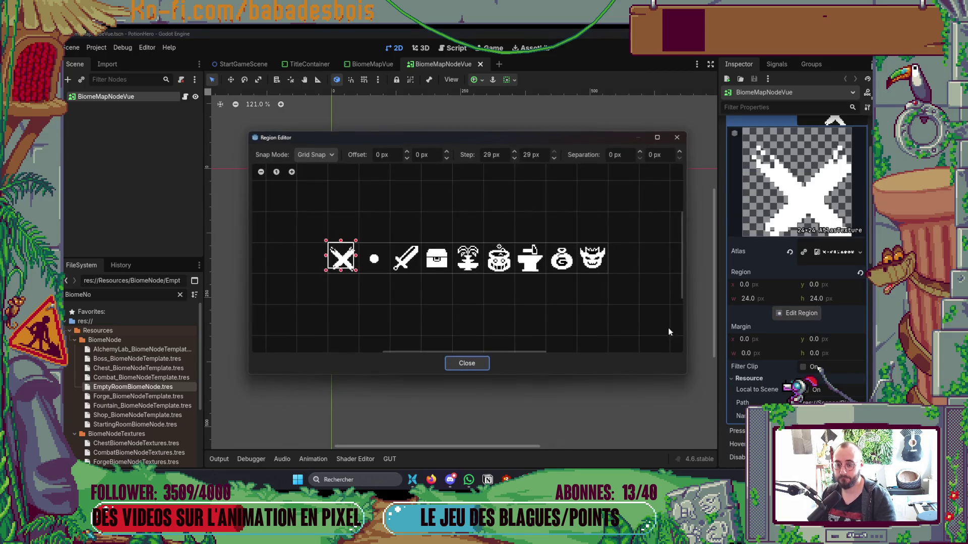
{"action": "left_click_drag", "start_coordinate": [356, 271], "coordinate": [360, 277]}
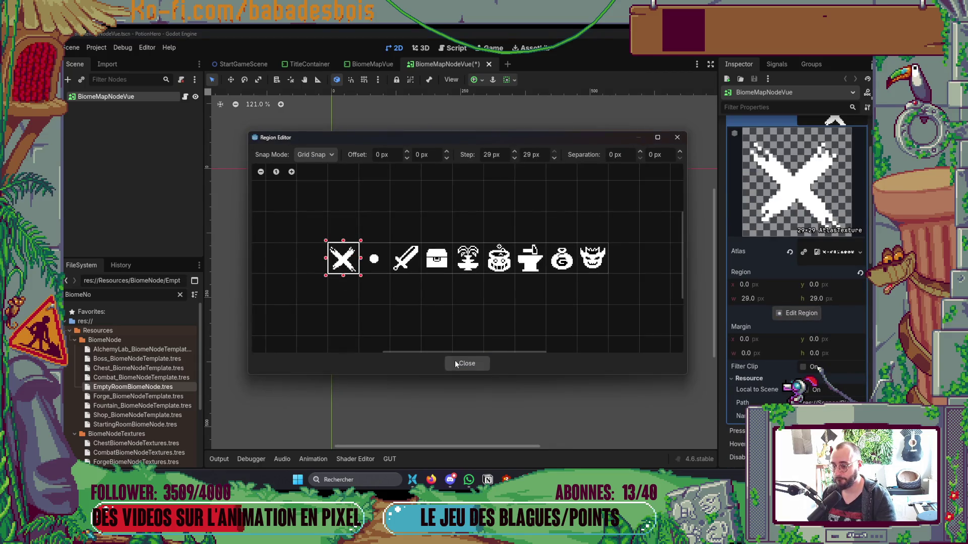
{"action": "left_click", "coordinate": [456, 362]}
{"action": "left_click", "coordinate": [298, 252]}
{"action": "scroll", "coordinate": [278, 188], "scroll_direction": "up", "scroll_amount": 3}
{"action": "key", "text": "ctrl+s"}
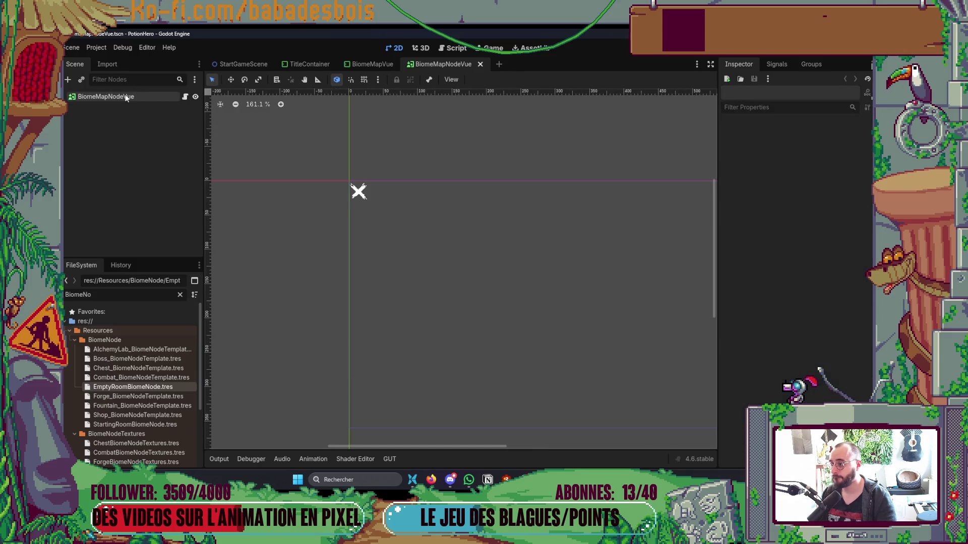
Collapse the Normal texture settings and expand the node's shader material
{"action": "left_click", "coordinate": [125, 97]}
{"action": "scroll", "coordinate": [851, 299], "scroll_direction": "up", "scroll_amount": 5}
{"action": "left_click", "coordinate": [831, 199]}
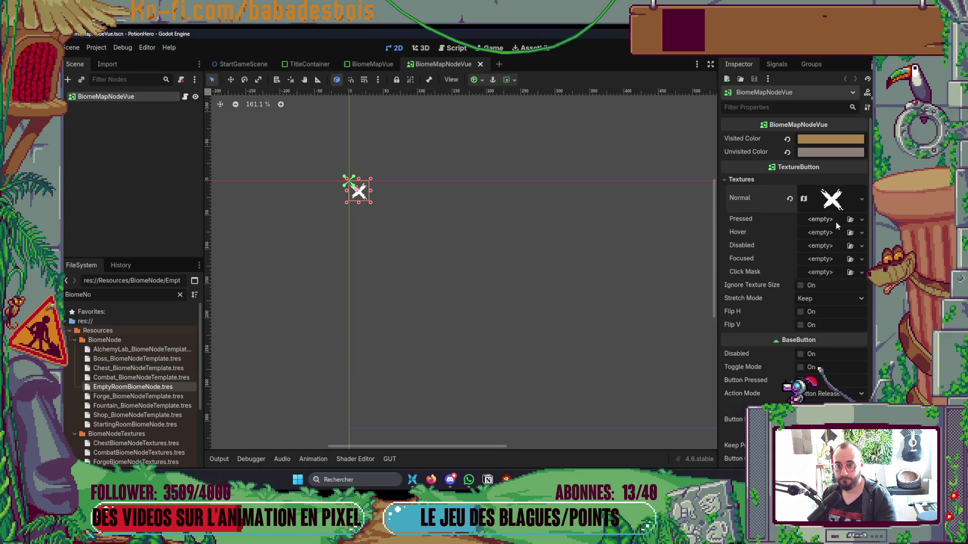
{"action": "scroll", "coordinate": [763, 183], "scroll_direction": "down", "scroll_amount": 10}
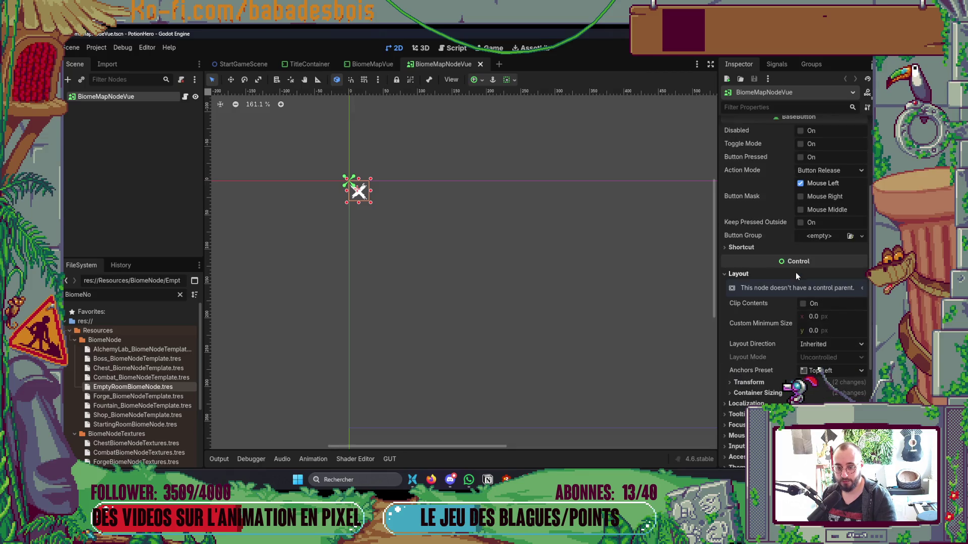
{"action": "left_click", "coordinate": [826, 364]}
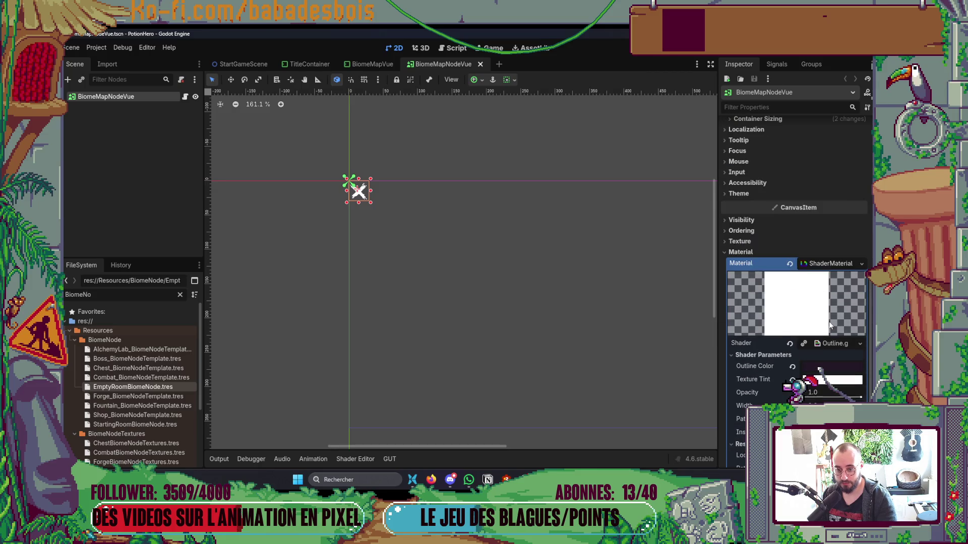
{"action": "left_click", "coordinate": [834, 345]}
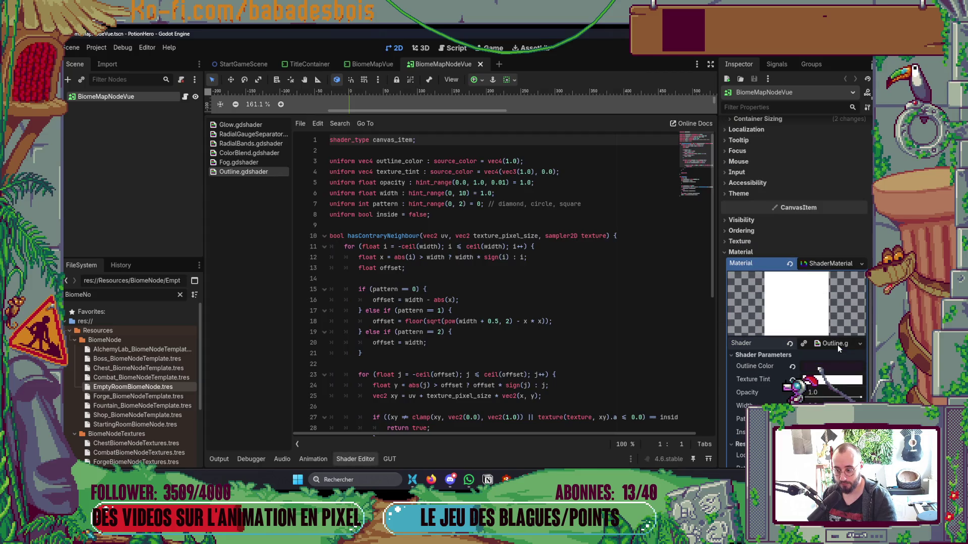
{"action": "left_click", "coordinate": [372, 459]}
{"action": "scroll", "coordinate": [393, 217], "scroll_direction": "up", "scroll_amount": 5}
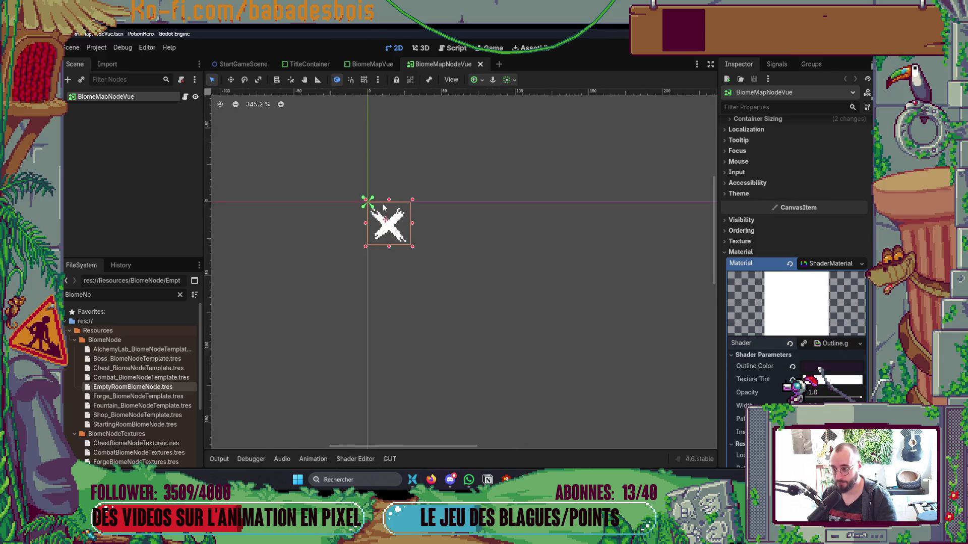
{"action": "scroll", "coordinate": [406, 237], "scroll_direction": "up", "scroll_amount": 1}
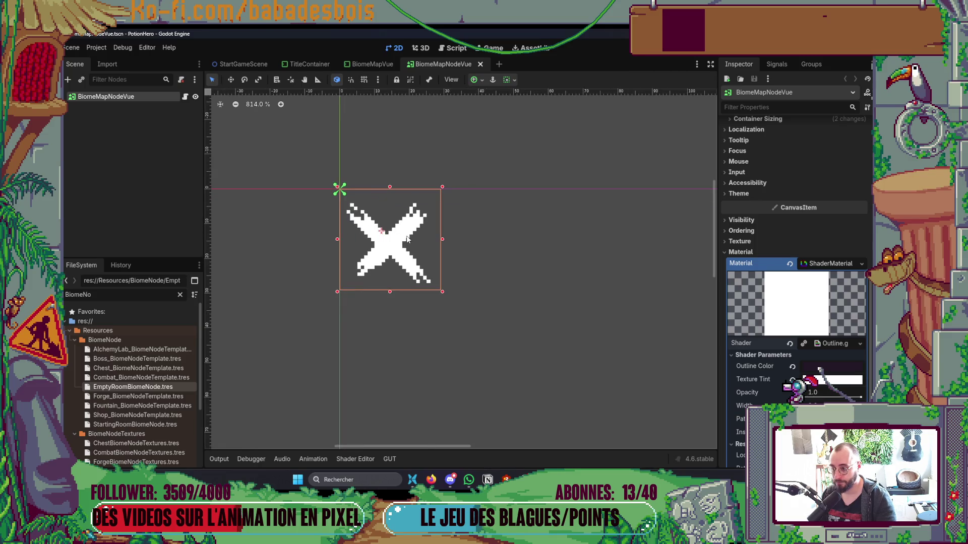
{"action": "scroll", "coordinate": [843, 250], "scroll_direction": "up", "scroll_amount": 3}
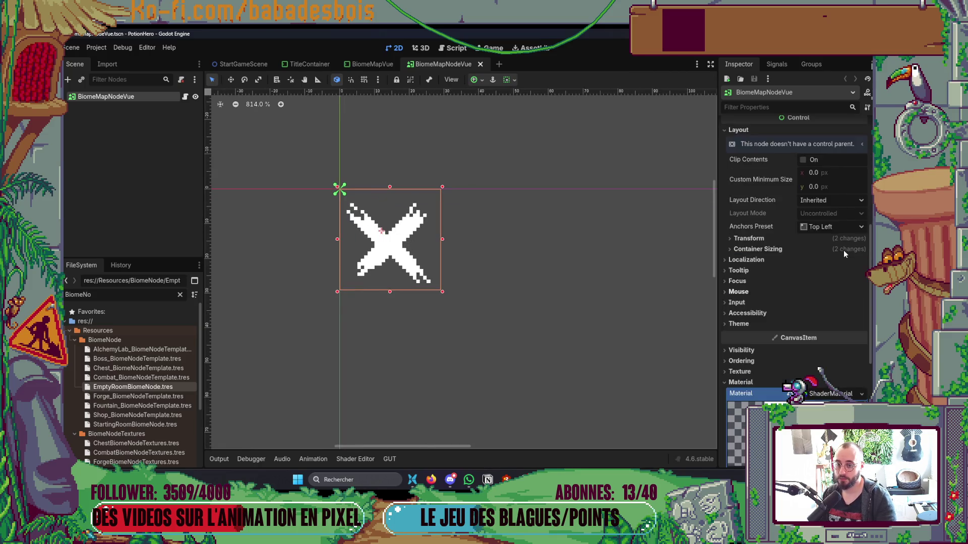
{"action": "scroll", "coordinate": [843, 250], "scroll_direction": "up", "scroll_amount": 6}
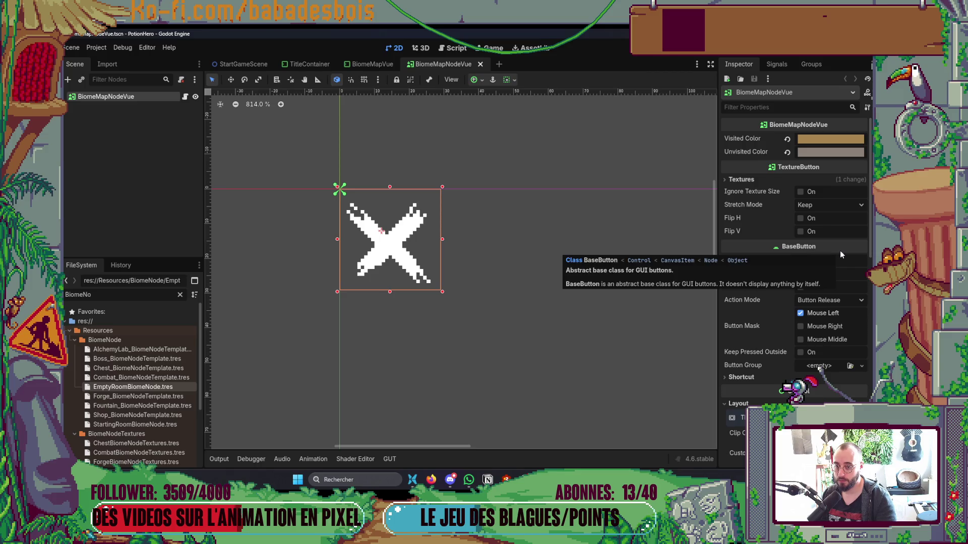
{"action": "key", "text": "alt+Tab"}
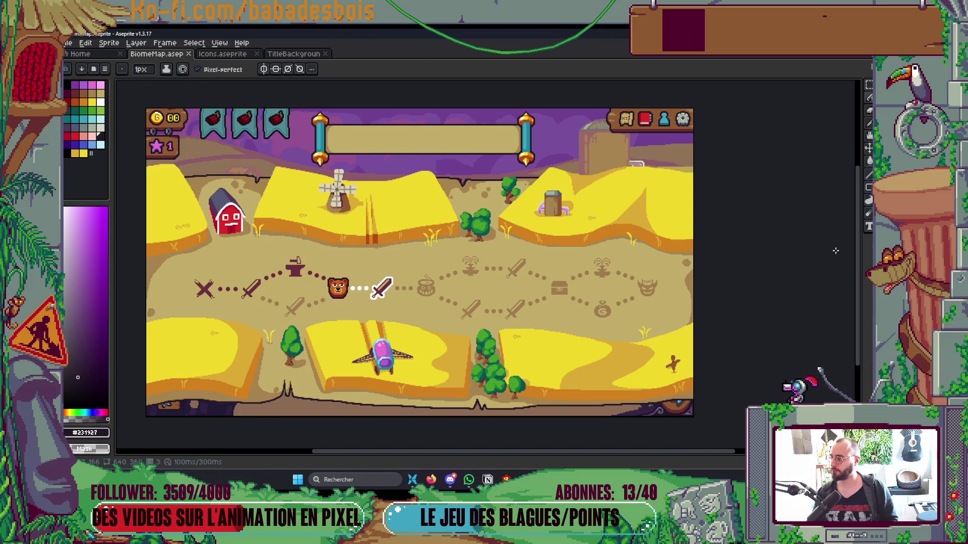
{"action": "key", "text": "alt+Tab"}
{"action": "scroll", "coordinate": [833, 250], "scroll_direction": "down", "scroll_amount": 10}
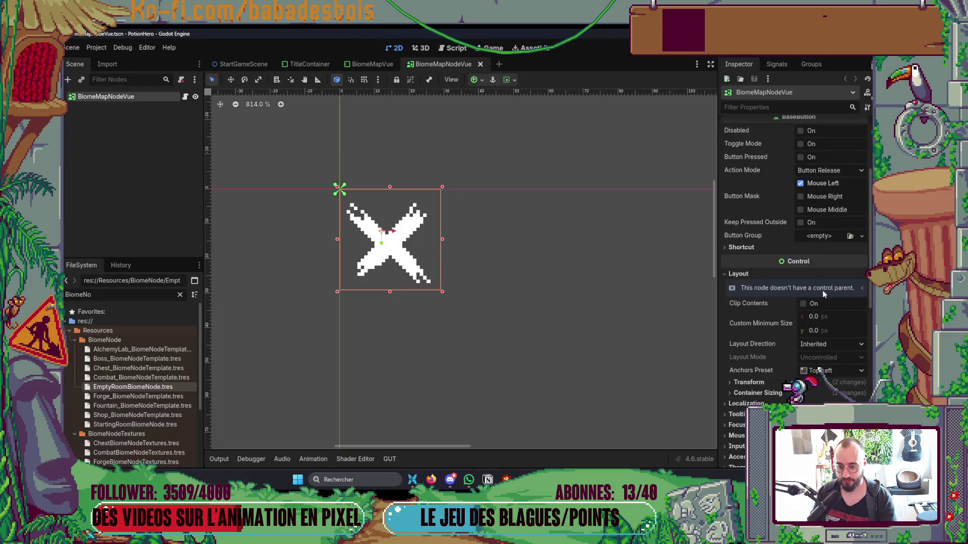
Make the material's shader a unique copy and look over its code
{"action": "scroll", "coordinate": [831, 334], "scroll_direction": "down", "scroll_amount": 2}
{"action": "left_click", "coordinate": [860, 271]}
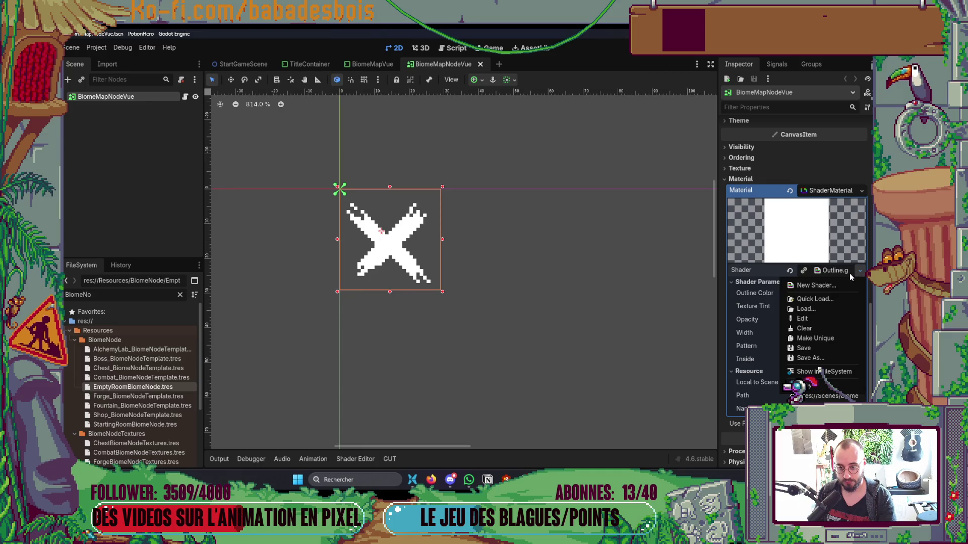
{"action": "left_click", "coordinate": [822, 338]}
{"action": "left_click", "coordinate": [836, 275]}
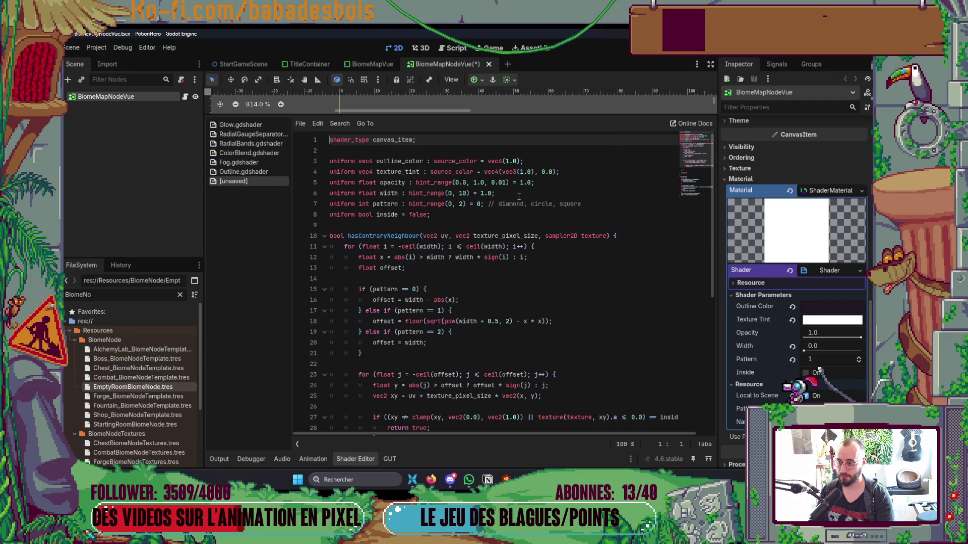
{"action": "left_click", "coordinate": [355, 460]}
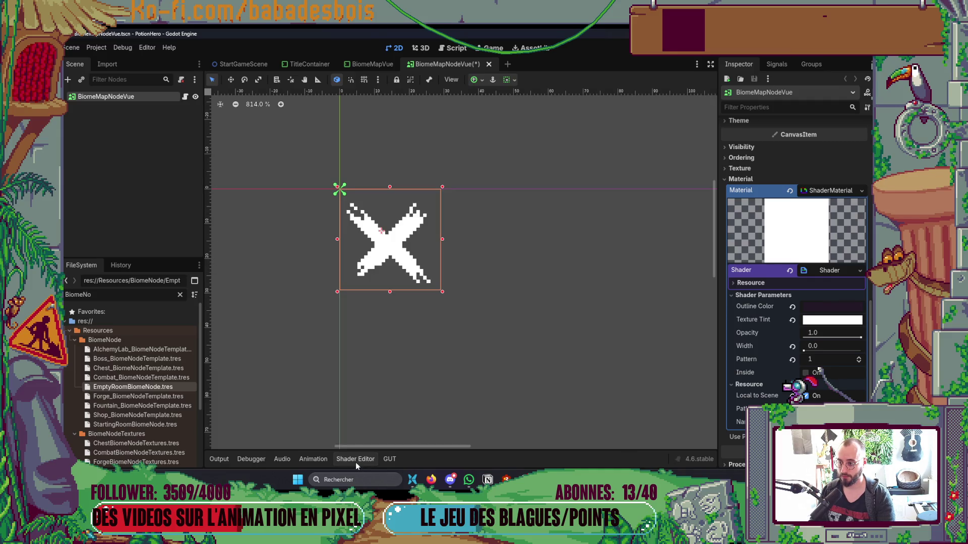
Try a red Texture Tint, then revert the tint to its default and save
{"action": "left_click", "coordinate": [828, 318]}
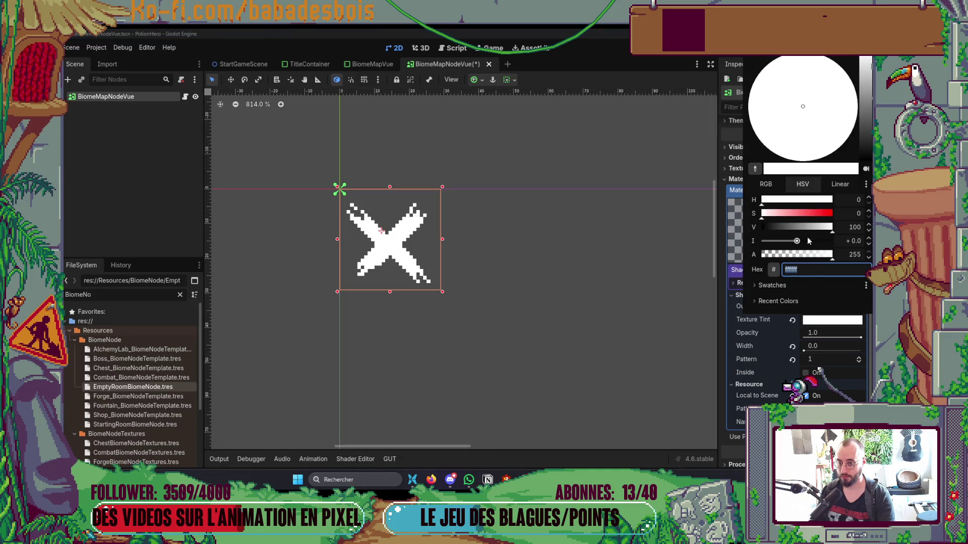
{"action": "left_click", "coordinate": [806, 214]}
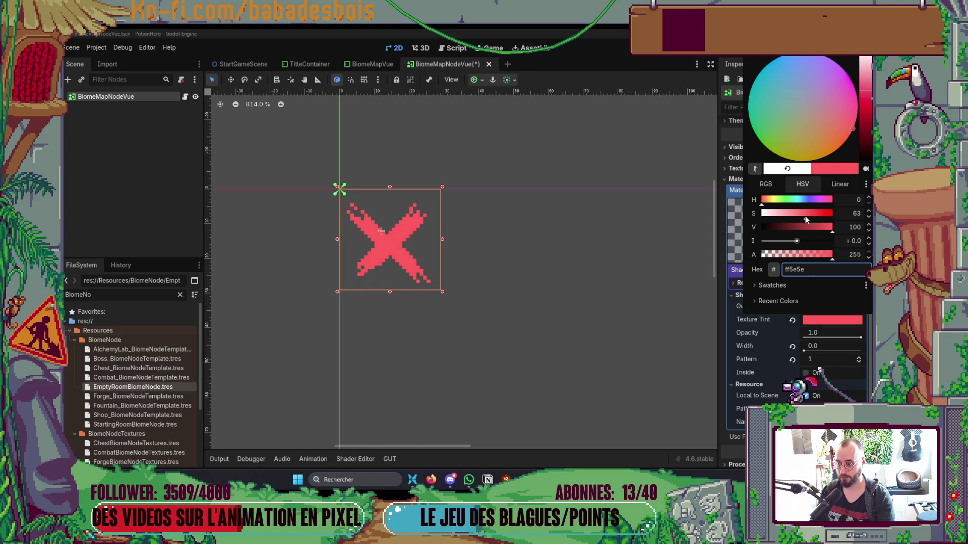
{"action": "left_click", "coordinate": [794, 324]}
{"action": "left_click", "coordinate": [792, 321]}
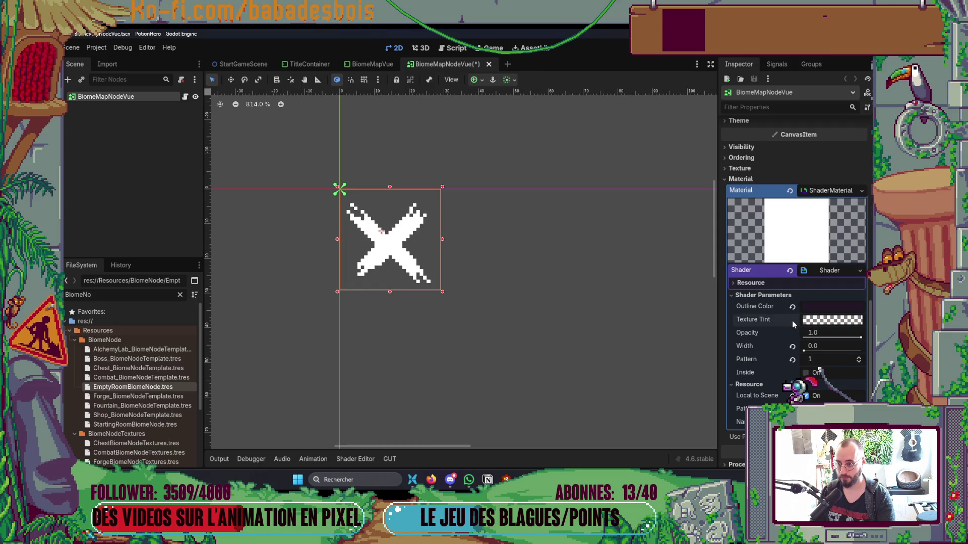
{"action": "key", "text": "alt+Tab"}
{"action": "key", "text": "alt+Tab"}
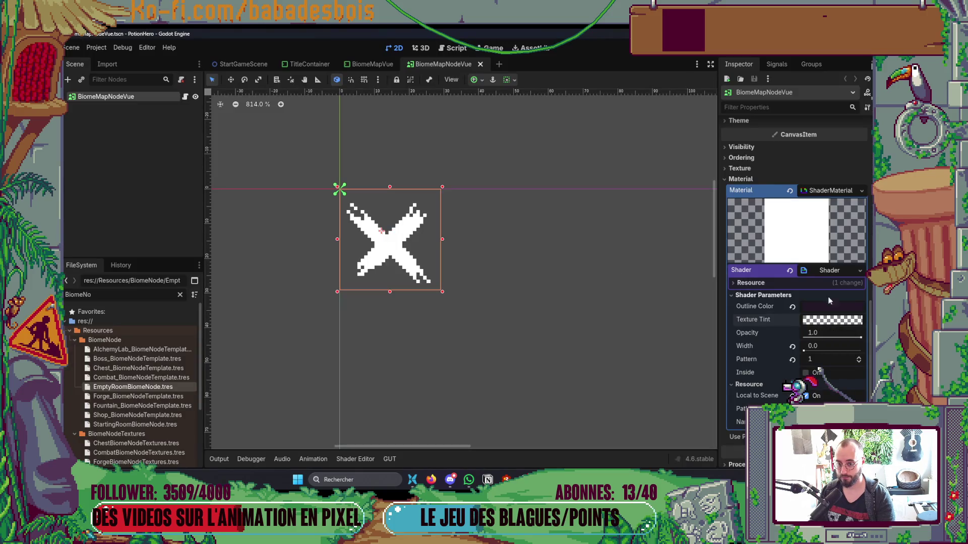
{"action": "left_click", "coordinate": [828, 272]}
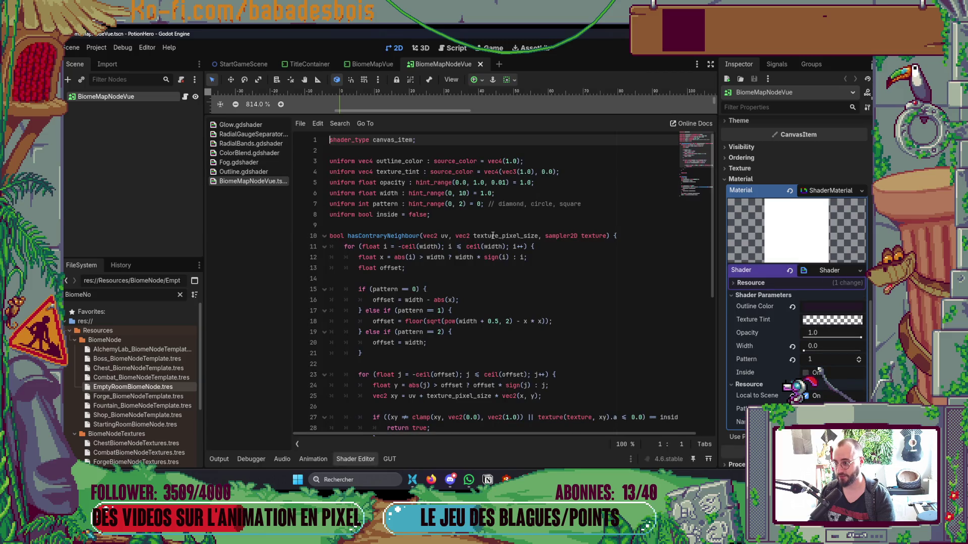
Start a 'uniform vec4 masked_color' line below texture_tint, then close the BiomeMapNodeVue built-in shader
{"action": "left_click", "coordinate": [573, 175]}
{"action": "key", "text": "Return"}
{"action": "type", "text": "uniform "}
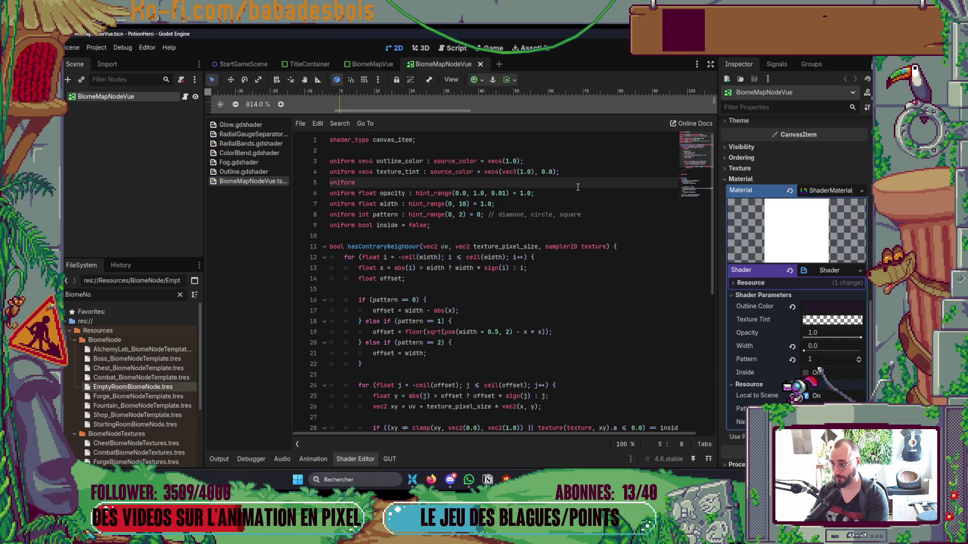
{"action": "type", "text": "vec4 "}
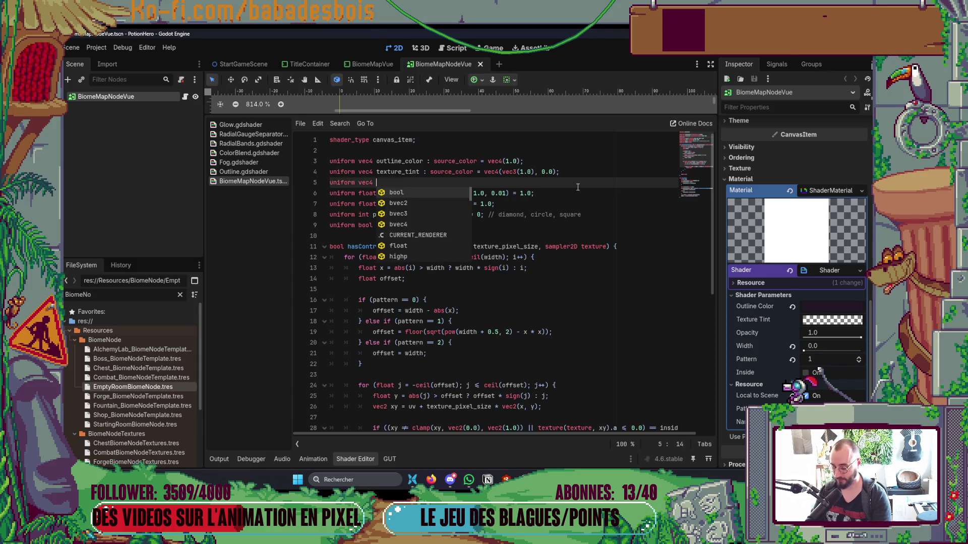
{"action": "type", "text": "masked_c"}
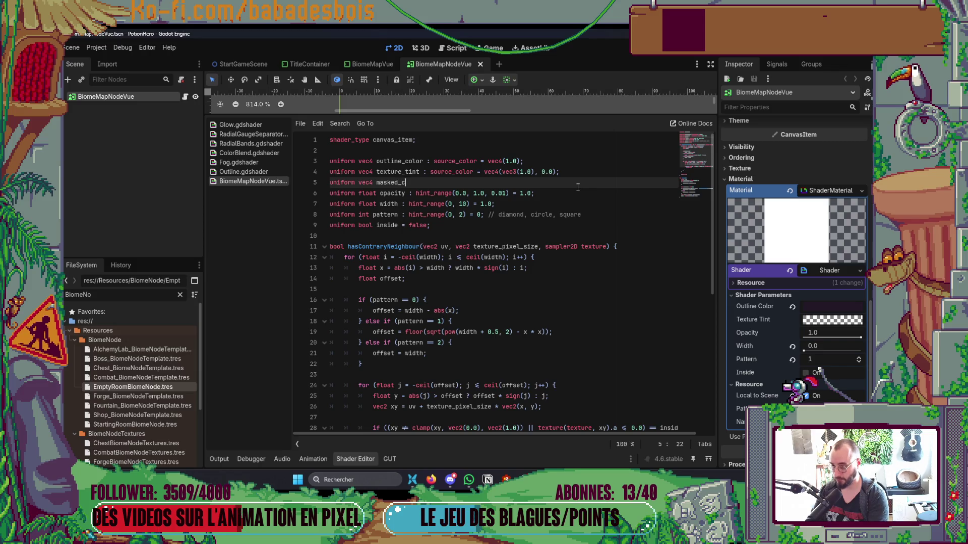
{"action": "type", "text": "olor"}
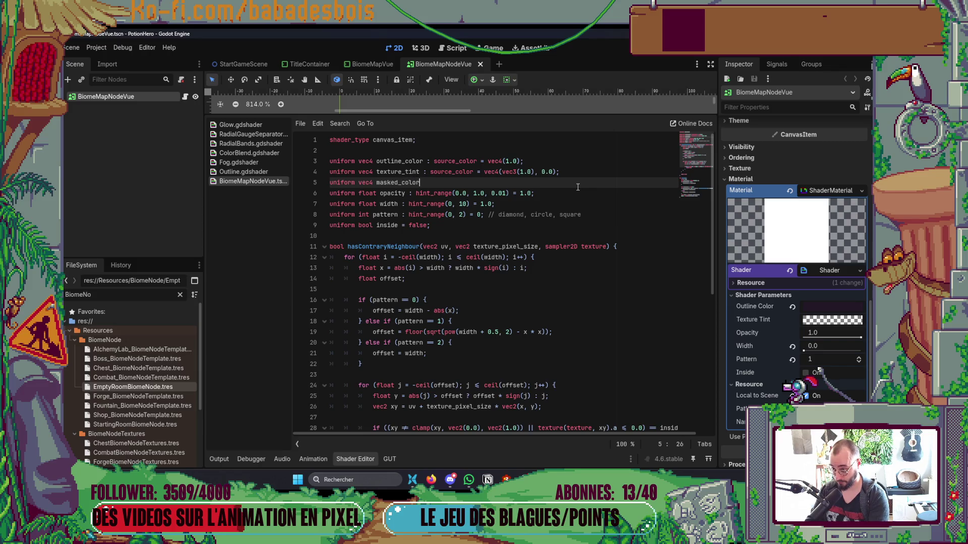
{"action": "key", "text": "Left"}
{"action": "key", "text": "Left"}
{"action": "key", "text": "Left"}
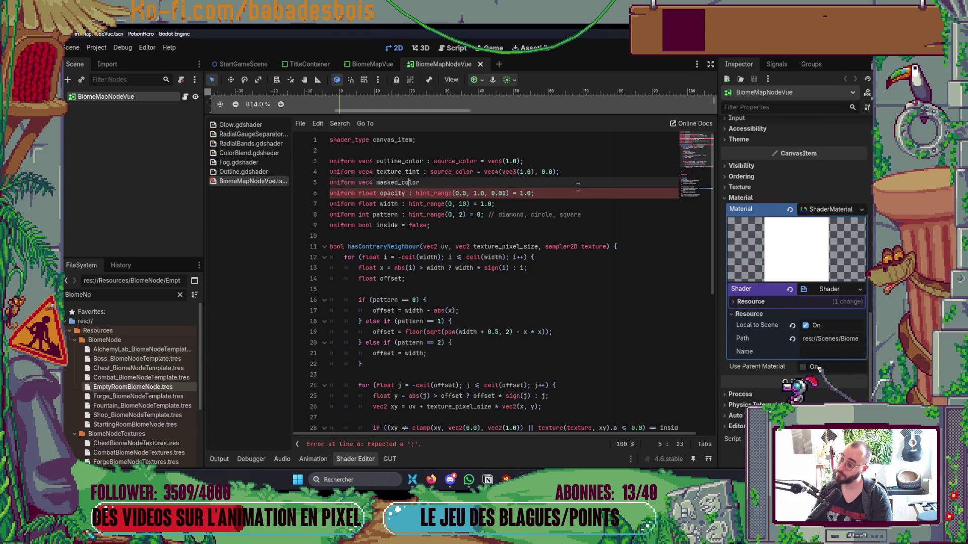
{"action": "key", "text": "ctrl+w"}
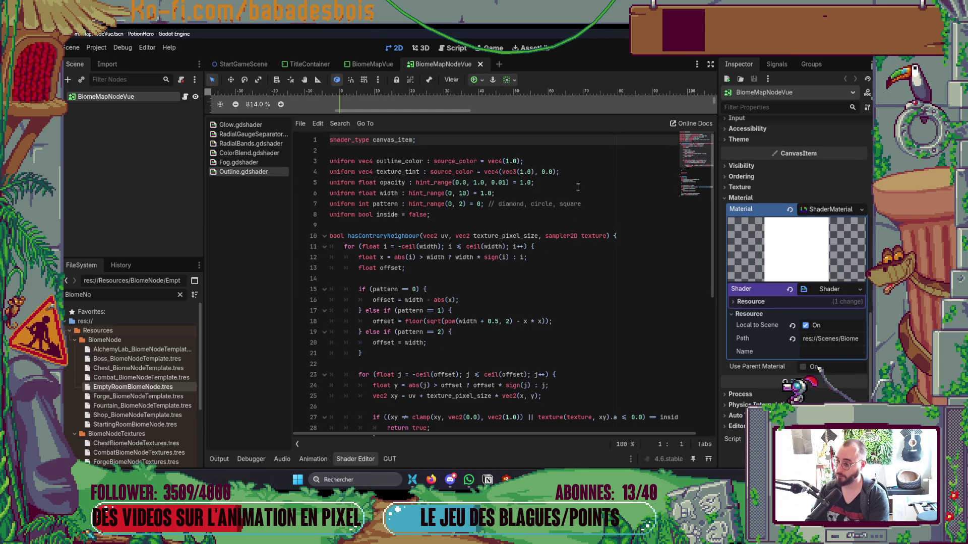
Add 'uniform vec4 transparant_color : source_color = vec4(0.0);' below texture_tint
{"action": "left_click", "coordinate": [578, 177]}
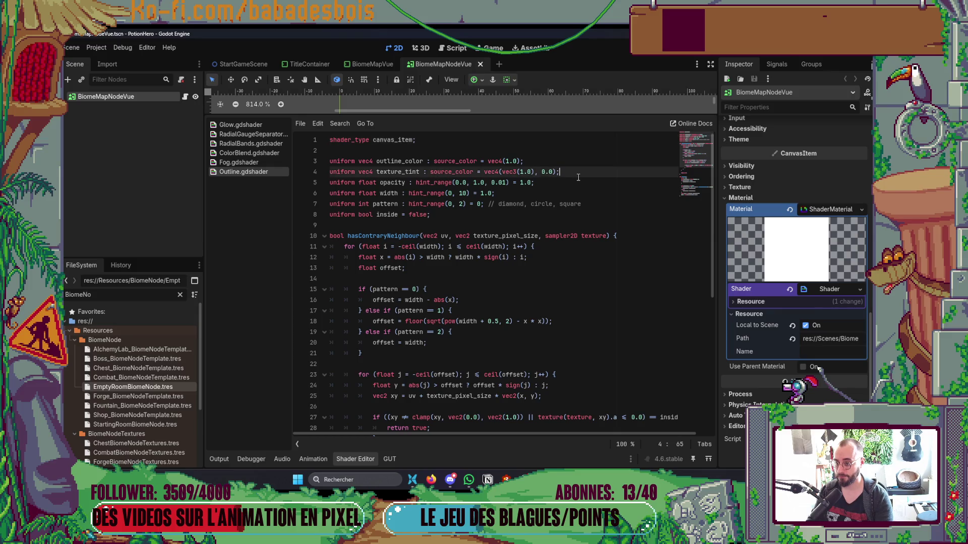
{"action": "key", "text": "Return"}
{"action": "type", "text": "uniform"}
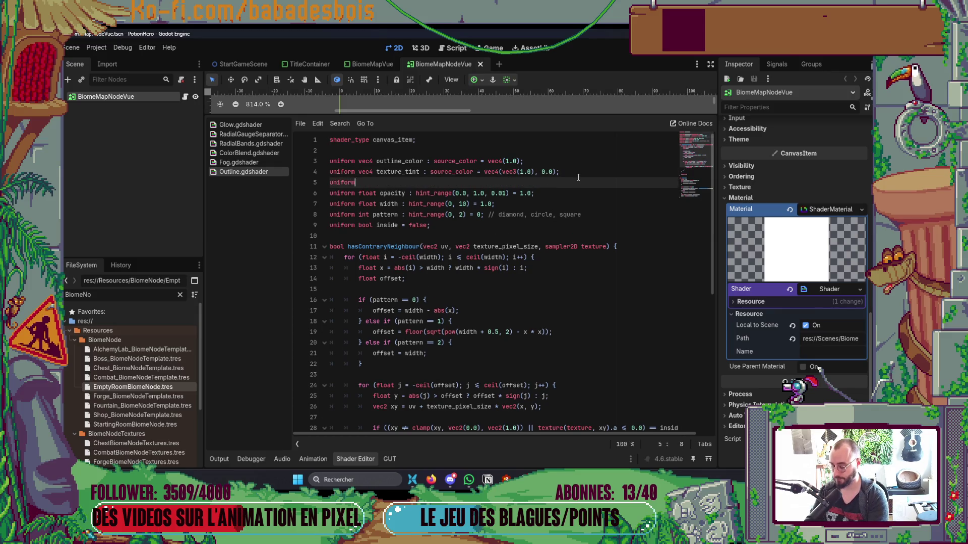
{"action": "type", "text": "vr"}
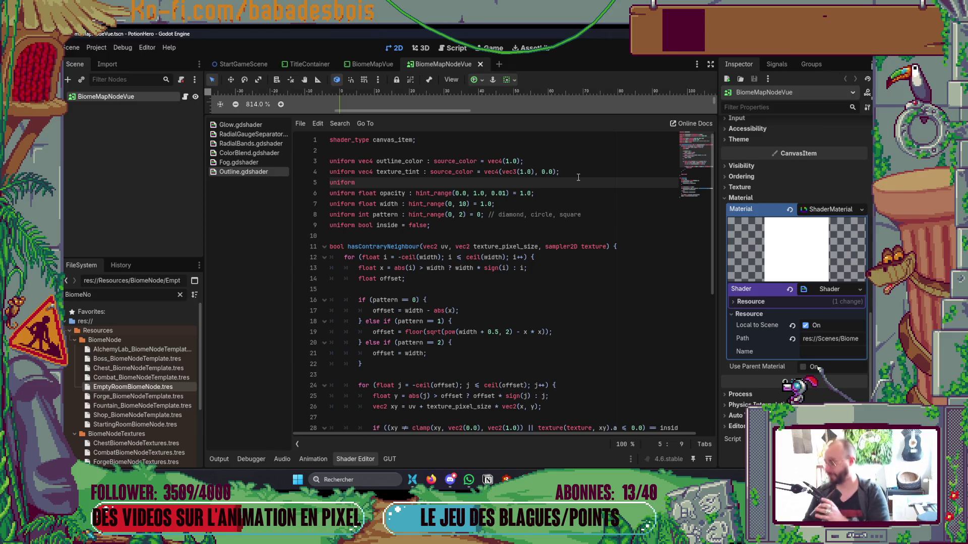
{"action": "type", "text": "c4"}
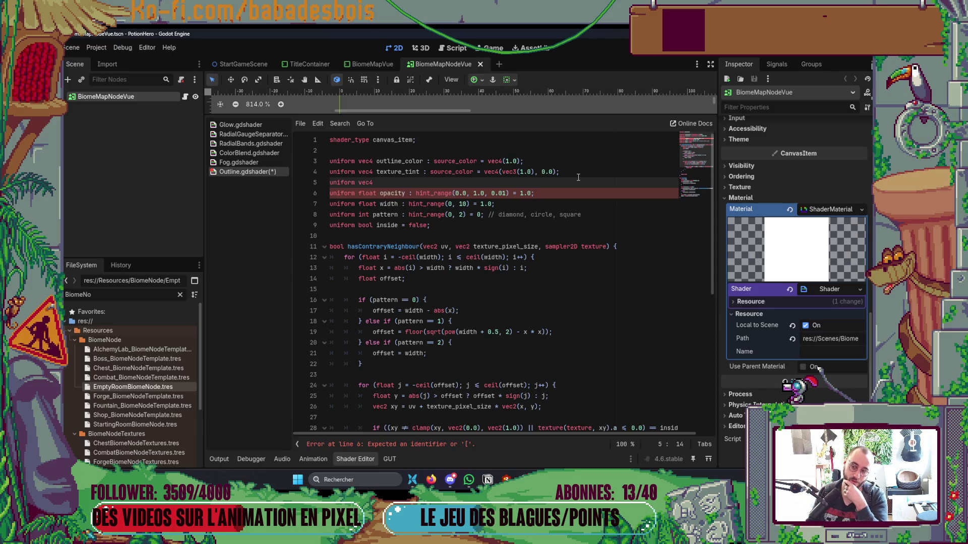
{"action": "type", "text": "tran"}
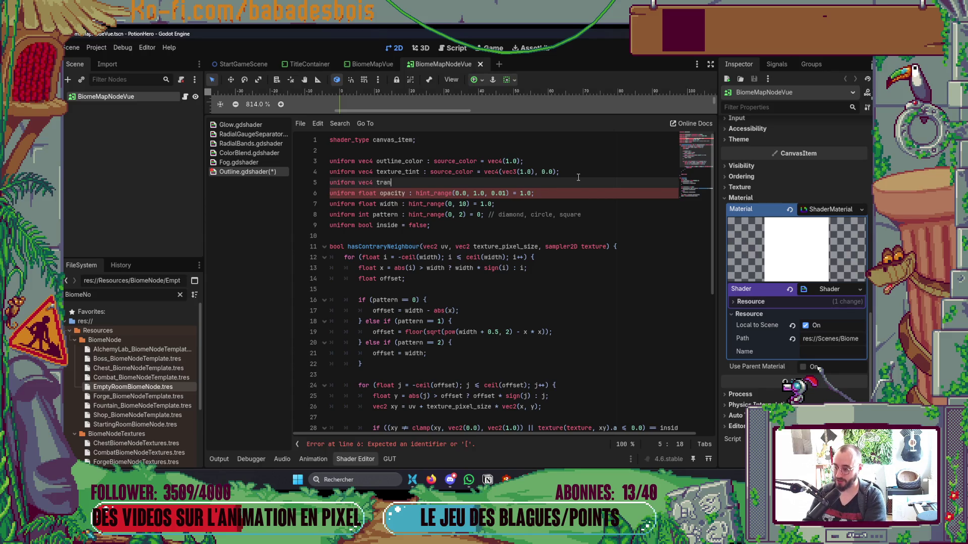
{"action": "type", "text": "spara"}
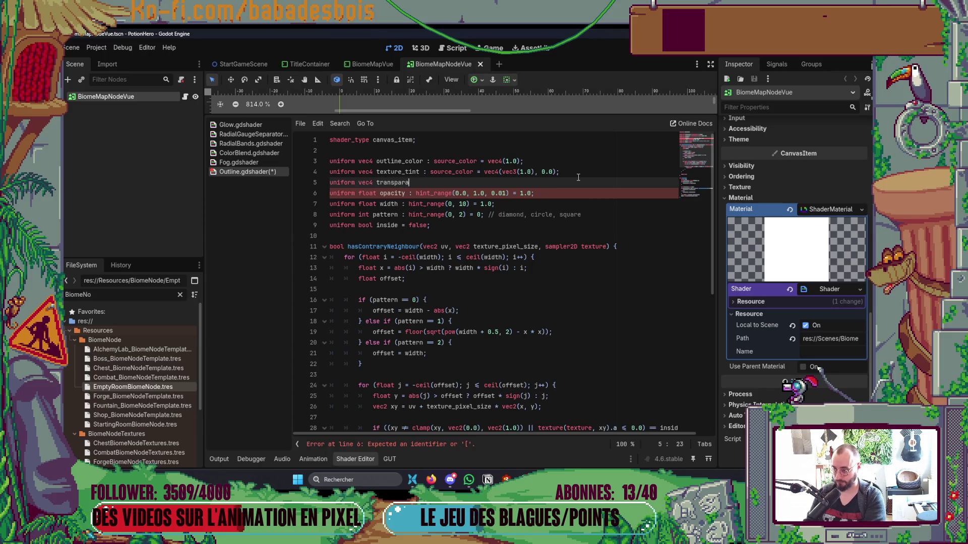
{"action": "type", "text": "nt_color "}
{"action": "type", "text": ": so"}
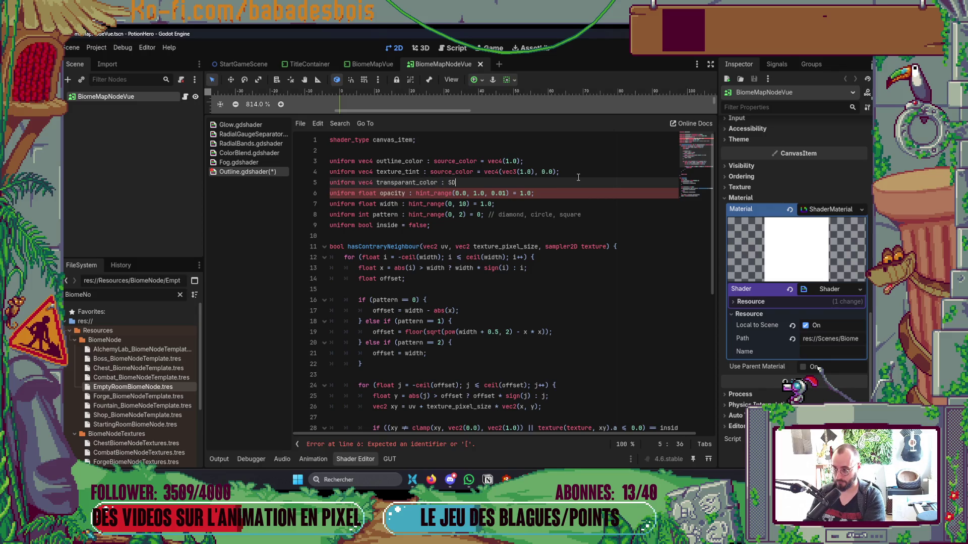
{"action": "type", "text": "urce_cl"}
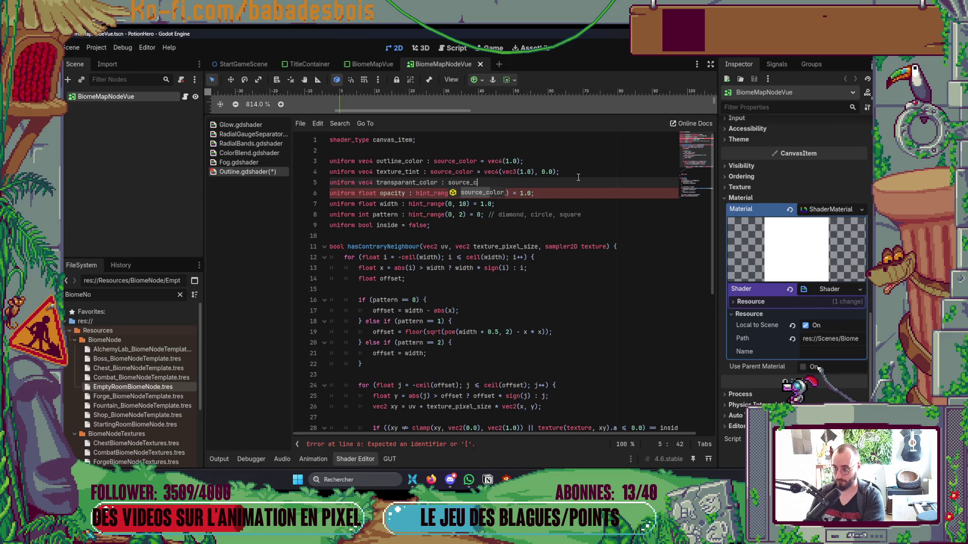
{"action": "key", "text": "Return"}
{"action": "type", "text": "= "}
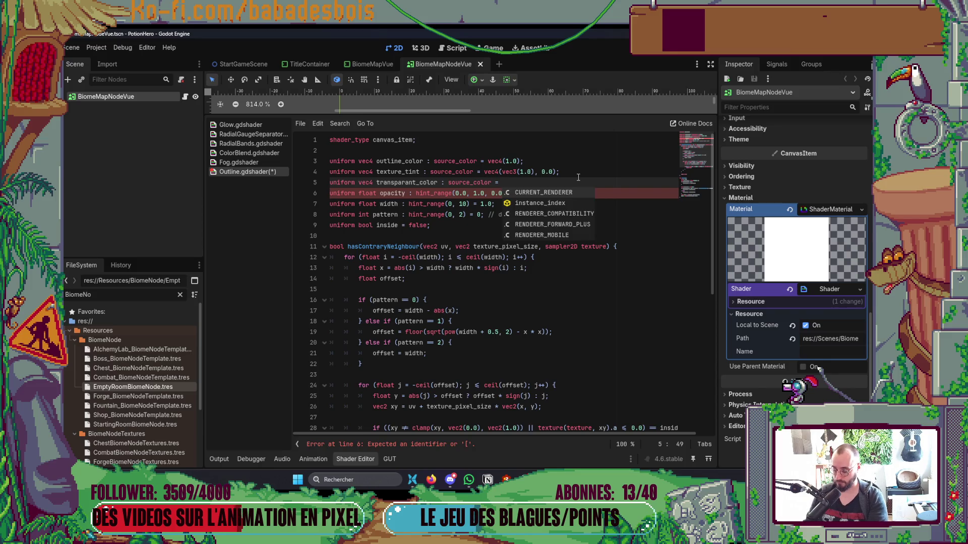
{"action": "type", "text": "vec4();"}
{"action": "key", "text": "Left"}
{"action": "key", "text": "Left"}
{"action": "type", "text": "0.0"}
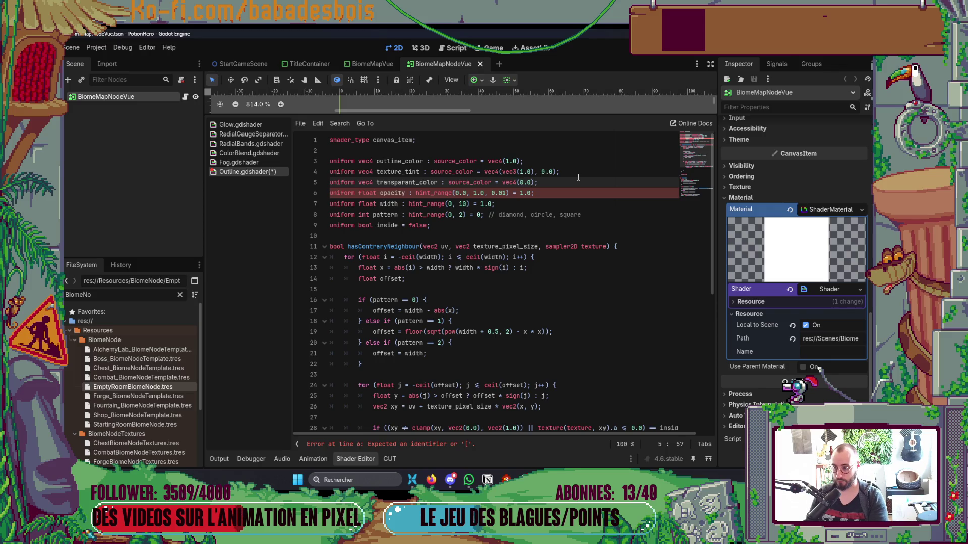
{"action": "key", "text": "End"}
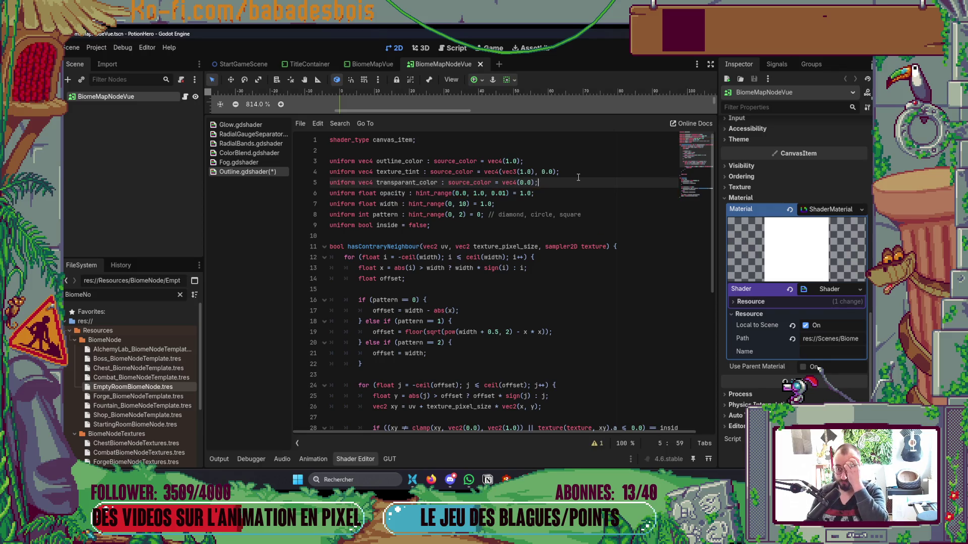
Begin a masked_color uniform on the next line, then delete it again
{"action": "key", "text": "Return"}
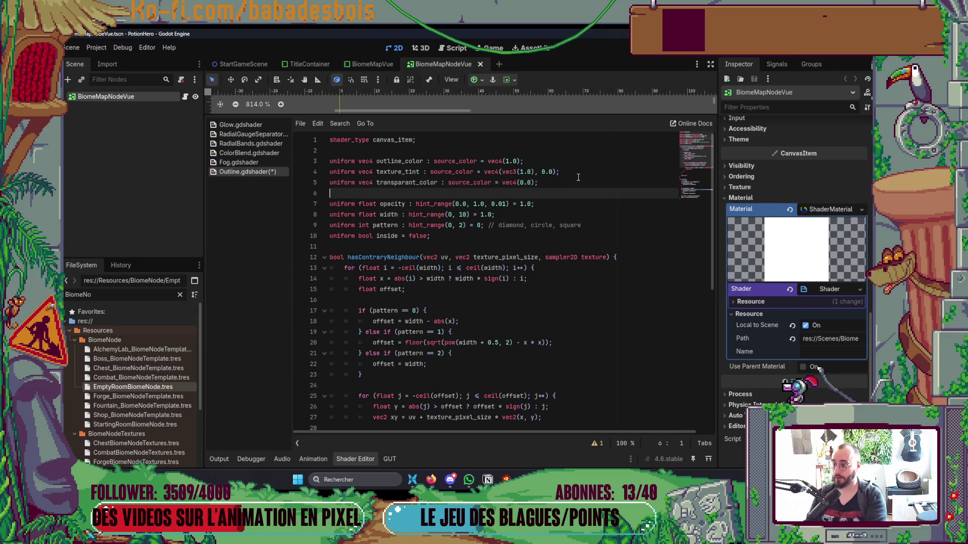
{"action": "type", "text": "unfior"}
{"action": "key", "text": "BackSpace"}
{"action": "key", "text": "BackSpace"}
{"action": "key", "text": "BackSpace"}
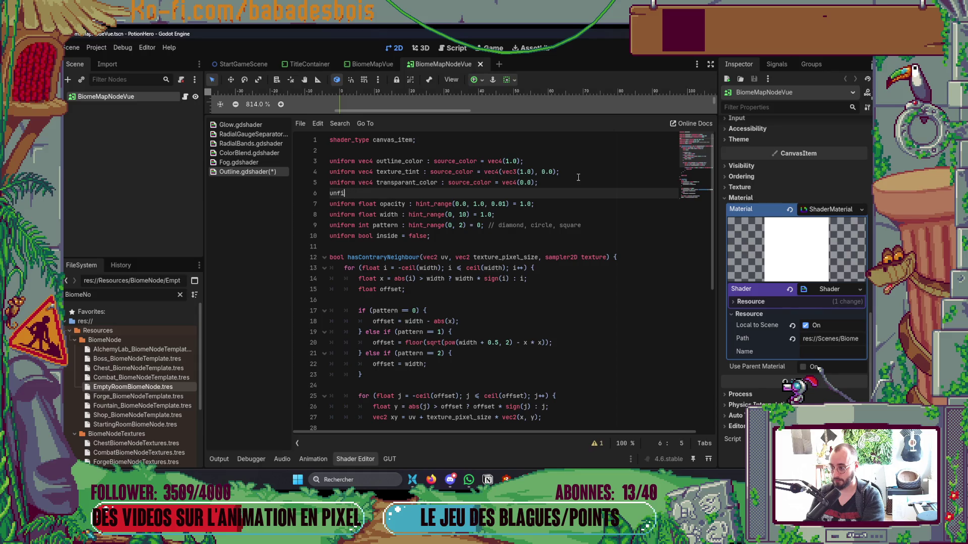
{"action": "type", "text": "if"}
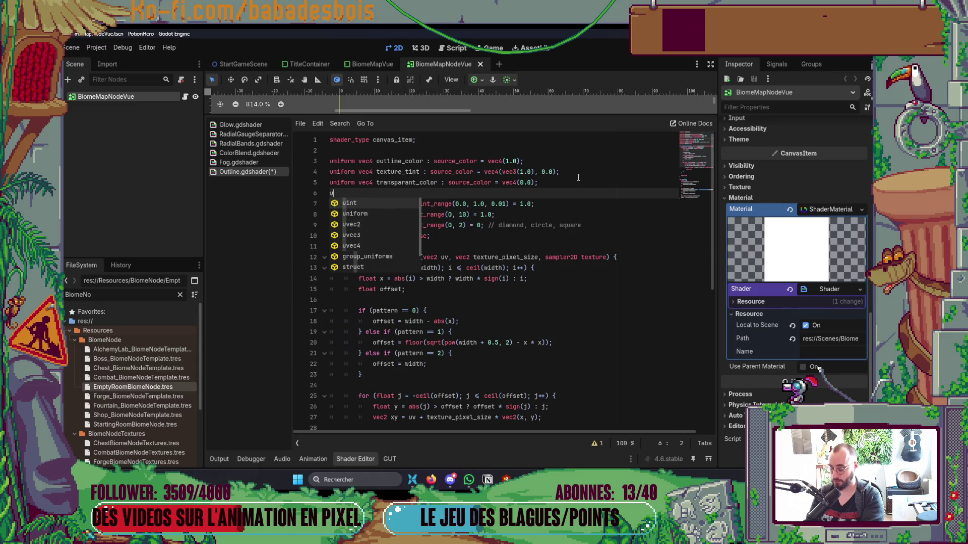
{"action": "type", "text": "v"}
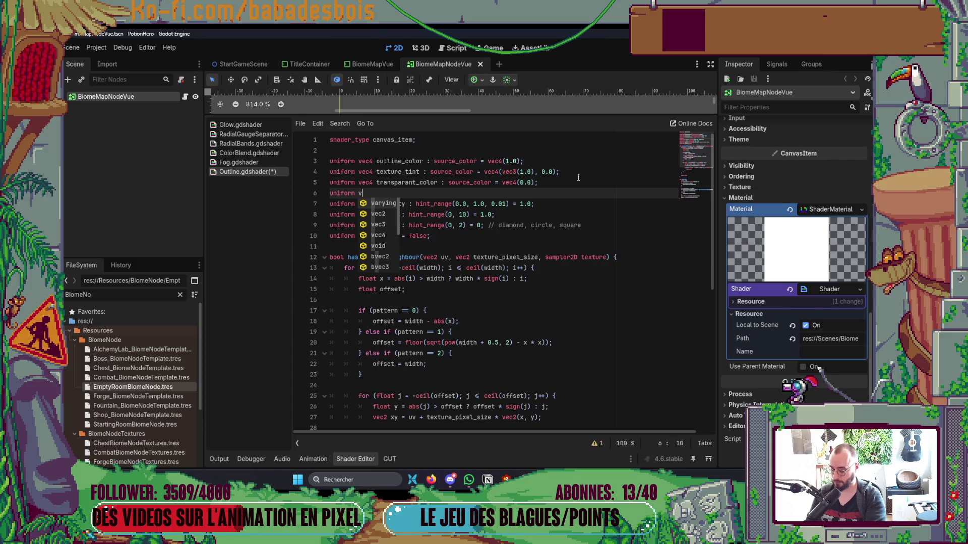
{"action": "type", "text": "ec4 ma"}
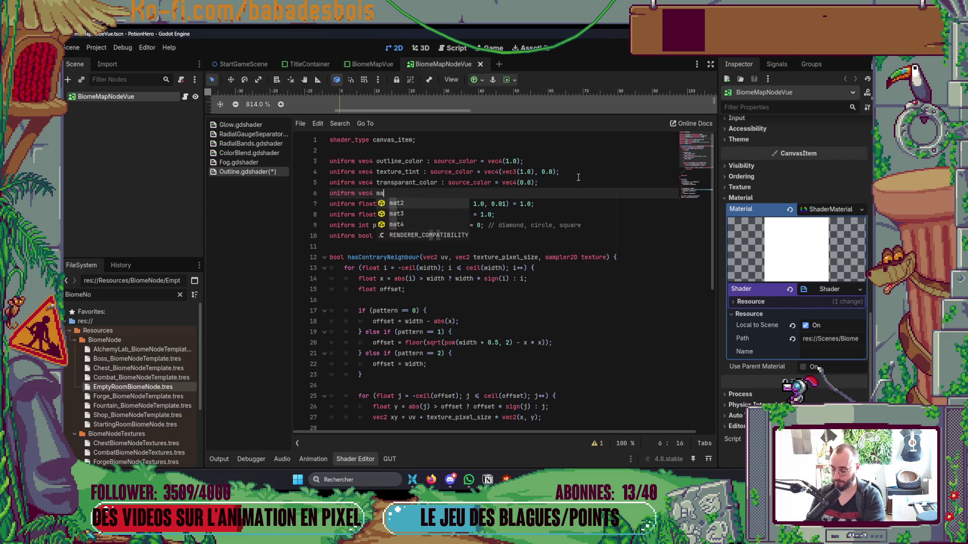
{"action": "type", "text": "s"}
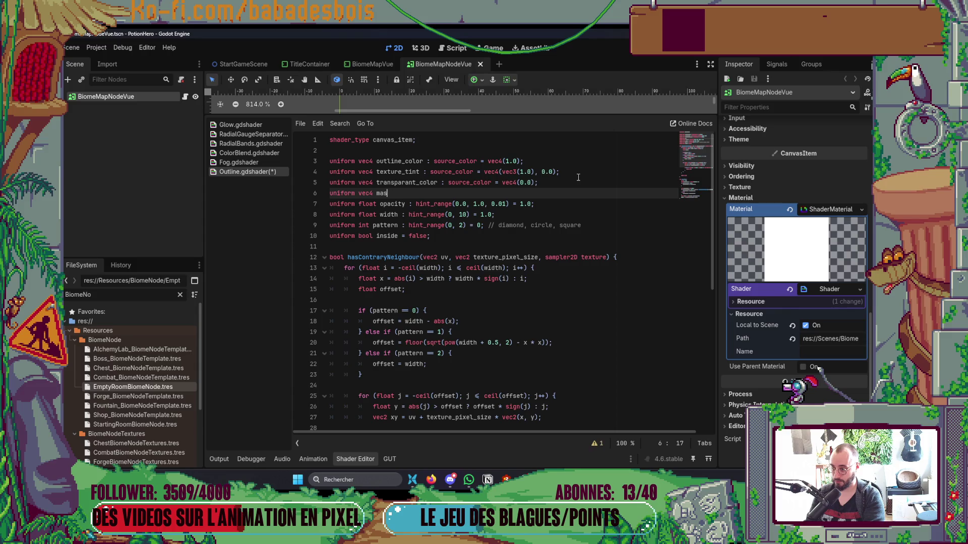
{"action": "type", "text": "ked_color"}
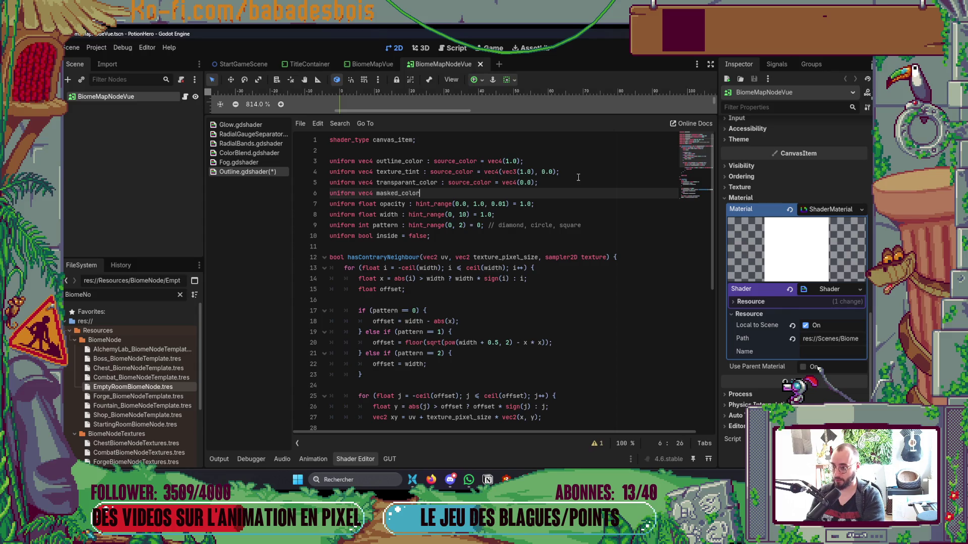
{"action": "type", "text": " : source"}
{"action": "type", "text": "_"}
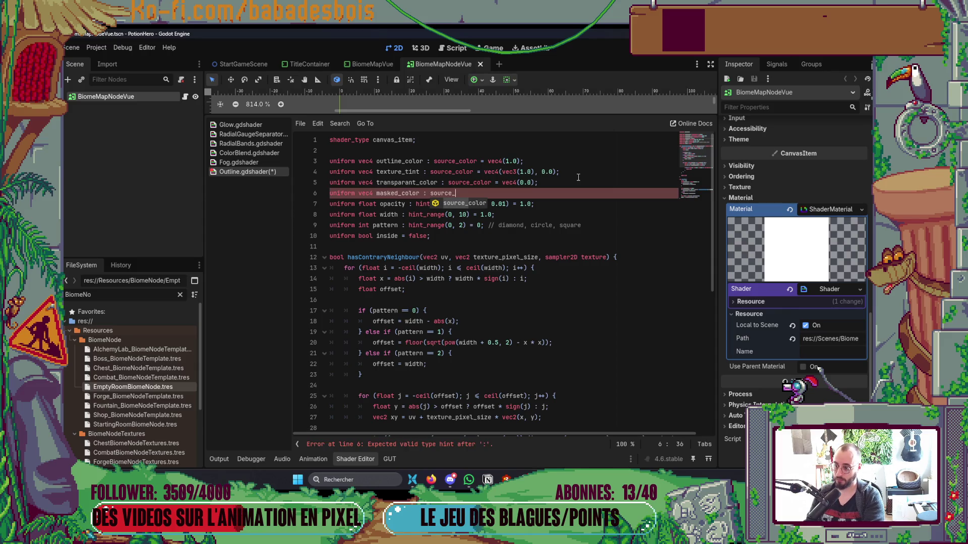
{"action": "key", "text": "ctrl+shift+Left"}
{"action": "key", "text": "ctrl+shift+Left"}
{"action": "key", "text": "ctrl+shift+Left"}
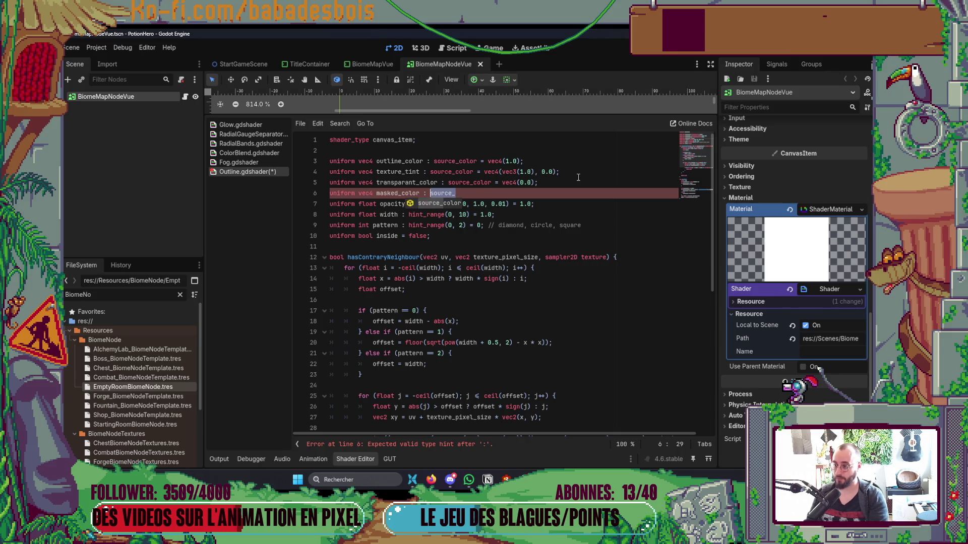
{"action": "key", "text": "BackSpace"}
{"action": "key", "text": "BackSpace"}
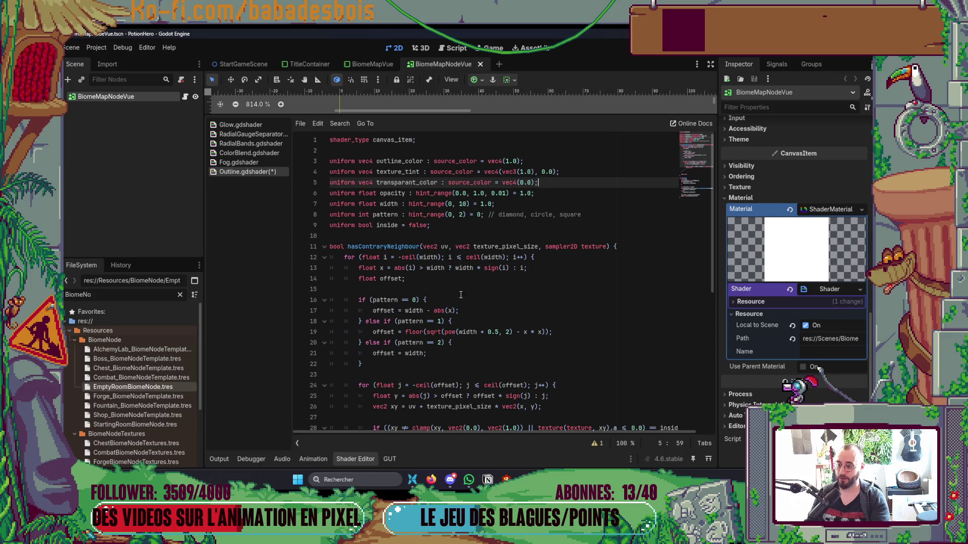
Save Outline.gdshader, review its code, and run the current scene with F6
{"action": "double_click", "coordinate": [397, 174]}
{"action": "key", "text": "ctrl+s"}
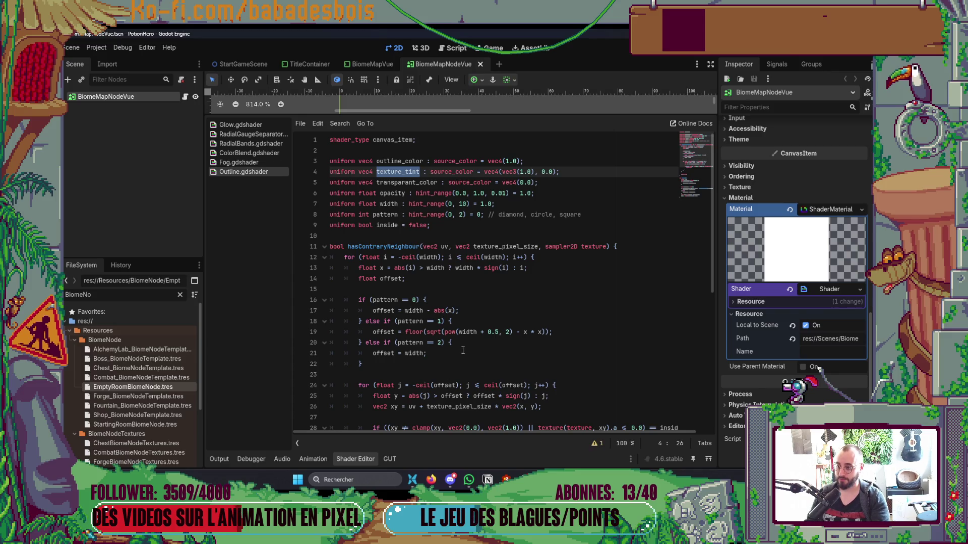
{"action": "scroll", "coordinate": [469, 347], "scroll_direction": "down", "scroll_amount": 2}
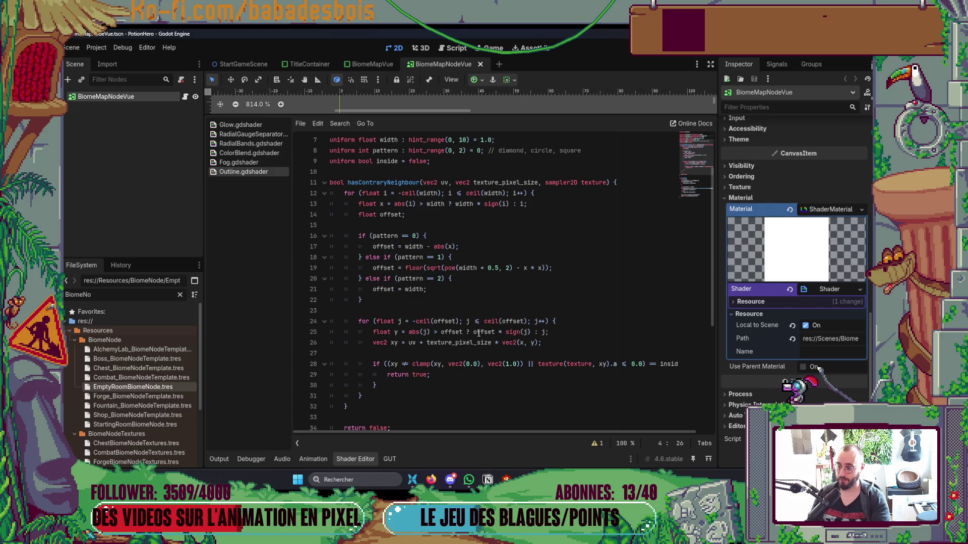
{"action": "scroll", "coordinate": [478, 332], "scroll_direction": "up", "scroll_amount": 2}
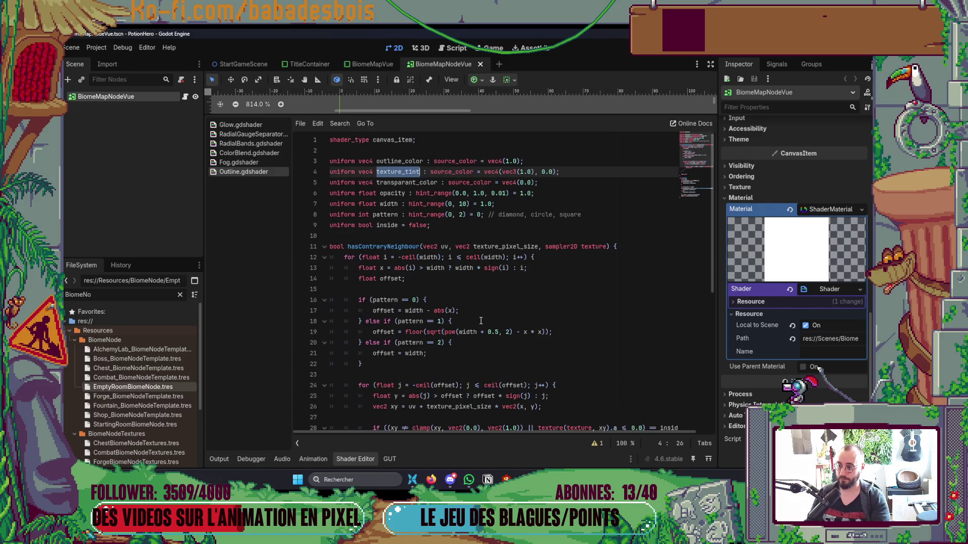
{"action": "scroll", "coordinate": [481, 320], "scroll_direction": "down", "scroll_amount": 7}
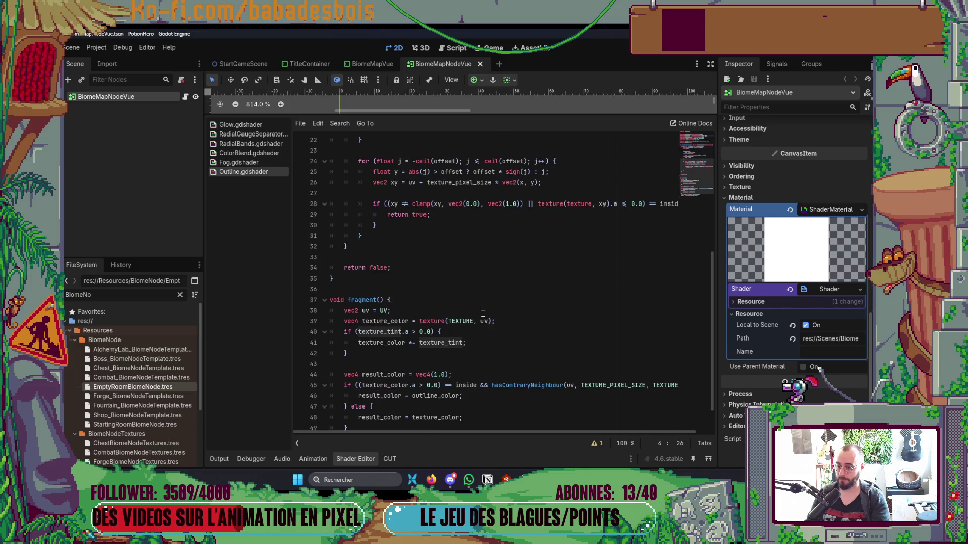
{"action": "scroll", "coordinate": [483, 314], "scroll_direction": "down", "scroll_amount": 1}
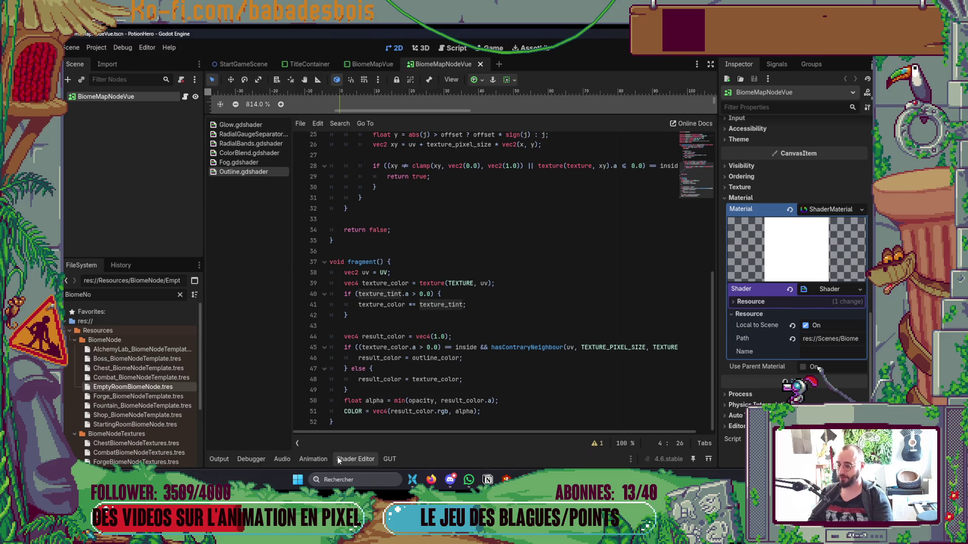
{"action": "key", "text": "F6"}
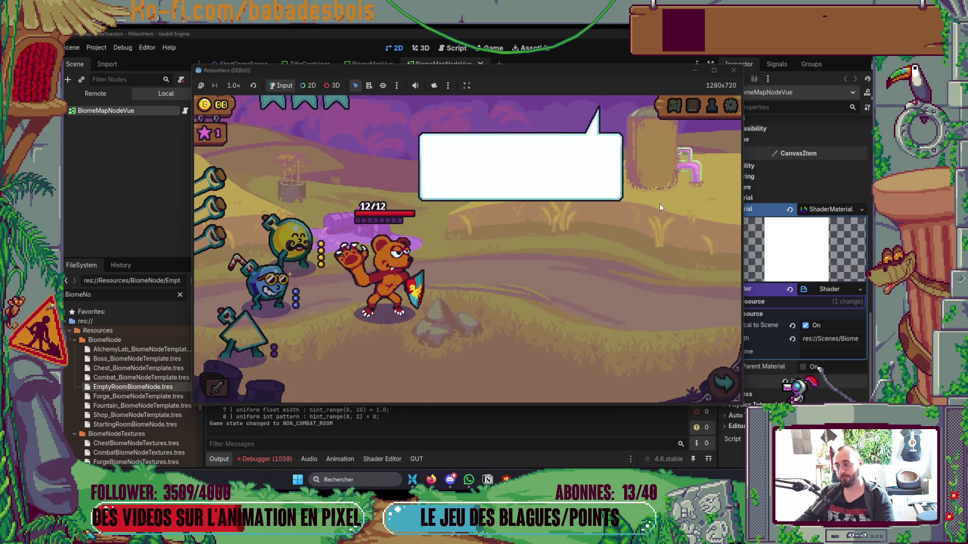
Open and close the dungeon map twice to inspect the node icons, then stop the game
{"action": "left_click", "coordinate": [673, 105]}
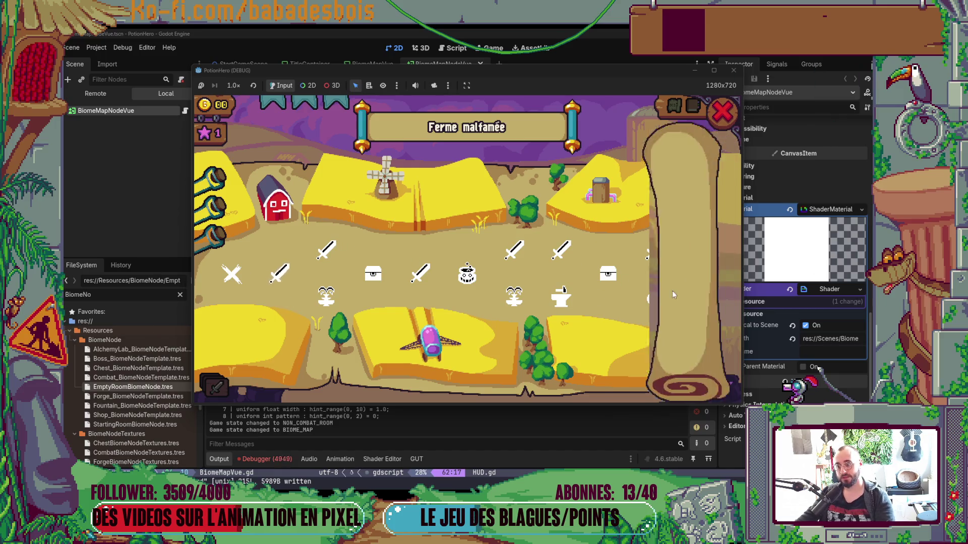
{"action": "left_click", "coordinate": [673, 276]}
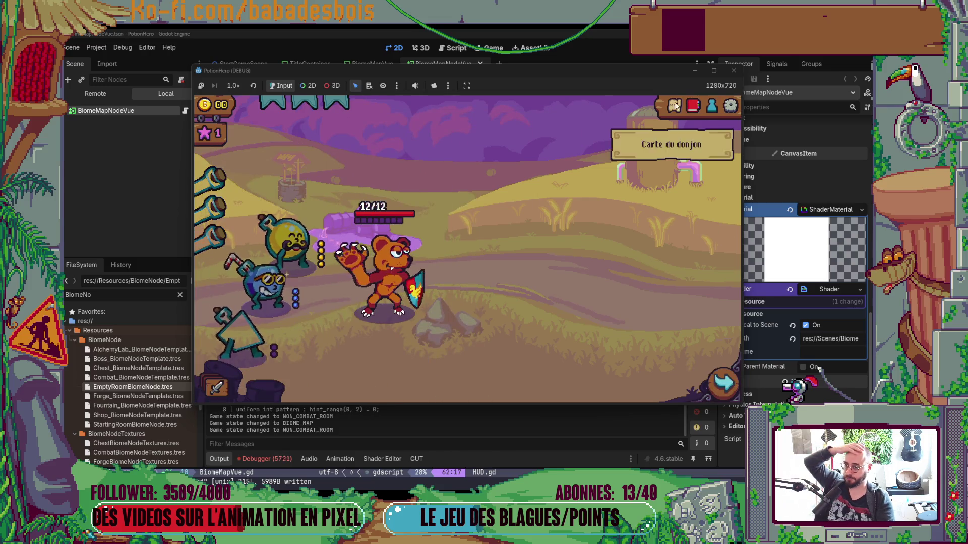
{"action": "left_click", "coordinate": [674, 105]}
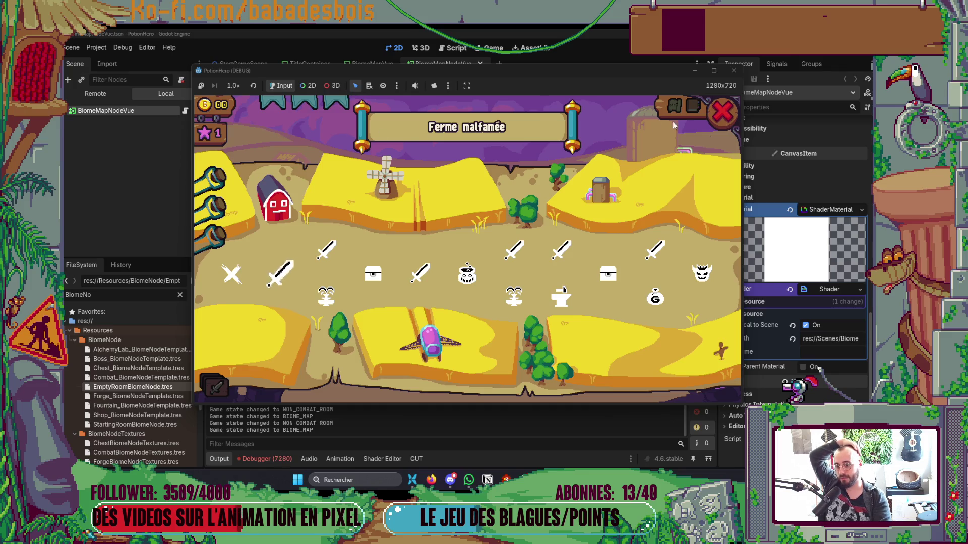
{"action": "left_click", "coordinate": [721, 112]}
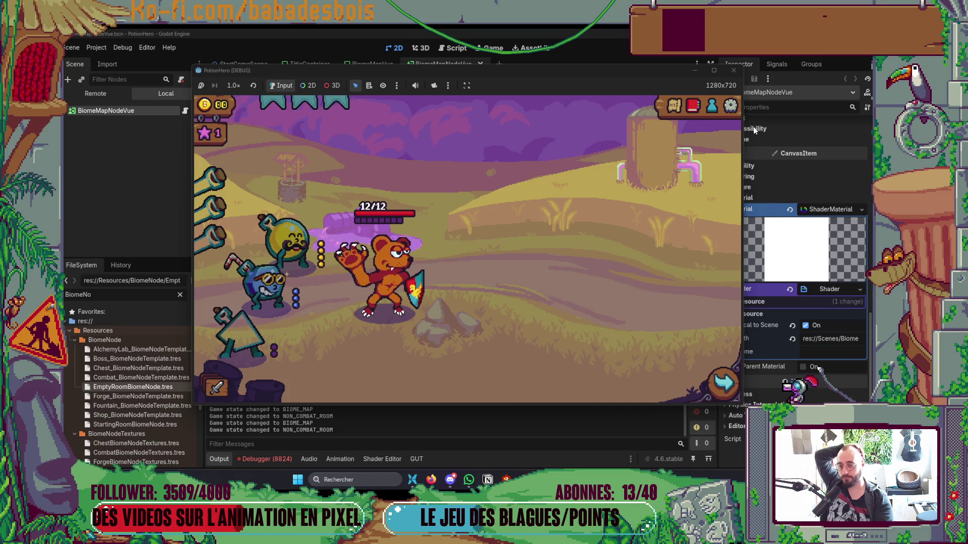
{"action": "key", "text": "F8"}
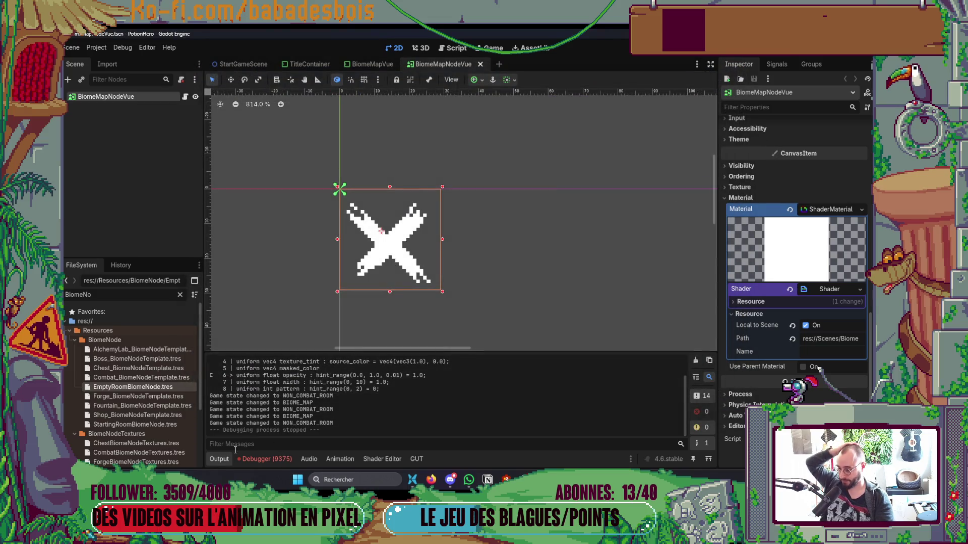
Show the Debugger's Errors list and scroll through the shader compilation and missing ';' errors
{"action": "left_click", "coordinate": [265, 459]}
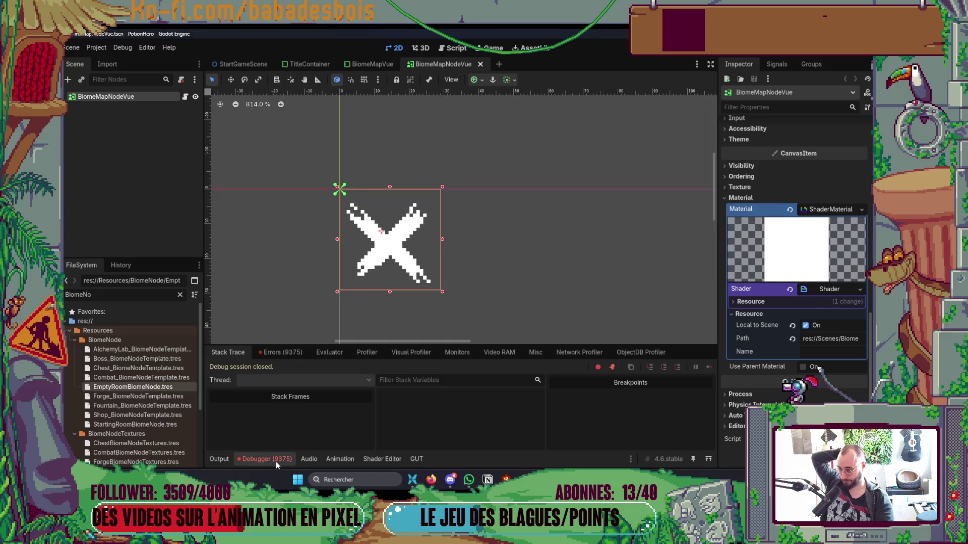
{"action": "left_click_drag", "start_coordinate": [403, 341], "coordinate": [282, 341]}
{"action": "left_click", "coordinate": [282, 352]}
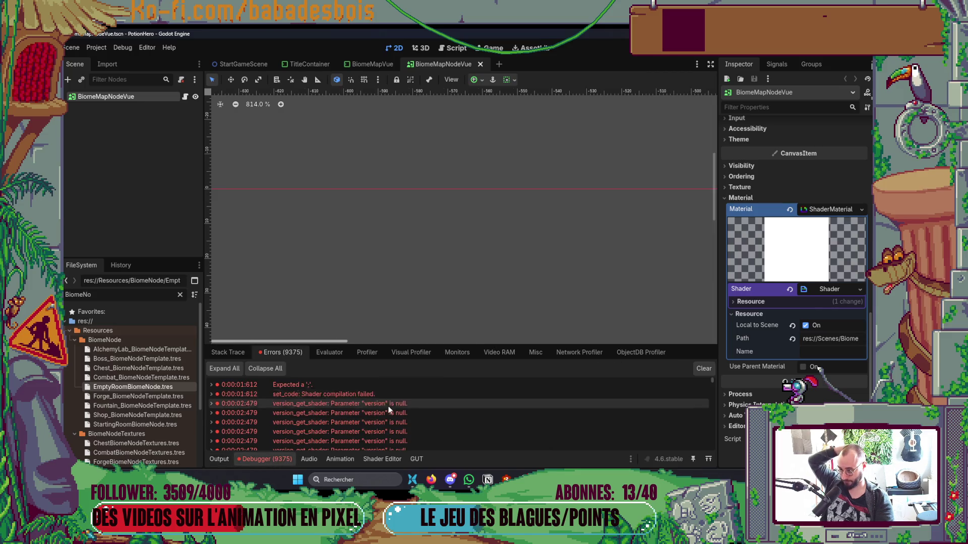
{"action": "scroll", "coordinate": [397, 415], "scroll_direction": "down", "scroll_amount": 2}
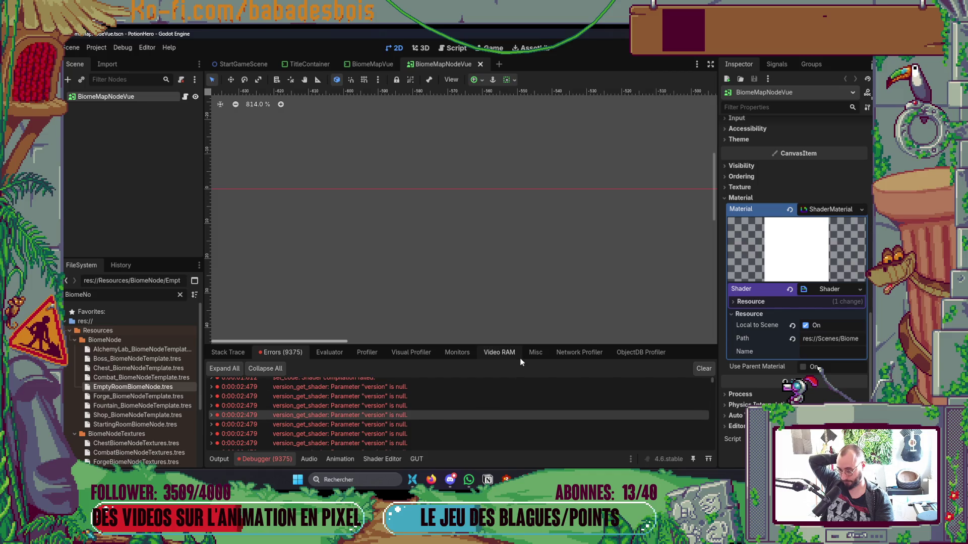
{"action": "scroll", "coordinate": [510, 222], "scroll_direction": "down", "scroll_amount": 3}
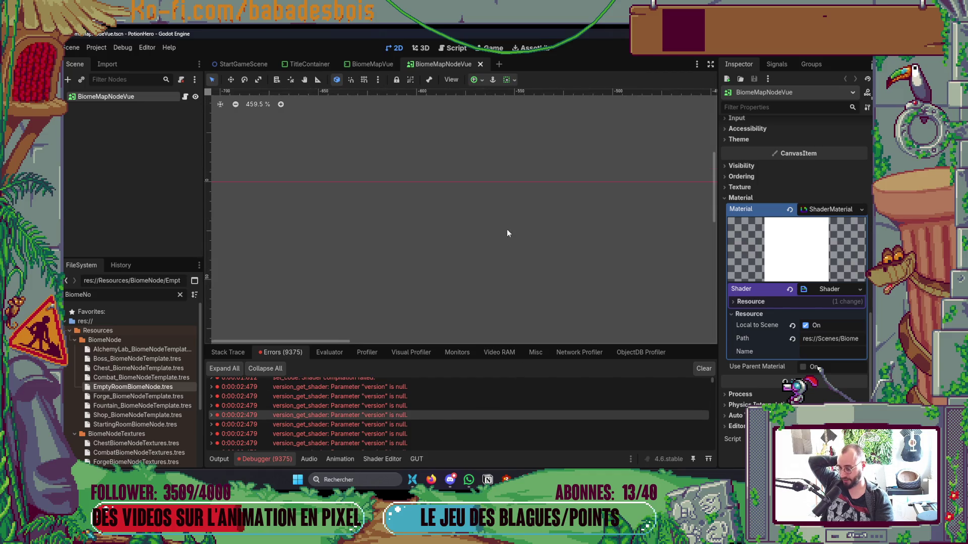
{"action": "scroll", "coordinate": [459, 429], "scroll_direction": "up", "scroll_amount": 2}
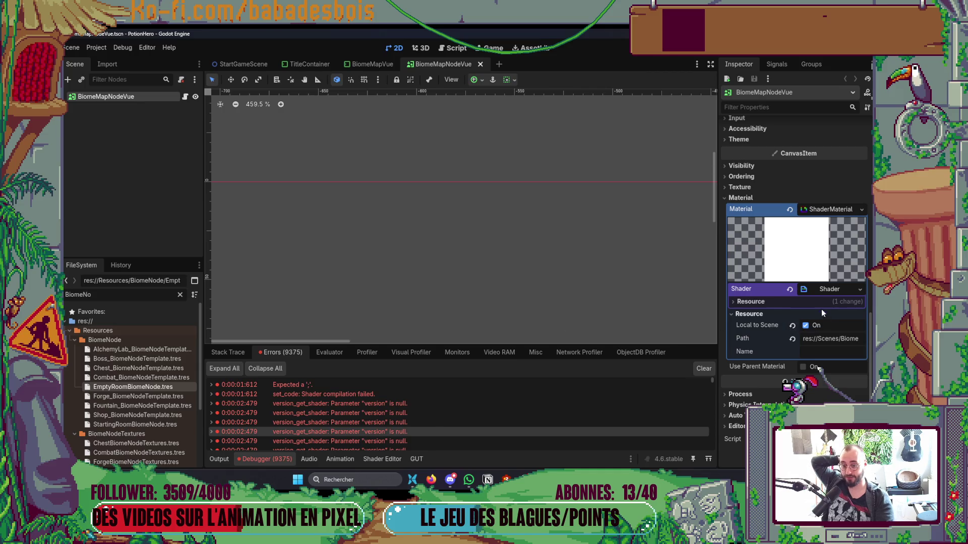
{"action": "left_click", "coordinate": [826, 291]}
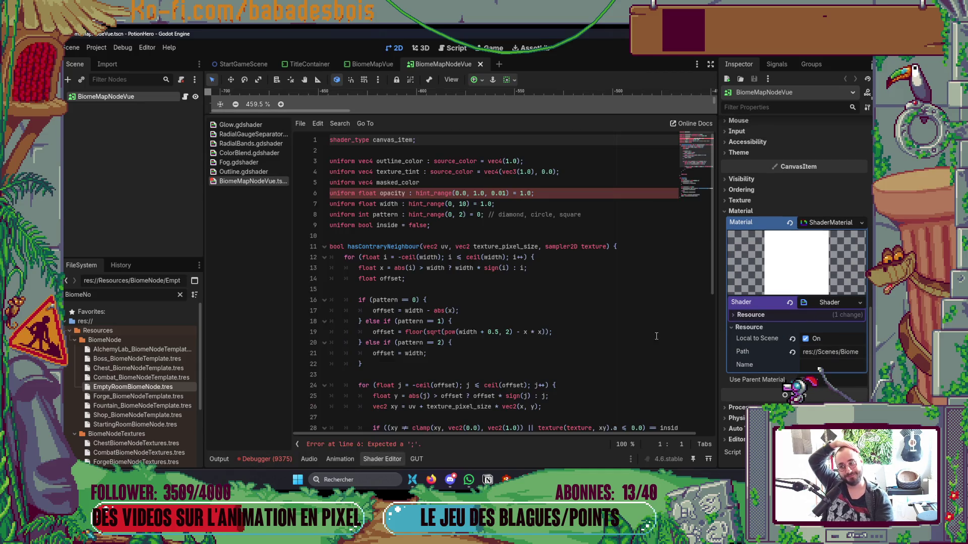
Delete the unfinished masked_color uniform line so the shader recompiles
{"action": "left_click", "coordinate": [447, 183]}
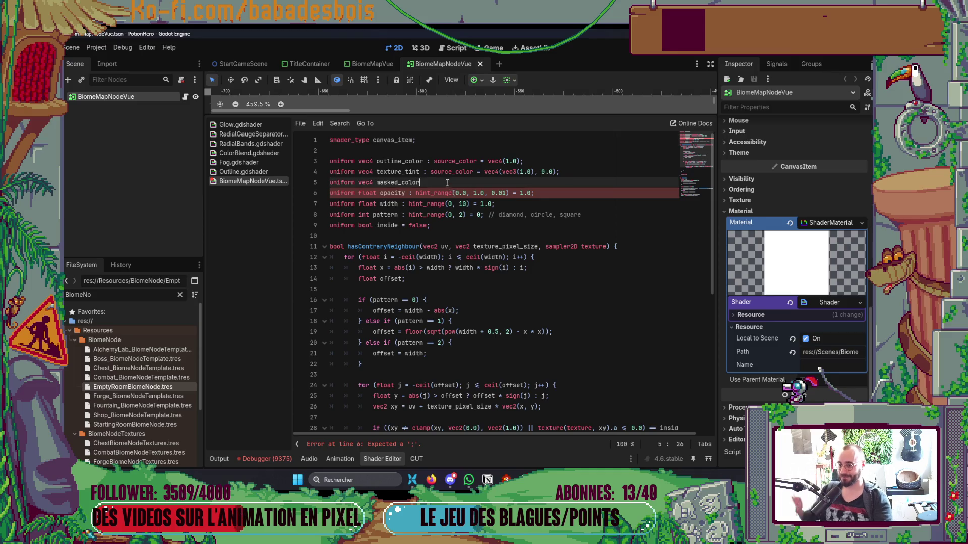
{"action": "type", "text": ": sourcve"}
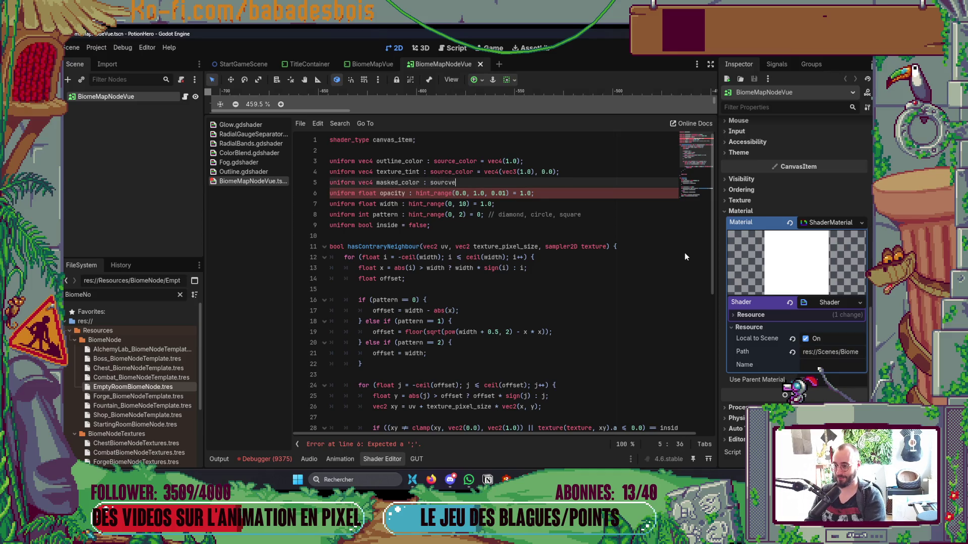
{"action": "key", "text": "Return"}
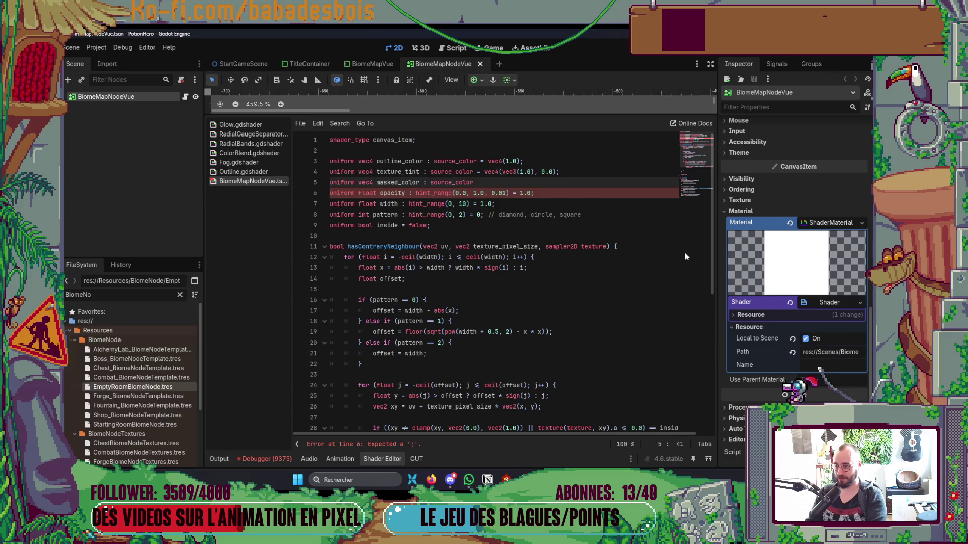
{"action": "key", "text": "ctrl+shift+Left"}
{"action": "key", "text": "ctrl+shift+Left"}
{"action": "key", "text": "ctrl+shift+Left"}
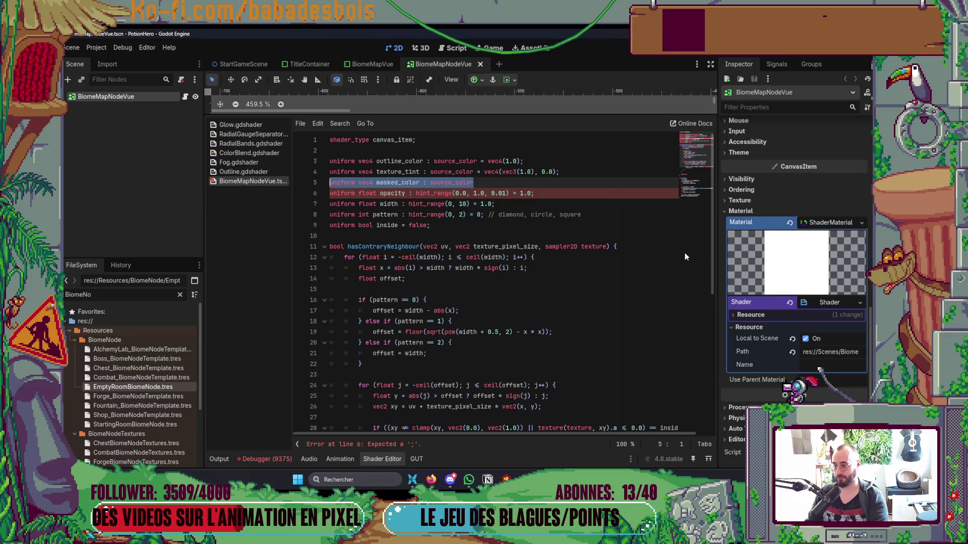
{"action": "key", "text": "BackSpace"}
{"action": "key", "text": "BackSpace"}
{"action": "left_click", "coordinate": [683, 249]}
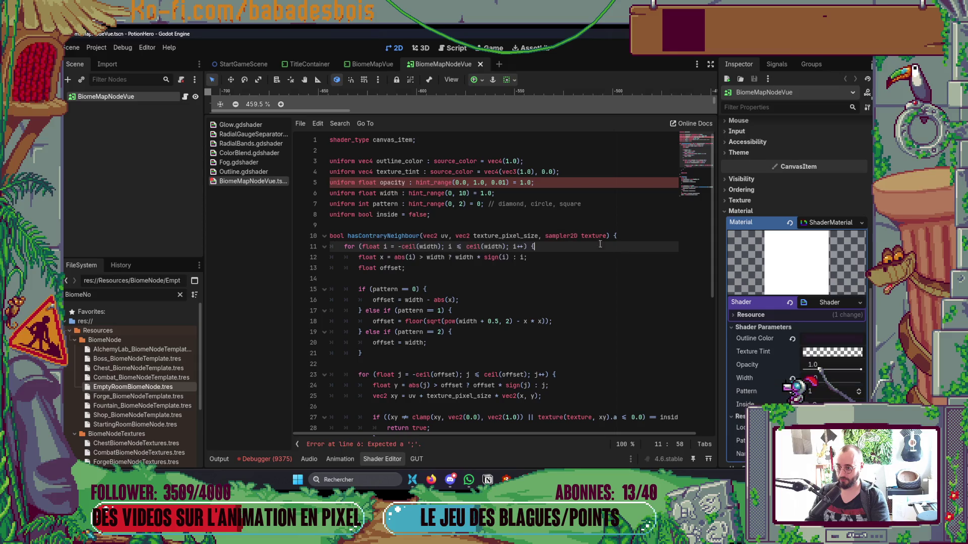
{"action": "scroll", "coordinate": [469, 333], "scroll_direction": "down", "scroll_amount": 8}
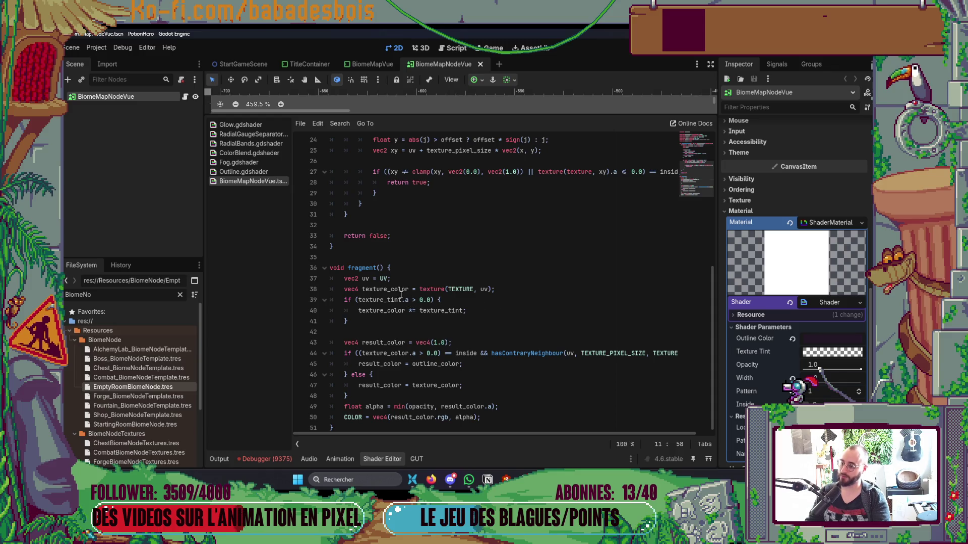
Insert a line after the texture lookup and begin typing 'if (texture_color == trans'
{"action": "double_click", "coordinate": [403, 290]}
{"action": "left_click", "coordinate": [515, 291]}
{"action": "key", "text": "Return"}
{"action": "key", "text": "Return"}
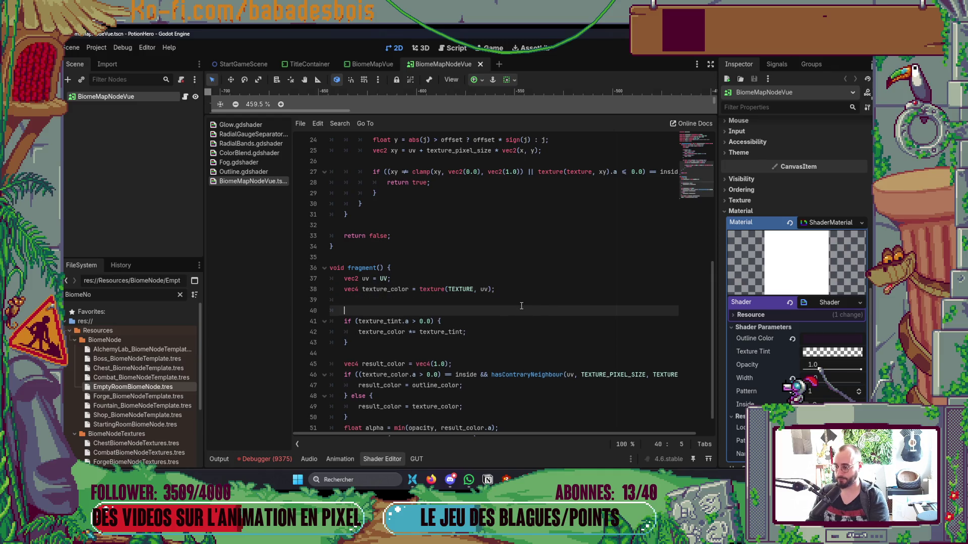
{"action": "type", "text": "iftexture"}
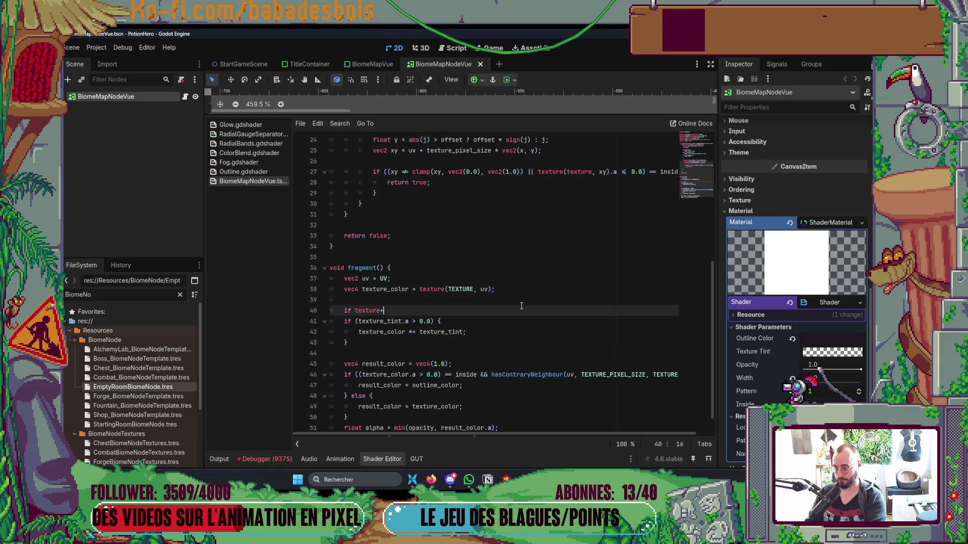
{"action": "type", "text": "_color"}
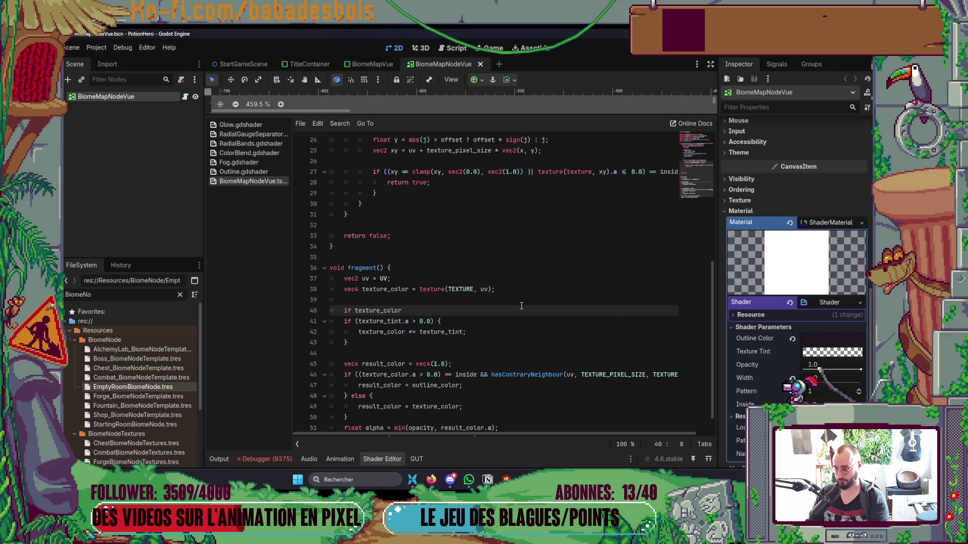
{"action": "type", "text": "("}
{"action": "key", "text": "End"}
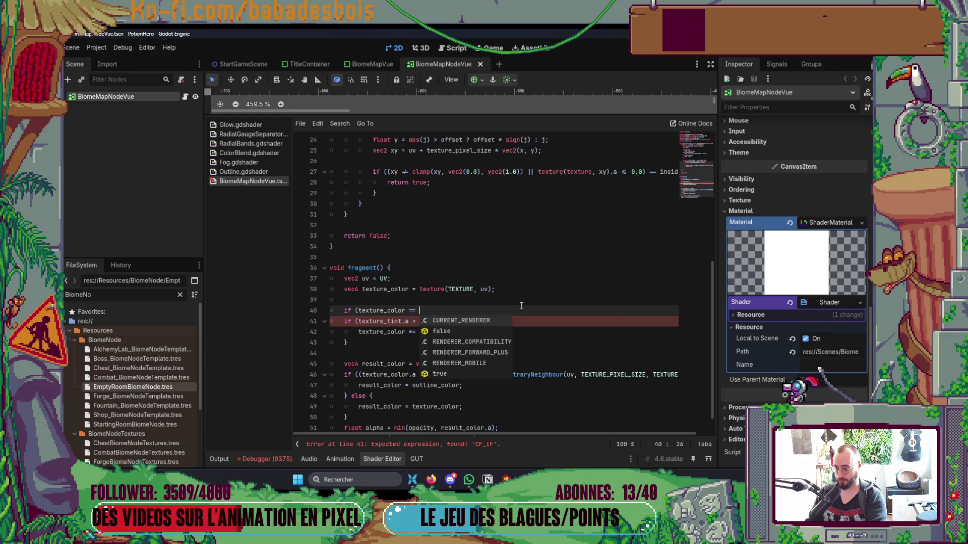
{"action": "type", "text": "tra"}
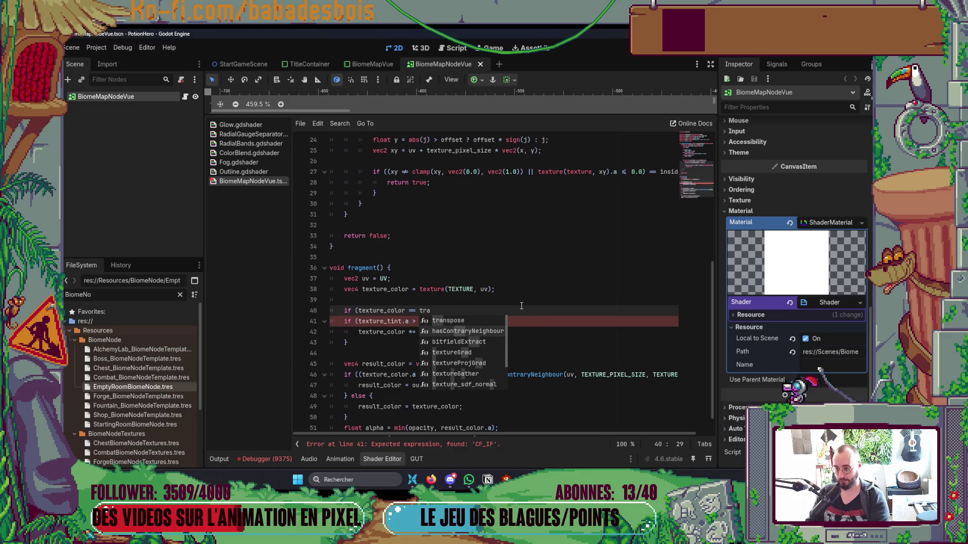
{"action": "type", "text": "ns"}
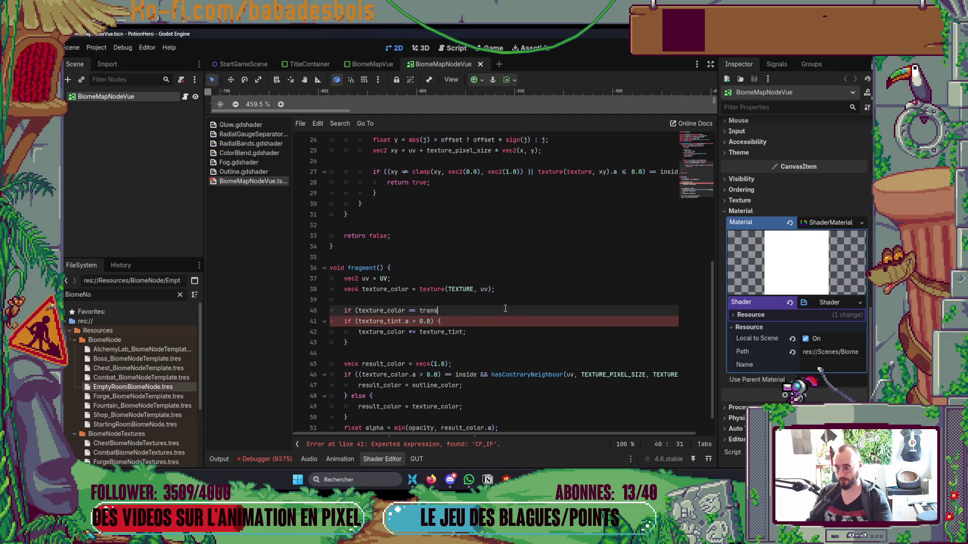
{"action": "scroll", "coordinate": [515, 312], "scroll_direction": "up", "scroll_amount": 8}
{"action": "left_click", "coordinate": [571, 175]}
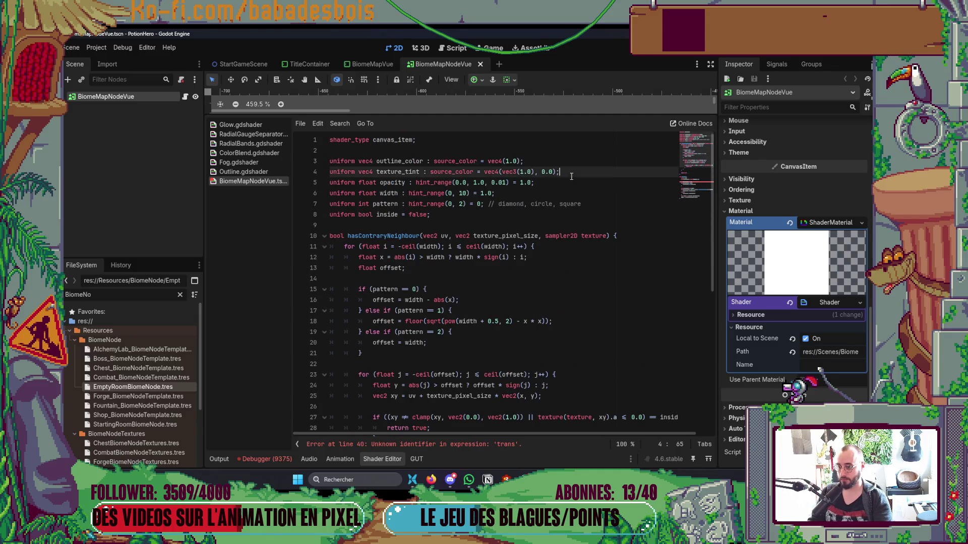
Duplicate the texture_tint uniform as transparant_color with a zero default
{"action": "key", "text": "ctrl+shift+Left"}
{"action": "key", "text": "ctrl+shift+Left"}
{"action": "key", "text": "ctrl+shift+Left"}
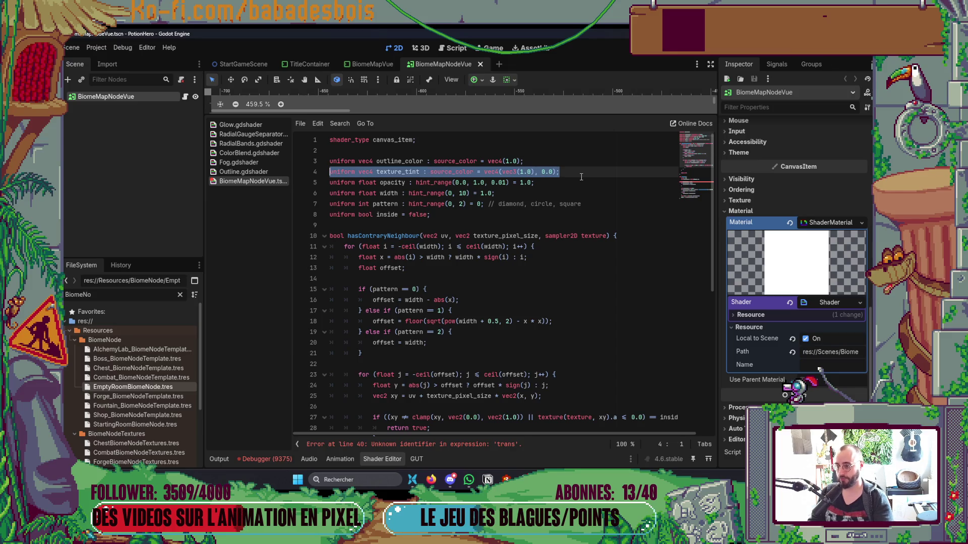
{"action": "left_click", "coordinate": [580, 177]}
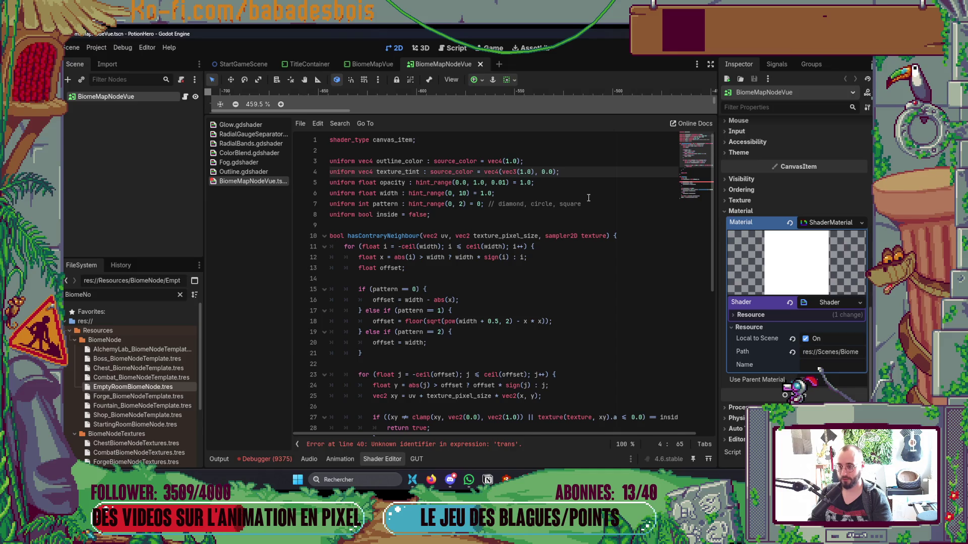
{"action": "key", "text": "ctrl+shift+d"}
{"action": "key", "text": "ctrl+Left"}
{"action": "key", "text": "ctrl+Left"}
{"action": "key", "text": "ctrl+Left"}
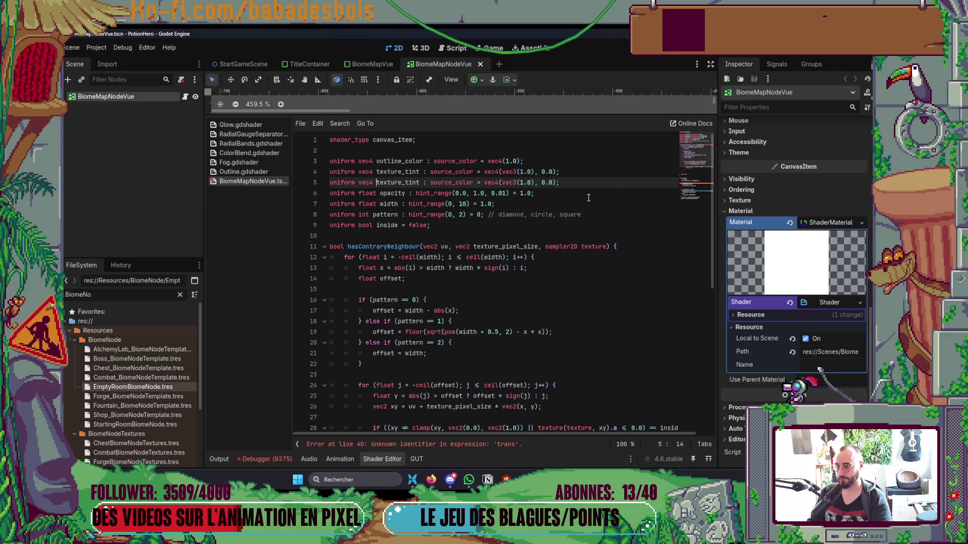
{"action": "key", "text": "Left"}
{"action": "key", "text": "Left"}
{"action": "key", "text": "Left"}
{"action": "key", "text": "ctrl+shift+Right"}
{"action": "type", "text": "trans"}
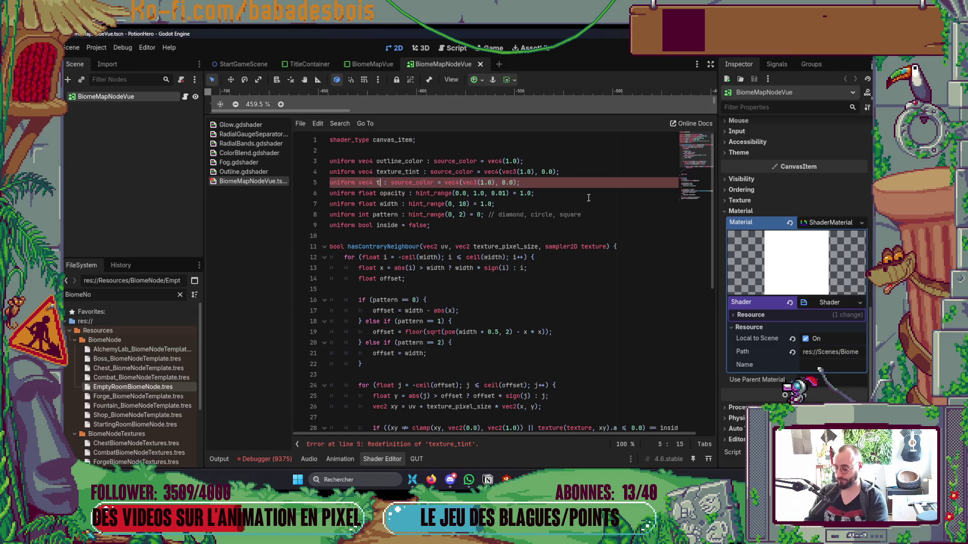
{"action": "type", "text": "parant_"}
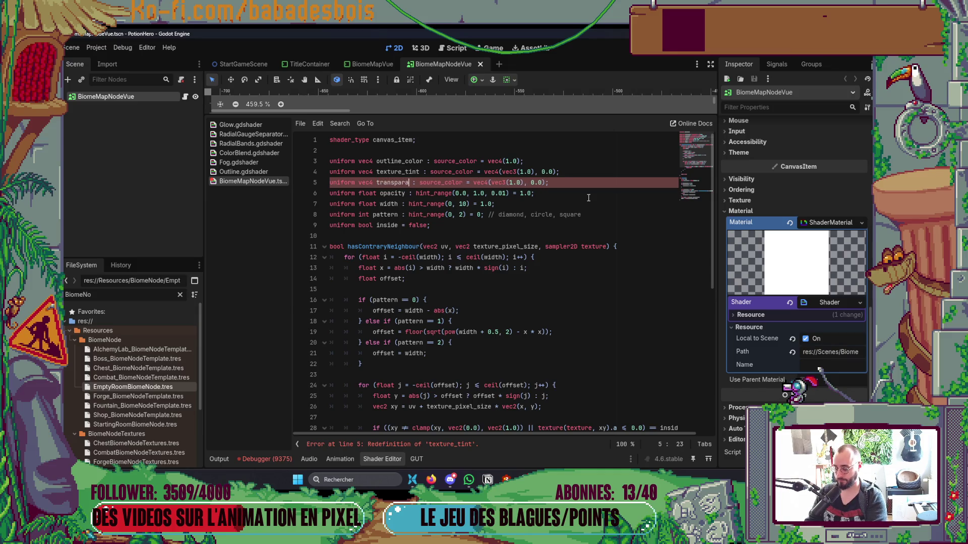
{"action": "type", "text": "color"}
{"action": "key", "text": "ctrl+Right"}
{"action": "key", "text": "ctrl+Right"}
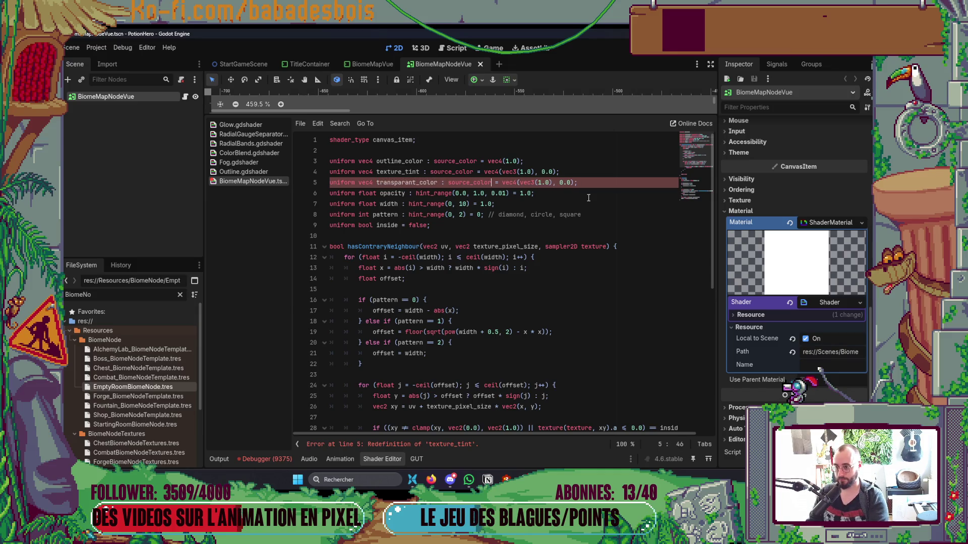
{"action": "key", "text": "shift+Right"}
{"action": "key", "text": "shift+Right"}
{"action": "key", "text": "shift+Right"}
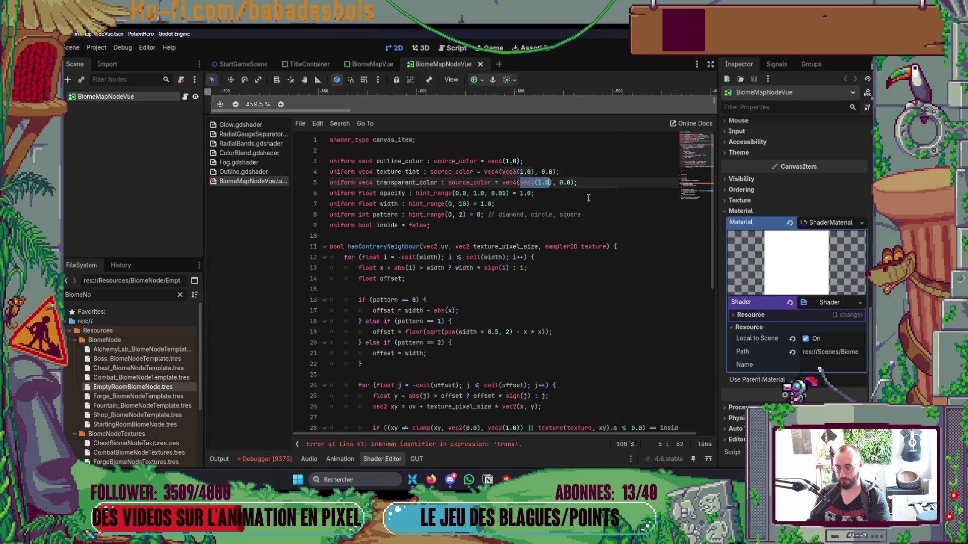
{"action": "key", "text": "Delete"}
{"action": "key", "text": "Delete"}
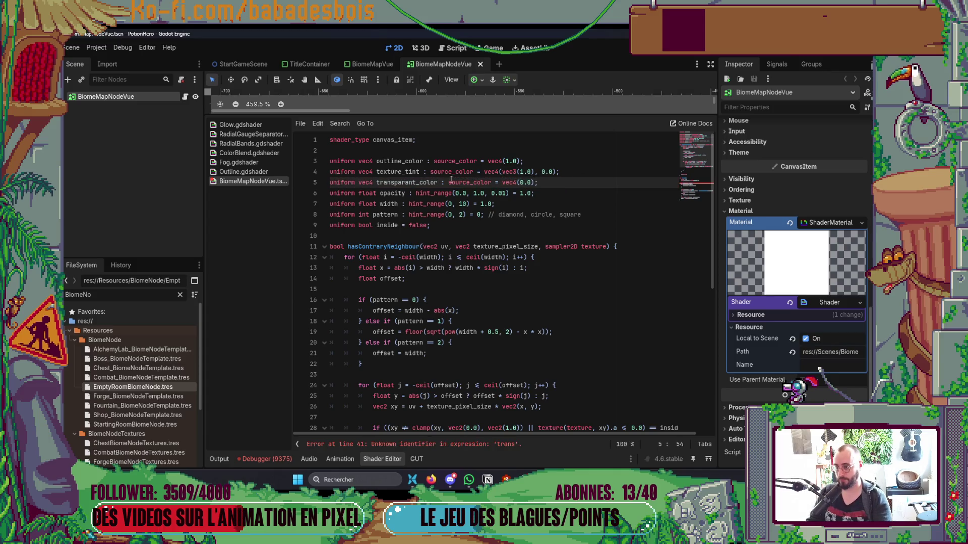
Complete the condition 'if (texture_color == transparant_color) {'
{"action": "double_click", "coordinate": [413, 183]}
{"action": "scroll", "coordinate": [433, 345], "scroll_direction": "down", "scroll_amount": 8}
{"action": "type", "text": "parant_color) {"}
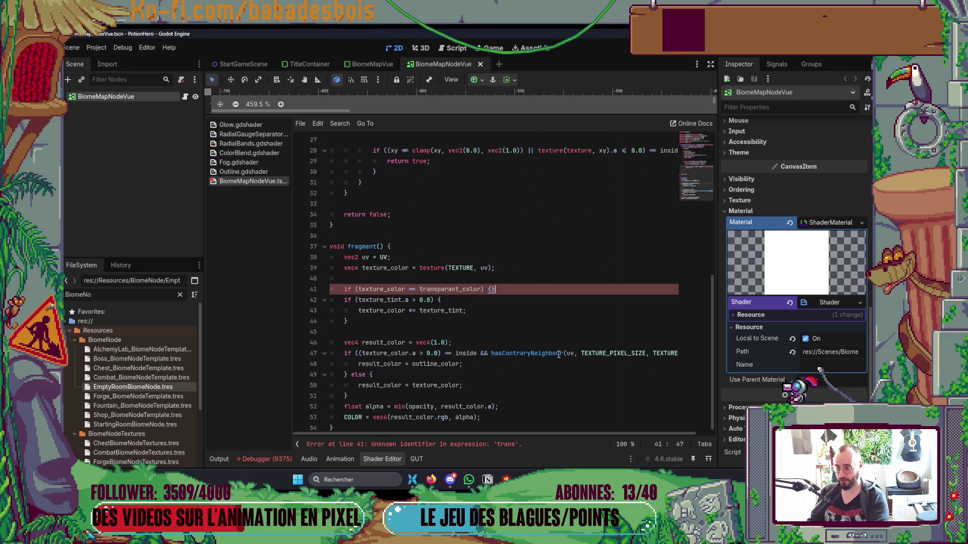
{"action": "key", "text": "Return"}
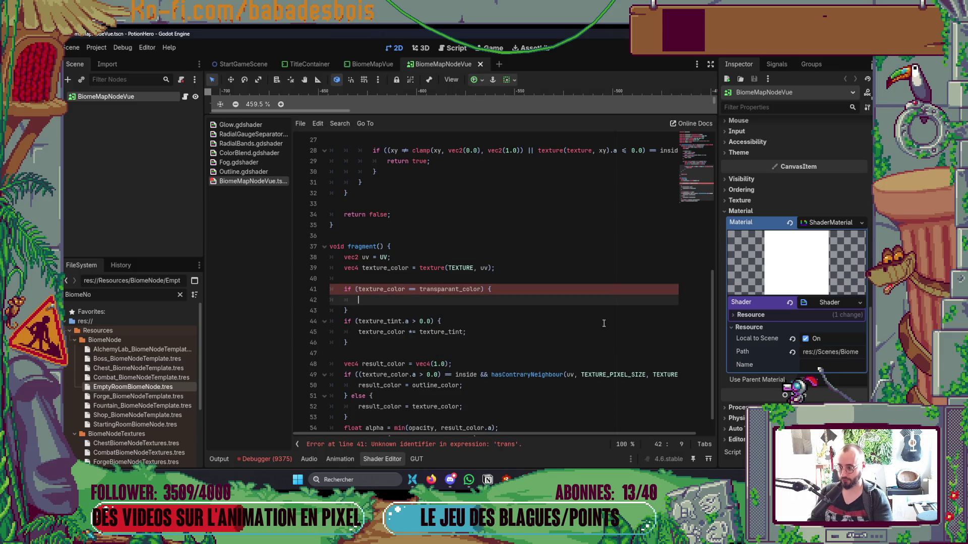
Set COLOR = vec4(0.0) inside the transparent-colour check
{"action": "type", "text": "COLRO"}
{"action": "key", "text": "BackSpace"}
{"action": "type", "text": "OR +"}
{"action": "key", "text": "BackSpace"}
{"action": "key", "text": "BackSpace"}
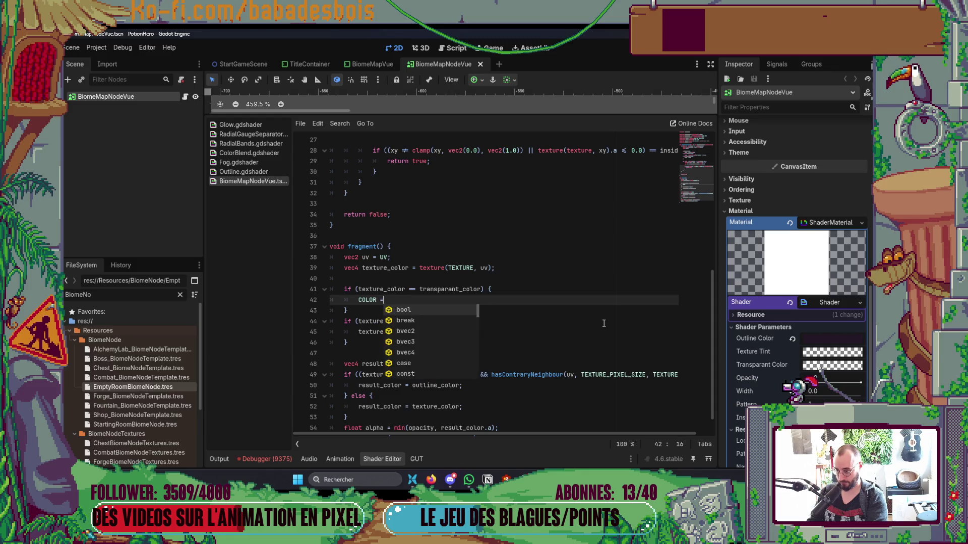
{"action": "type", "text": ".a"}
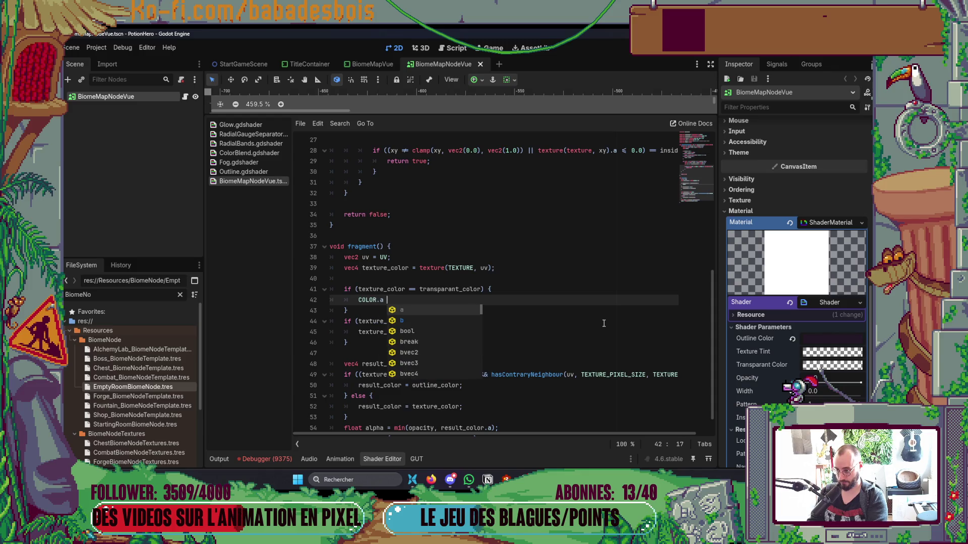
{"action": "key", "text": "BackSpace"}
{"action": "key", "text": "BackSpace"}
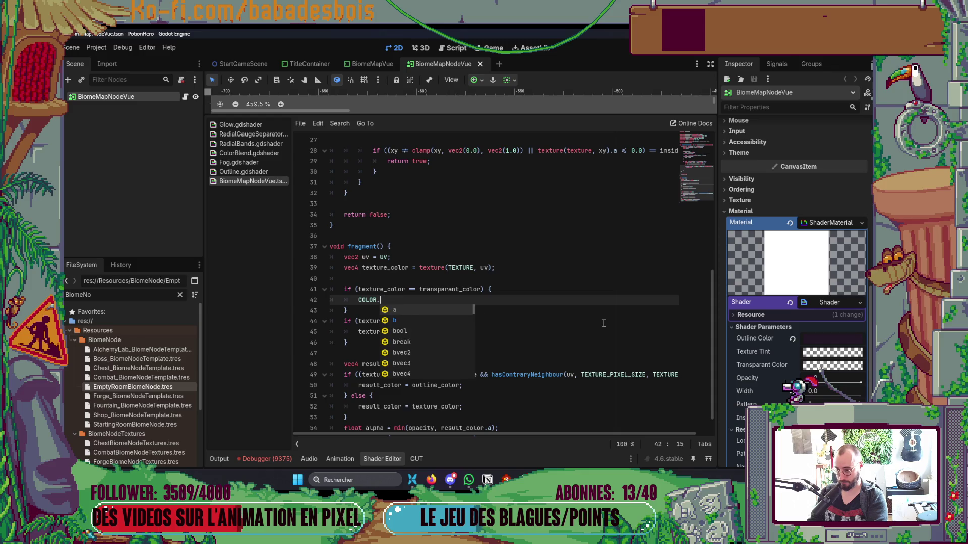
{"action": "key", "text": "BackSpace"}
{"action": "type", "text": "= vec"}
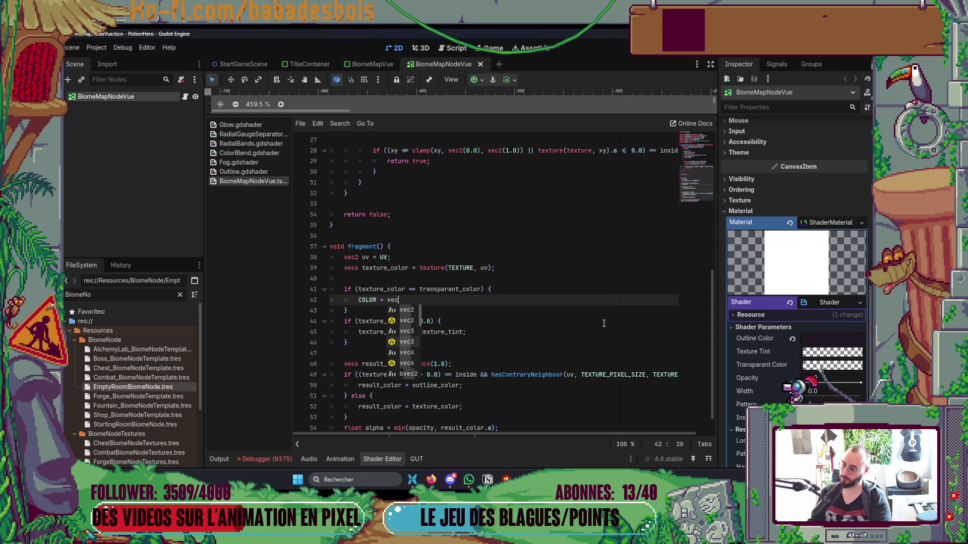
{"action": "type", "text": "4("}
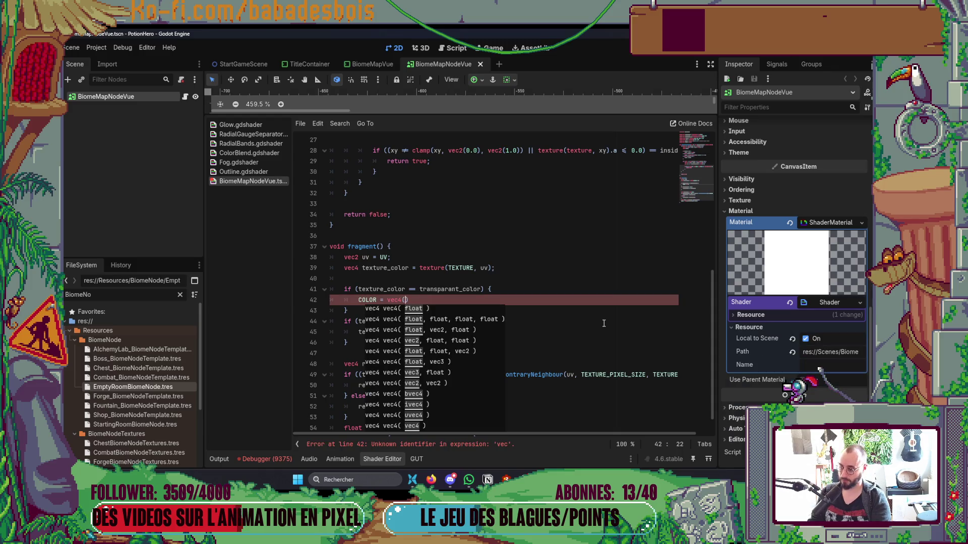
{"action": "type", "text": "vec"}
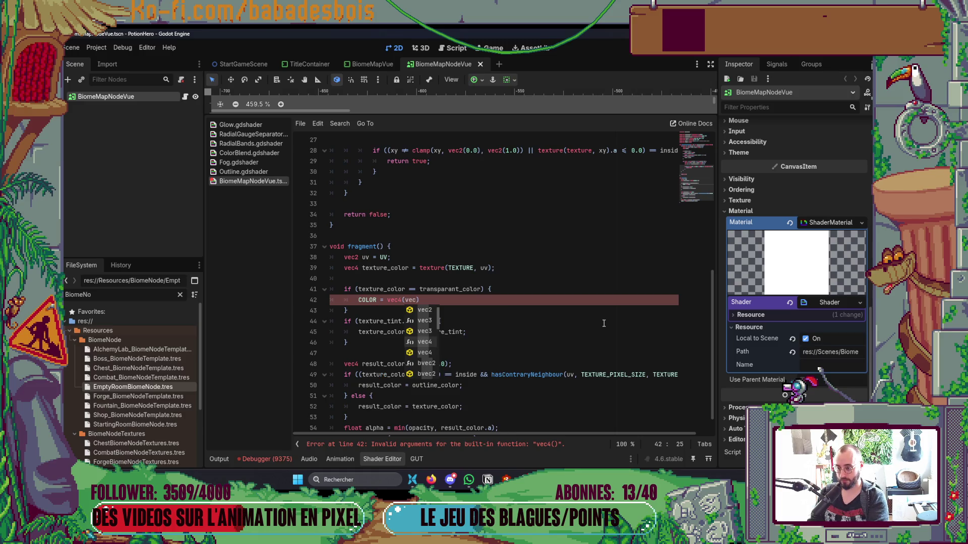
{"action": "key", "text": "BackSpace"}
{"action": "key", "text": "BackSpace"}
{"action": "key", "text": "BackSpace"}
{"action": "type", "text": "0.0"}
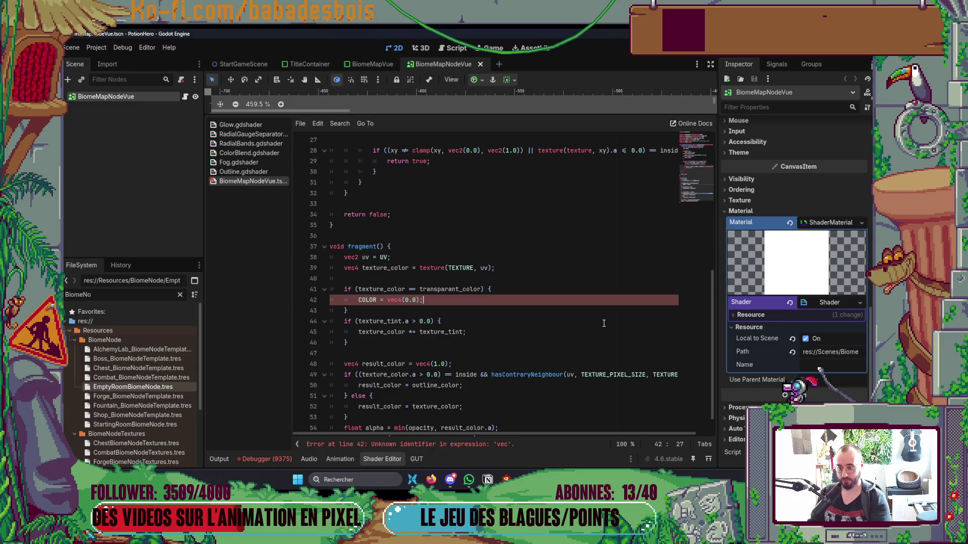
{"action": "scroll", "coordinate": [515, 272], "scroll_direction": "down", "scroll_amount": 1}
{"action": "left_click", "coordinate": [488, 319]}
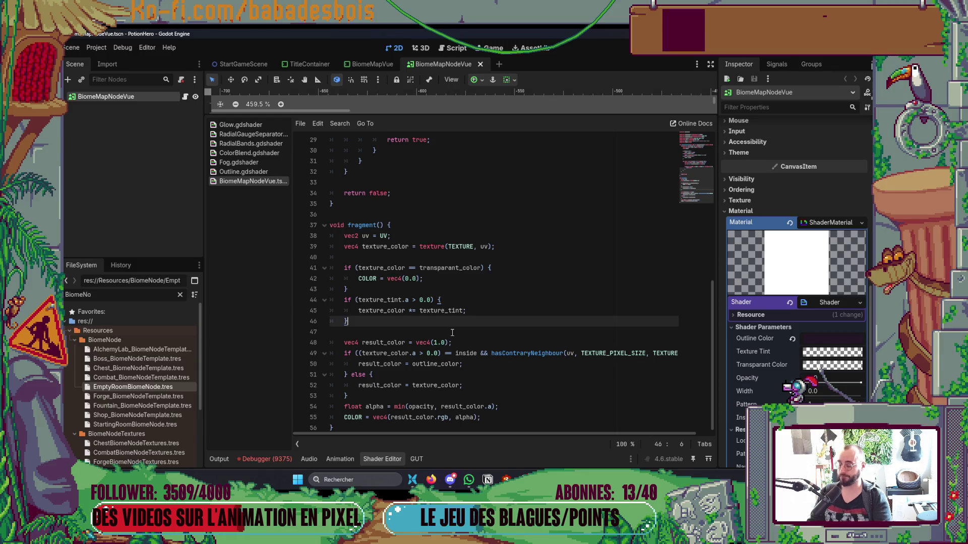
{"action": "left_click", "coordinate": [367, 289]}
Add an else branch and move the tint and outline code into it
{"action": "type", "text": "else {}"}
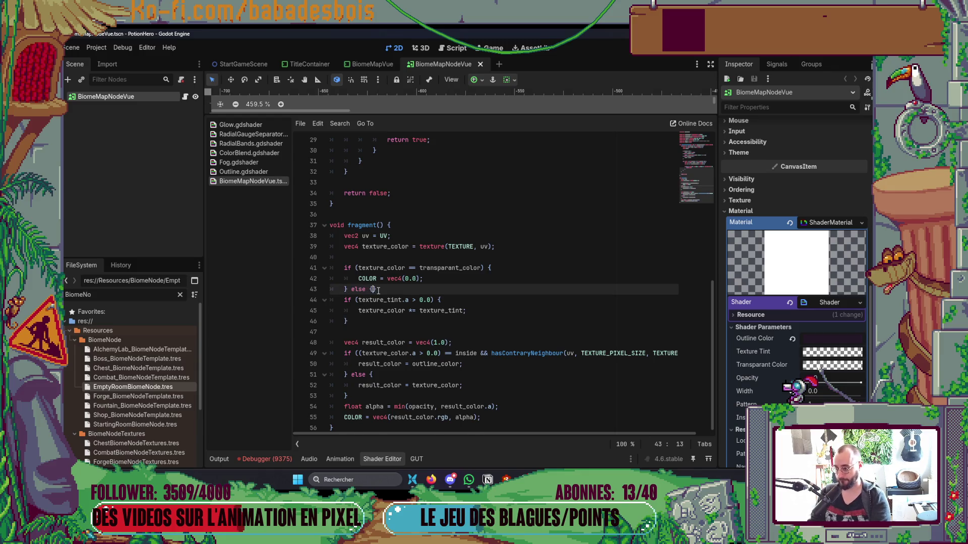
{"action": "key", "text": "Return"}
{"action": "scroll", "coordinate": [378, 290], "scroll_direction": "down", "scroll_amount": 1}
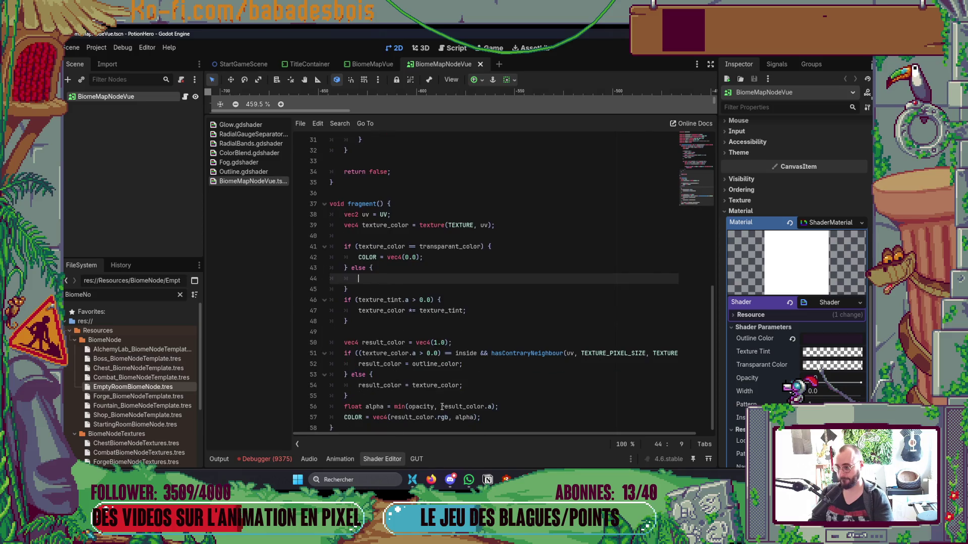
{"action": "mouse_move", "coordinate": [483, 418]}
{"action": "left_mouse_down"}
{"action": "mouse_move", "coordinate": [304, 319]}
{"action": "mouse_move", "coordinate": [301, 296]}
{"action": "left_mouse_up"}
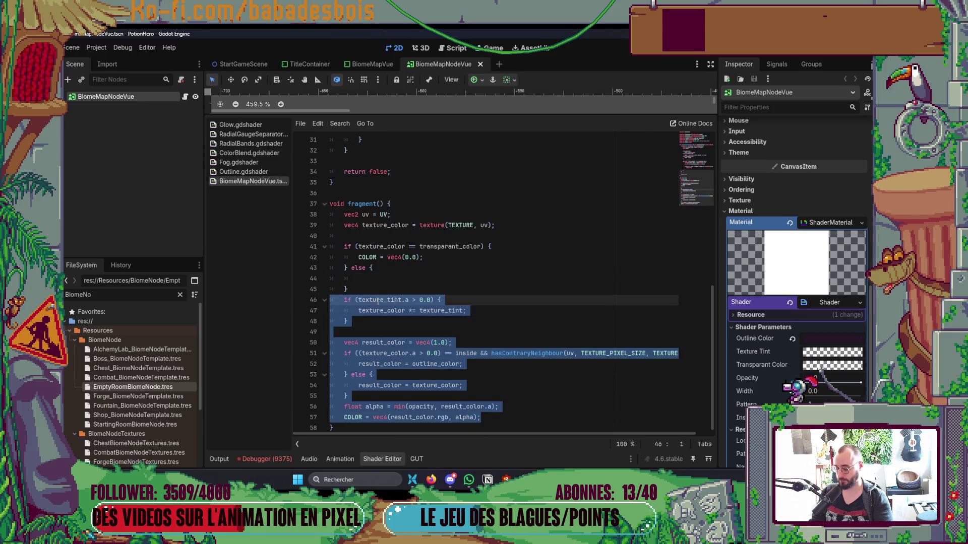
{"action": "key", "text": "ctrl+x"}
{"action": "left_click", "coordinate": [387, 278]}
{"action": "key", "text": "ctrl+v"}
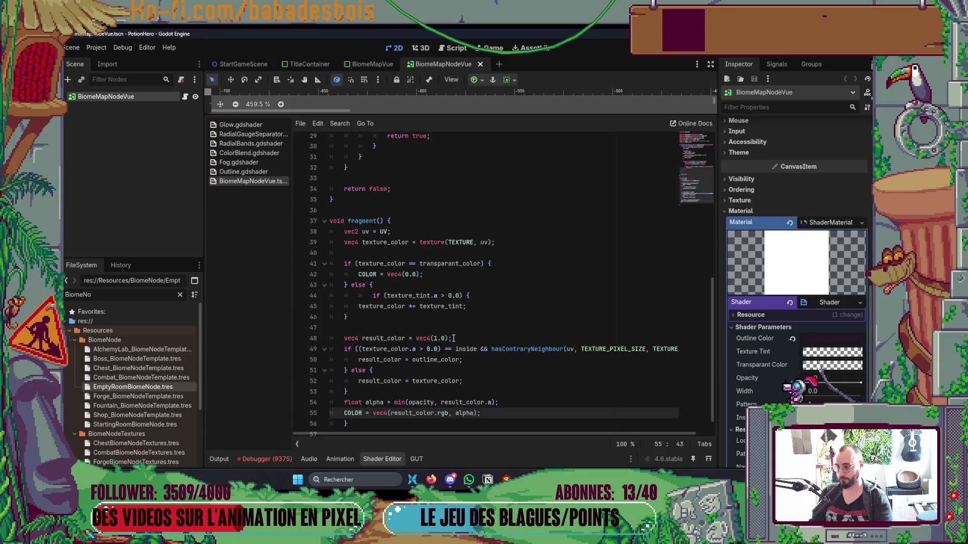
Indent the moved code and the final COLOR line inside else, and tidy the closing brace
{"action": "scroll", "coordinate": [429, 373], "scroll_direction": "down", "scroll_amount": 1}
{"action": "mouse_move", "coordinate": [529, 384]}
{"action": "left_mouse_down"}
{"action": "mouse_move", "coordinate": [413, 387]}
{"action": "mouse_move", "coordinate": [295, 308]}
{"action": "mouse_move", "coordinate": [301, 289]}
{"action": "left_mouse_up"}
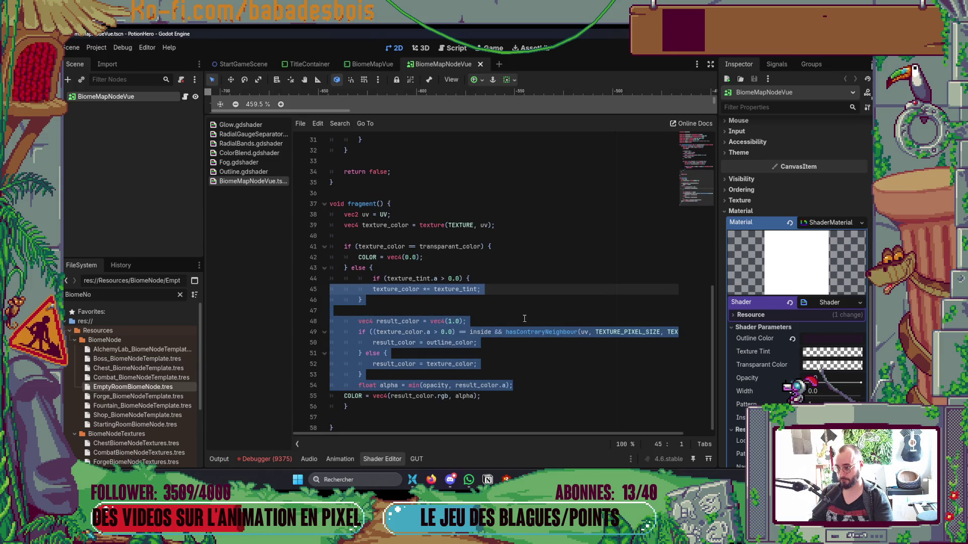
{"action": "key", "text": "Tab"}
{"action": "left_click", "coordinate": [521, 399]}
{"action": "key", "text": "ctrl+shift+Left"}
{"action": "key", "text": "ctrl+shift+Left"}
{"action": "key", "text": "ctrl+shift+Left"}
{"action": "key", "text": "Tab"}
{"action": "key", "text": "Down"}
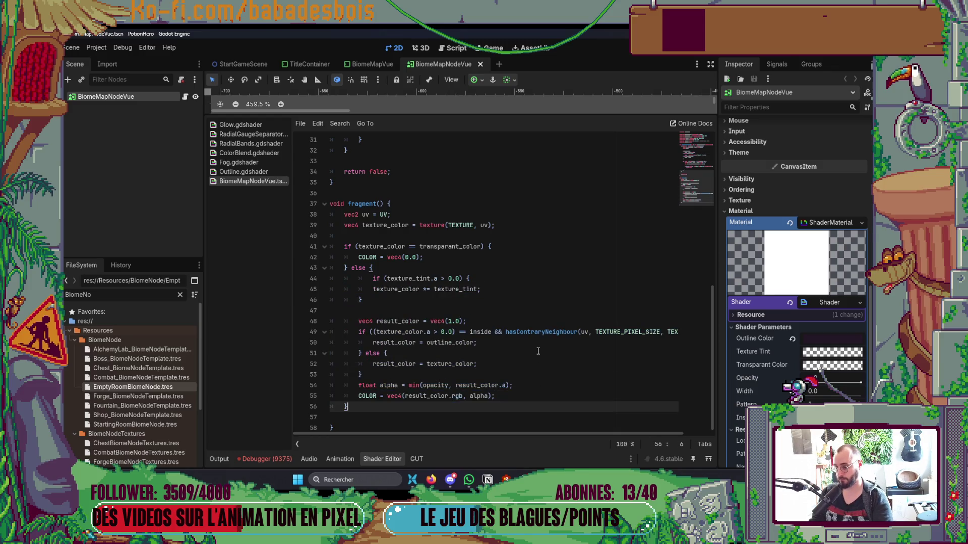
{"action": "key", "text": "Down"}
{"action": "key", "text": "Down"}
{"action": "key", "text": "alt+Up"}
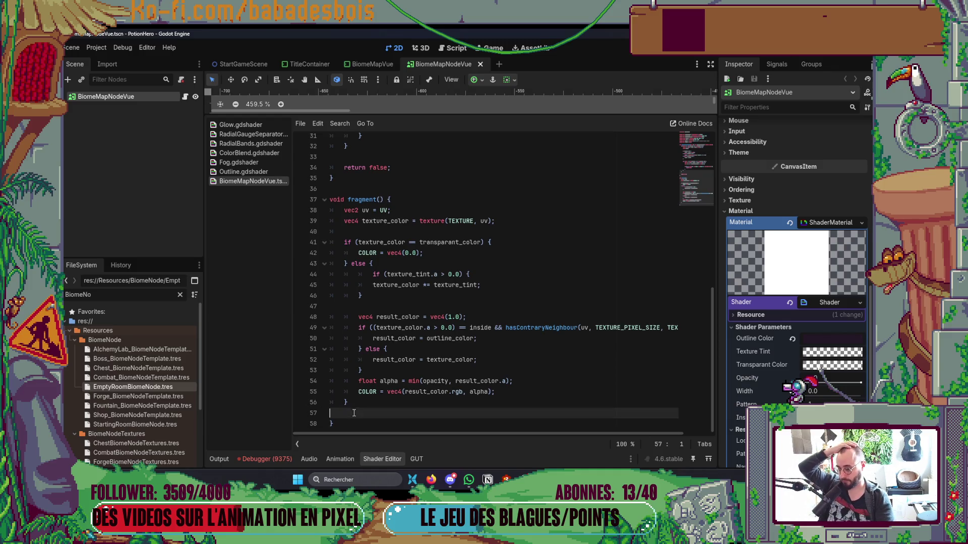
{"action": "key", "text": "Down"}
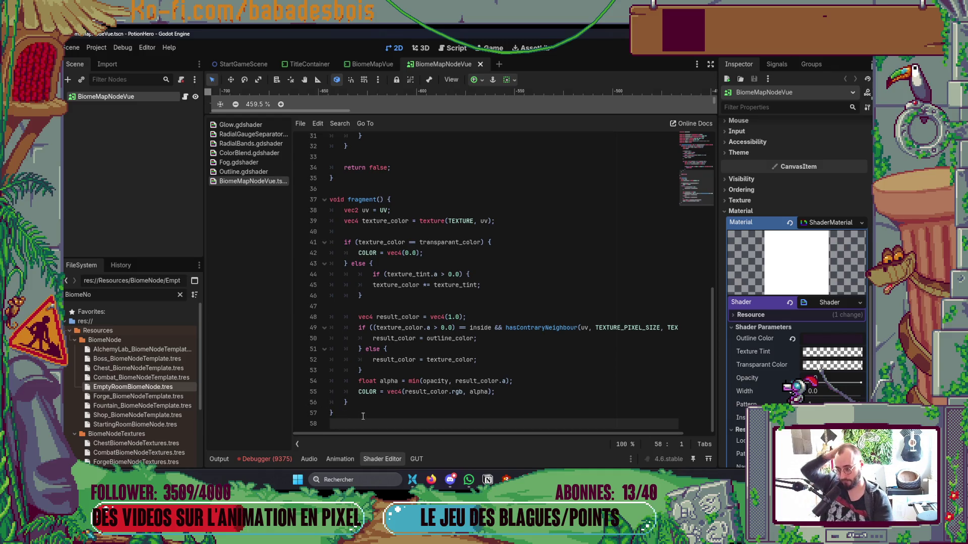
{"action": "left_click", "coordinate": [425, 352]}
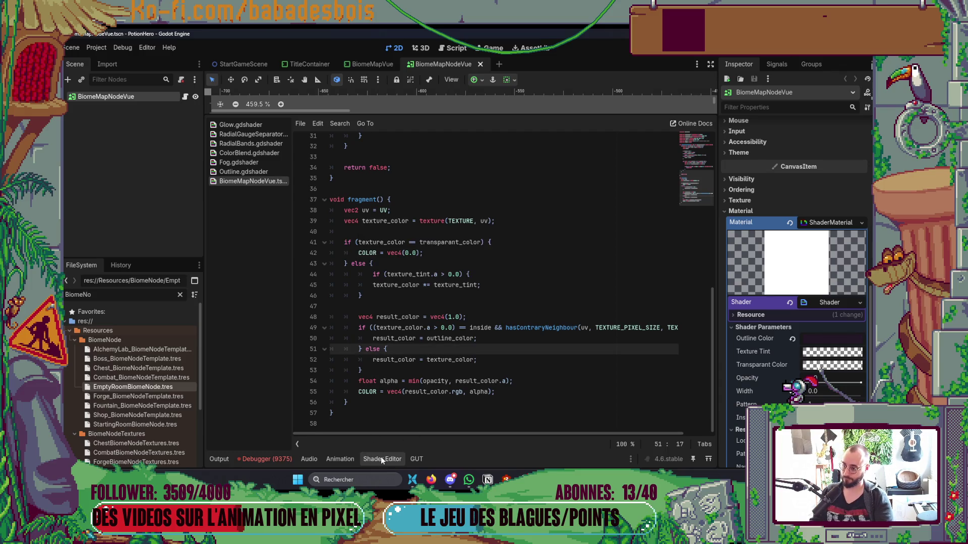
{"action": "left_click", "coordinate": [380, 457]}
Make the Texture Tint fully opaque white and save the scene
{"action": "scroll", "coordinate": [441, 360], "scroll_direction": "down", "scroll_amount": 3}
{"action": "scroll", "coordinate": [443, 358], "scroll_direction": "down", "scroll_amount": 2}
{"action": "left_click", "coordinate": [841, 352]}
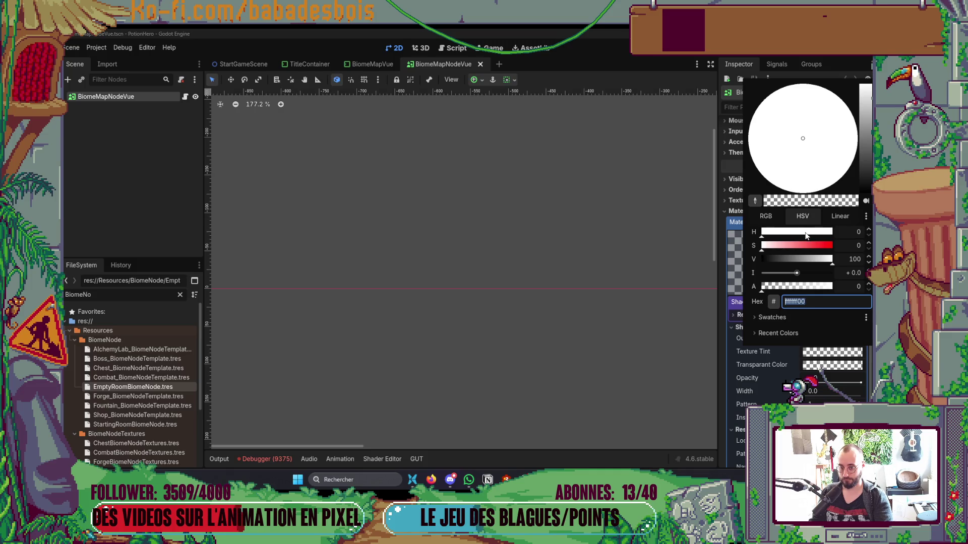
{"action": "left_click_drag", "start_coordinate": [796, 287], "coordinate": [833, 286]}
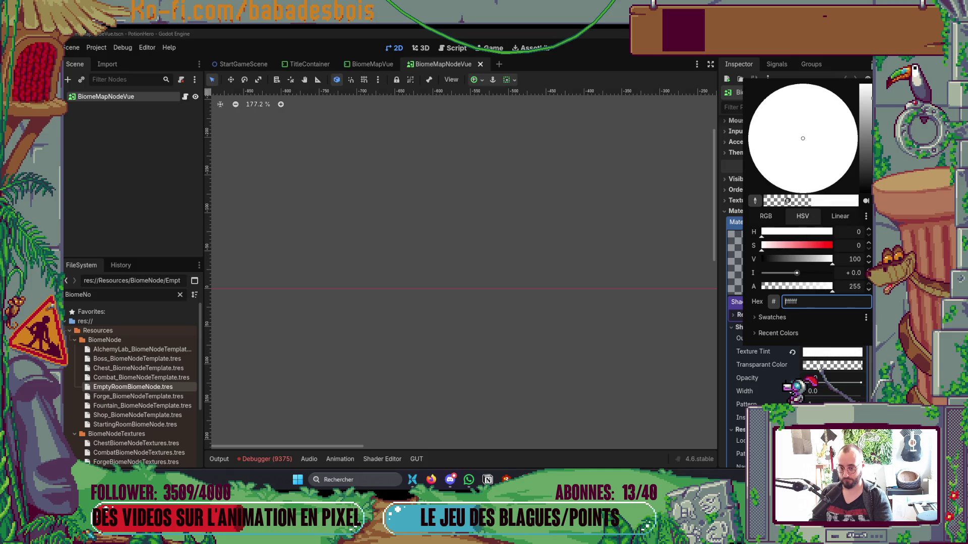
{"action": "left_click", "coordinate": [533, 362]}
{"action": "key", "text": "ctrl+s"}
Check the current Outline Color's RGB values
{"action": "scroll", "coordinate": [554, 368], "scroll_direction": "down", "scroll_amount": 4}
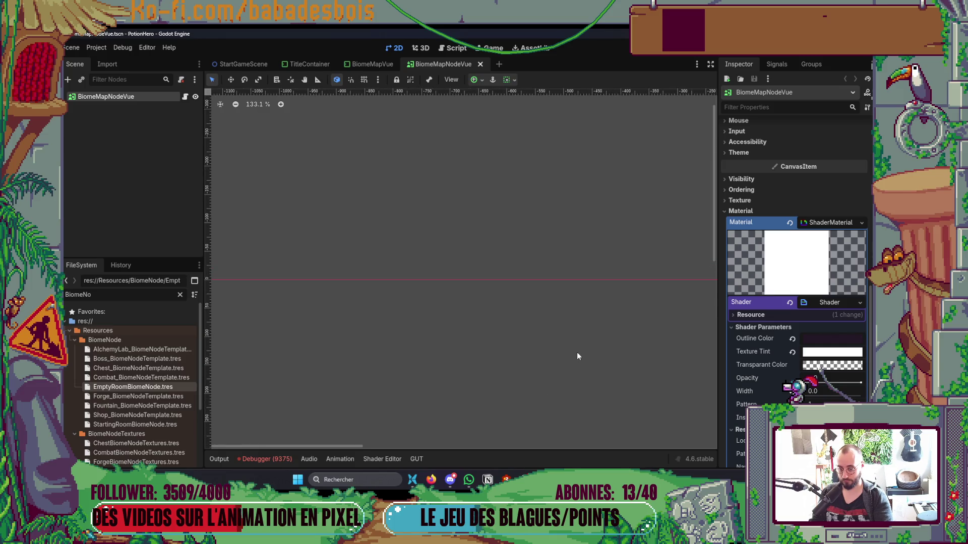
{"action": "left_click", "coordinate": [829, 340]}
{"action": "left_click", "coordinate": [770, 204]}
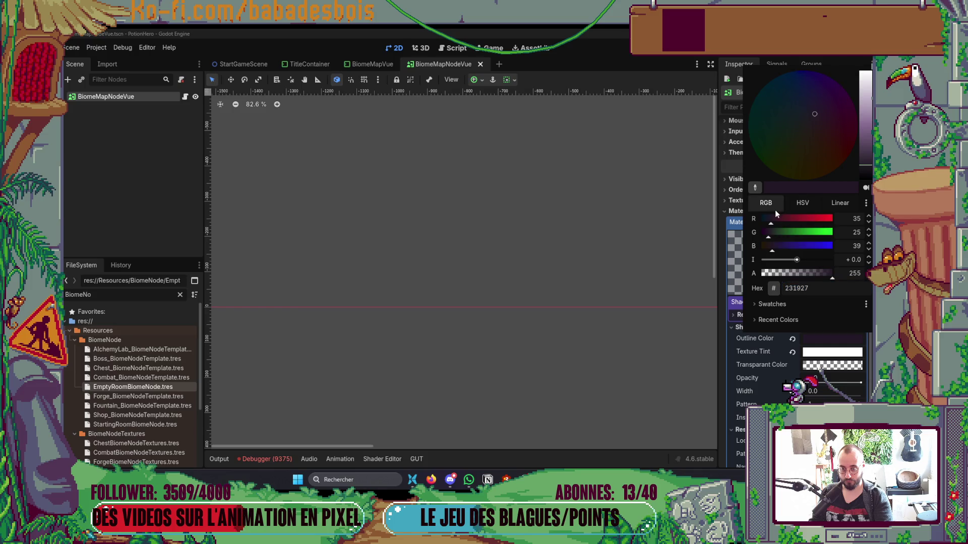
{"action": "left_click", "coordinate": [609, 353]}
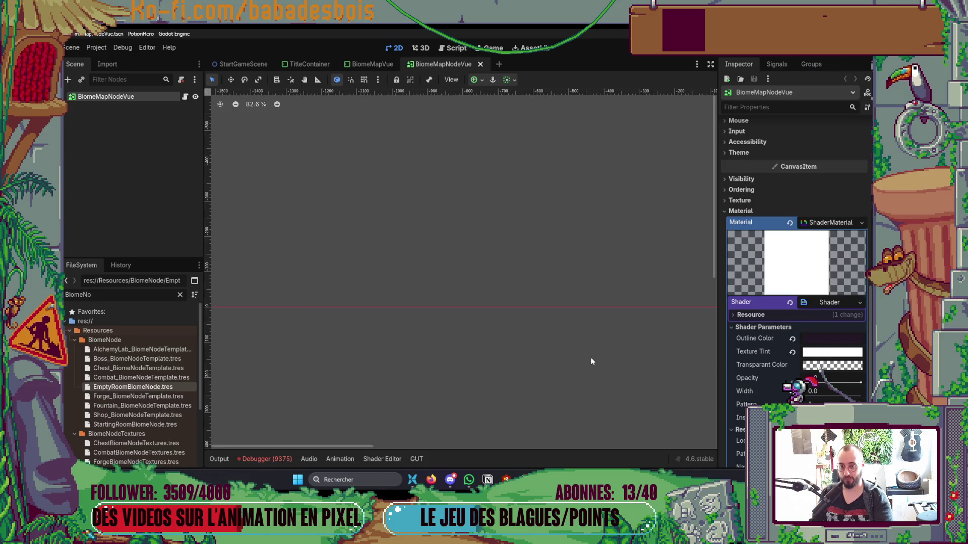
{"action": "scroll", "coordinate": [783, 270], "scroll_direction": "up", "scroll_amount": 10}
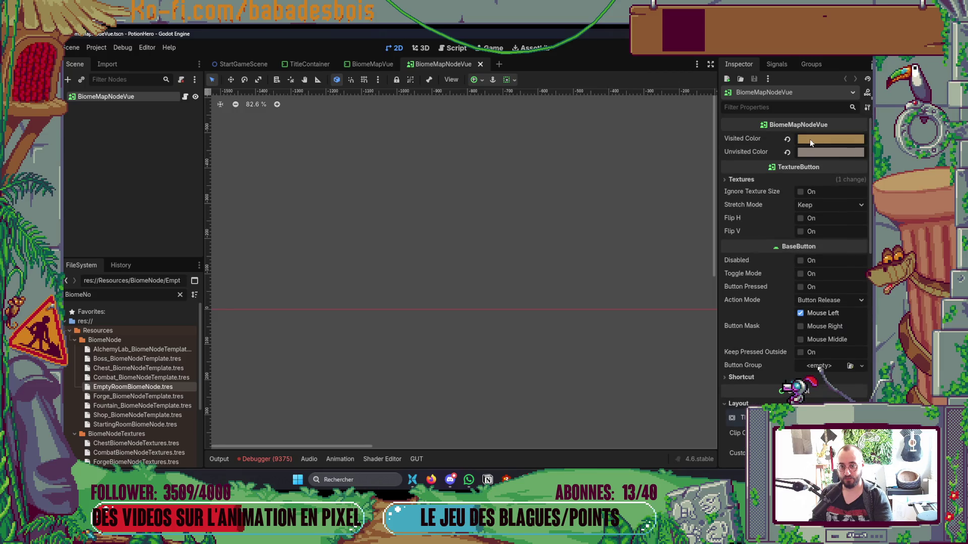
Sample the map's tan colour in Aseprite and copy its hex code a07c4e
{"action": "key", "text": "alt+Tab"}
{"action": "scroll", "coordinate": [469, 277], "scroll_direction": "up", "scroll_amount": 3}
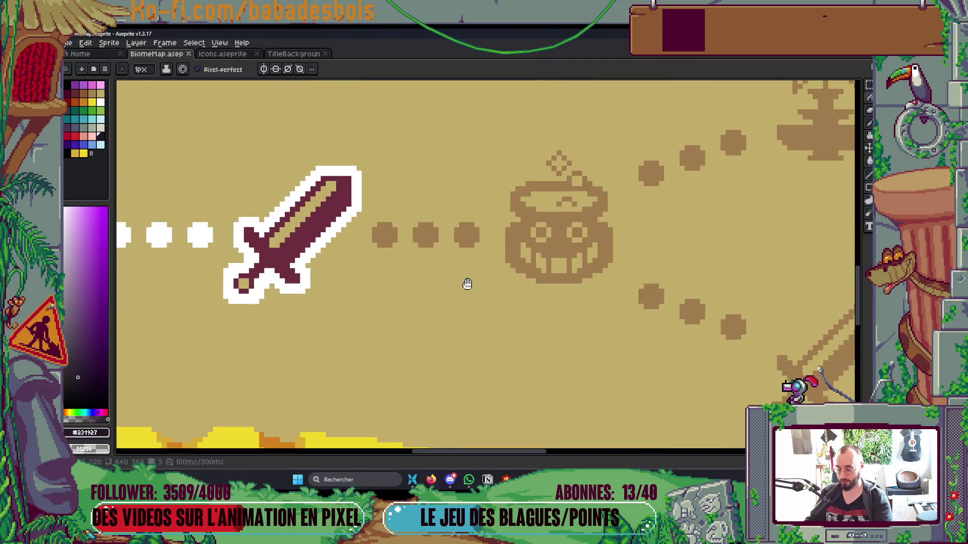
{"action": "key", "text": "i"}
{"action": "left_click", "coordinate": [80, 432]}
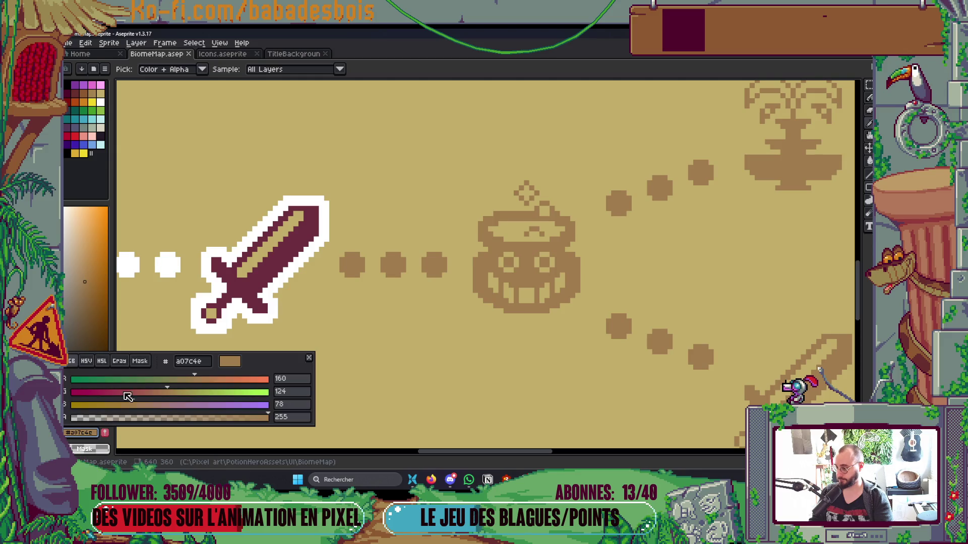
{"action": "left_click", "coordinate": [204, 361]}
{"action": "key", "text": "Escape"}
{"action": "key", "text": "alt+Tab"}
{"action": "scroll", "coordinate": [846, 386], "scroll_direction": "down", "scroll_amount": 5}
{"action": "scroll", "coordinate": [846, 386], "scroll_direction": "down", "scroll_amount": 3}
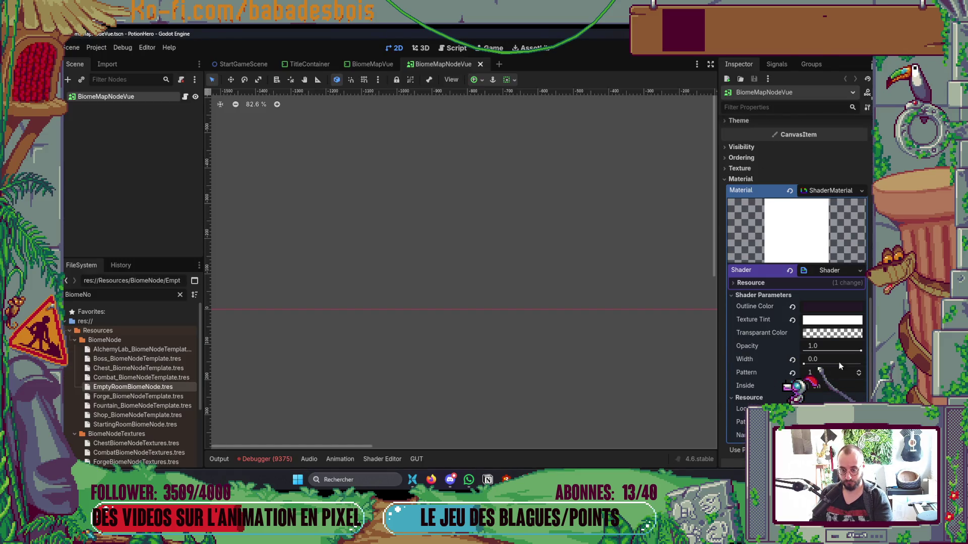
Set the Texture Tint to the copied tan colour a07c4e
{"action": "left_click", "coordinate": [829, 322]}
{"action": "key", "text": "ctrl+v"}
{"action": "key", "text": "Return"}
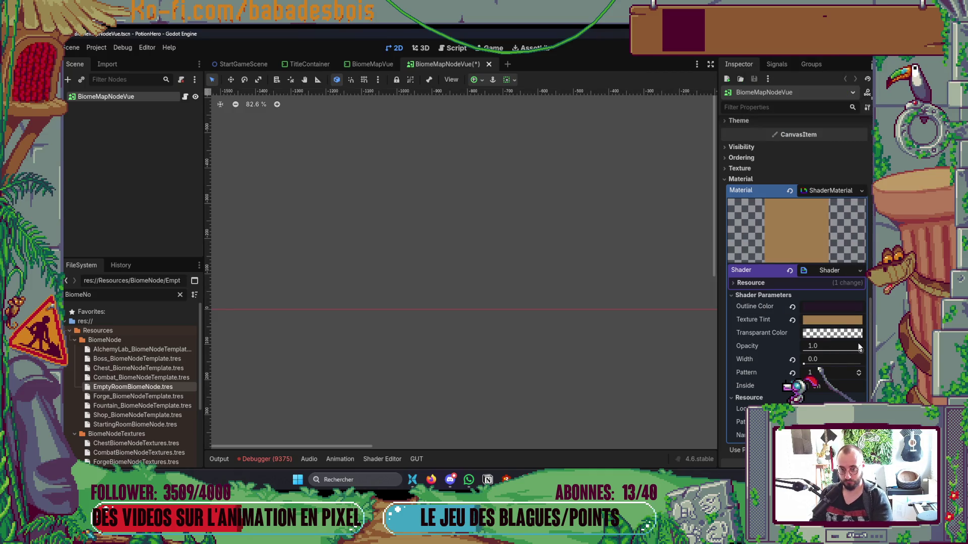
Set the Outline Color to white from the palette swatches
{"action": "left_click", "coordinate": [827, 306]}
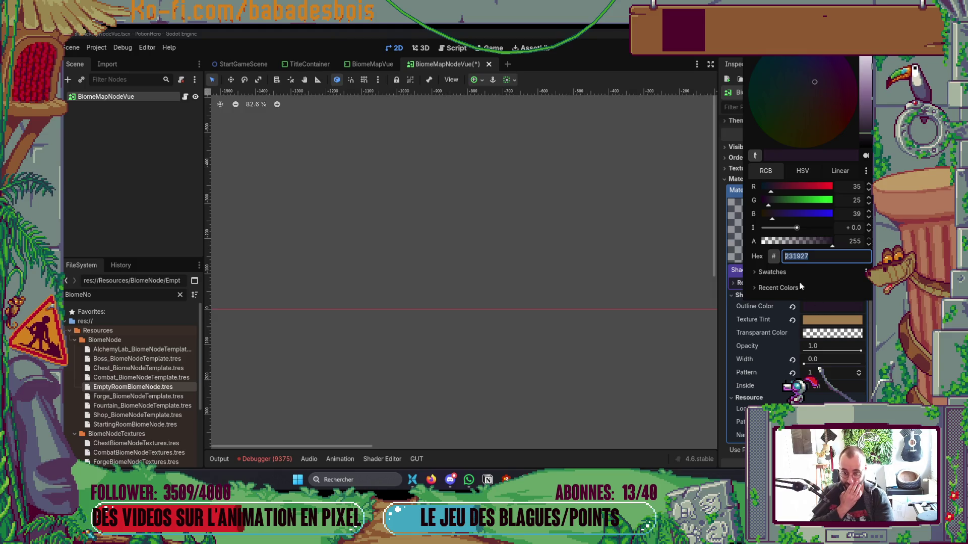
{"action": "left_click", "coordinate": [754, 272]}
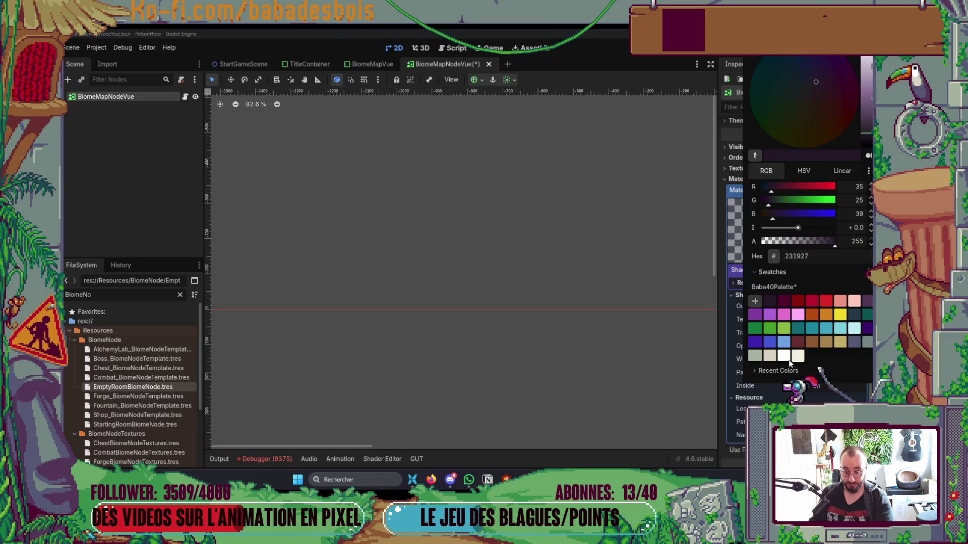
{"action": "left_click", "coordinate": [751, 303]}
{"action": "left_click", "coordinate": [477, 325]}
{"action": "key", "text": "alt+Tab"}
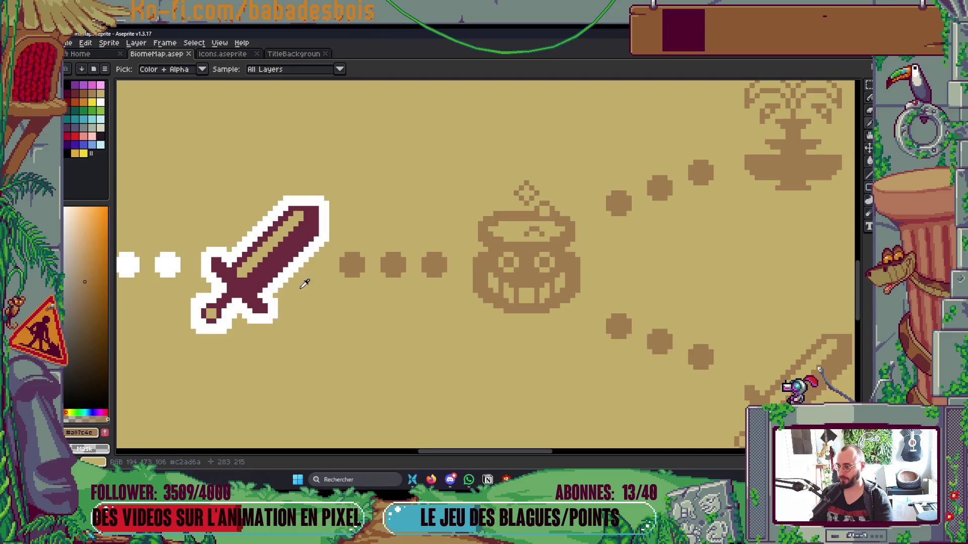
{"action": "key", "text": "alt+Tab"}
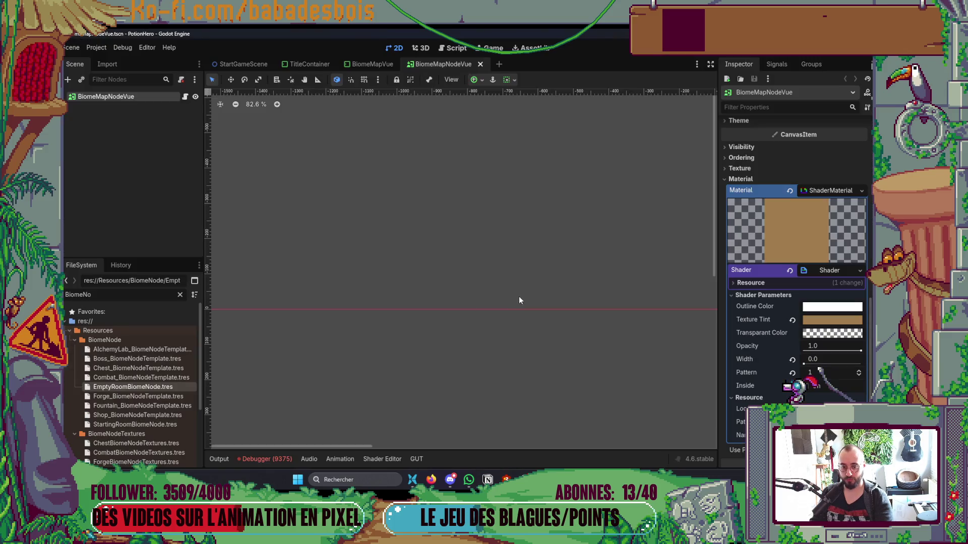
{"action": "scroll", "coordinate": [648, 334], "scroll_direction": "down", "scroll_amount": 3}
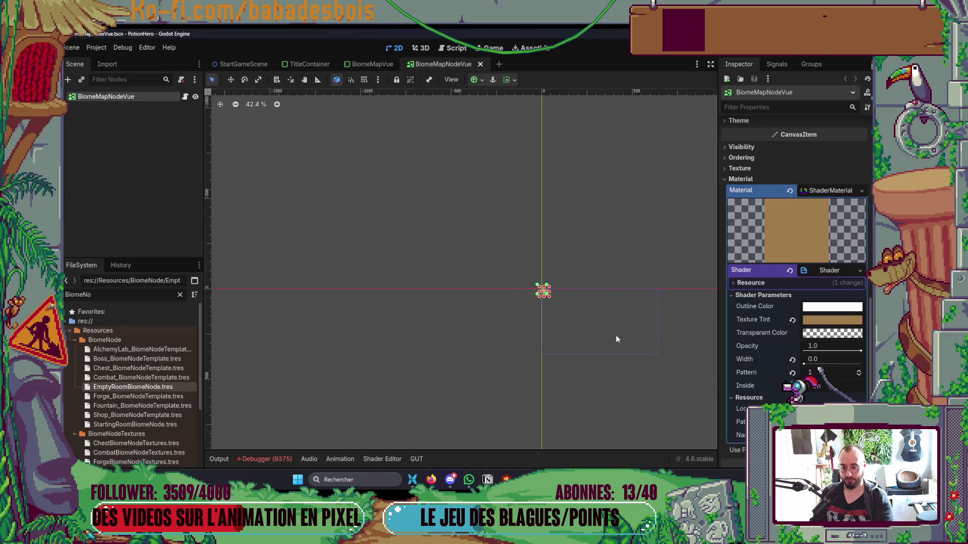
Try an outline width of 2.0 on the X icon, then return it to 0
{"action": "left_click", "coordinate": [756, 399]}
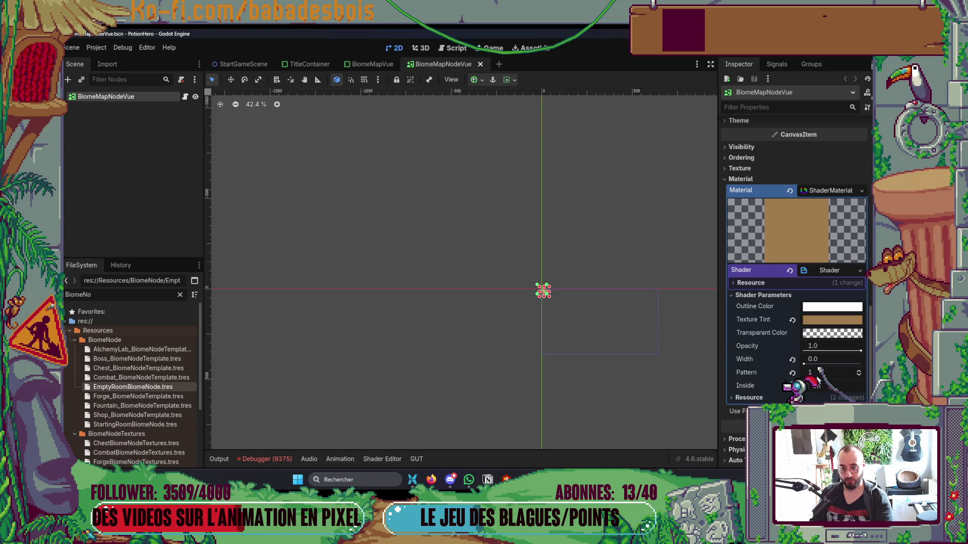
{"action": "key", "text": "alt+Tab"}
{"action": "key", "text": "alt+Tab"}
{"action": "scroll", "coordinate": [575, 309], "scroll_direction": "up", "scroll_amount": 2}
{"action": "scroll", "coordinate": [524, 280], "scroll_direction": "up", "scroll_amount": 10}
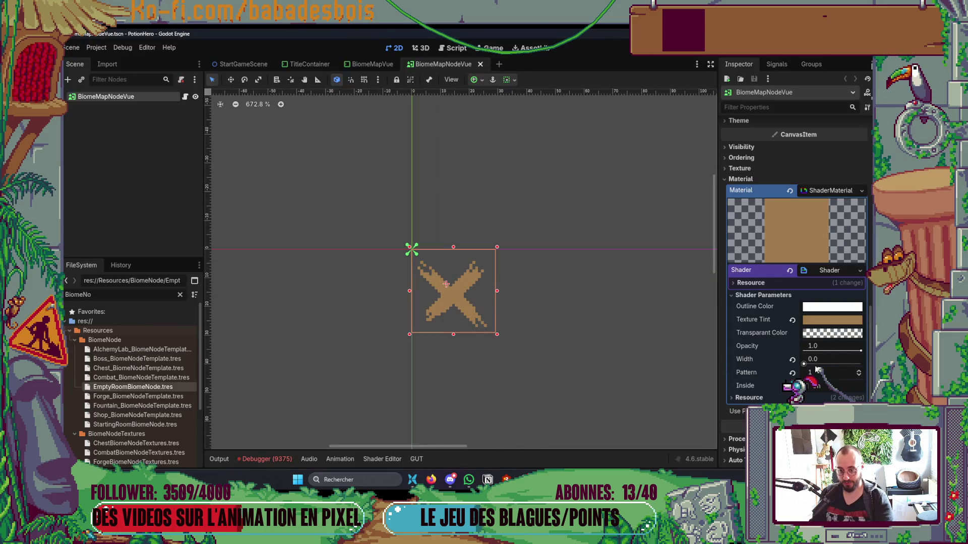
{"action": "left_click_drag", "start_coordinate": [801, 368], "coordinate": [834, 361]}
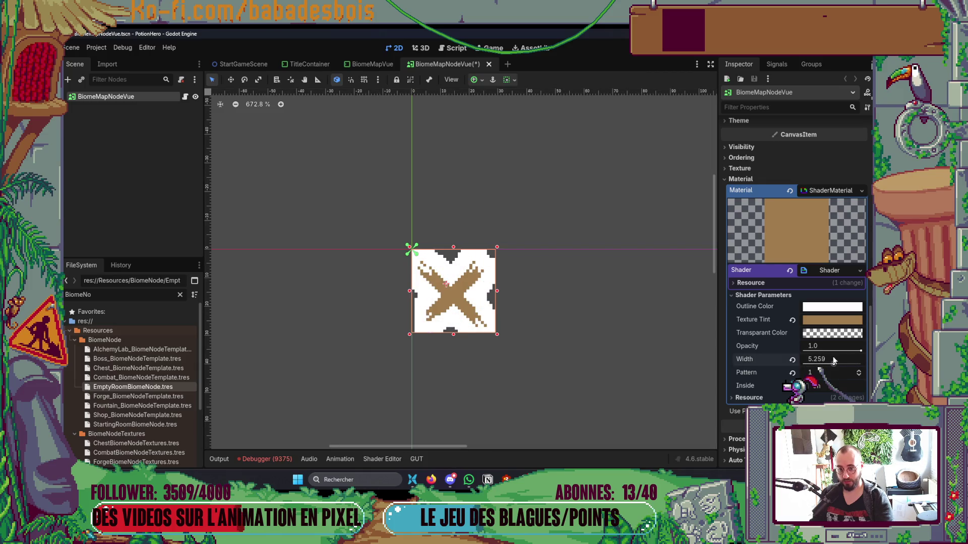
{"action": "type", "text": "2"}
{"action": "key", "text": "Return"}
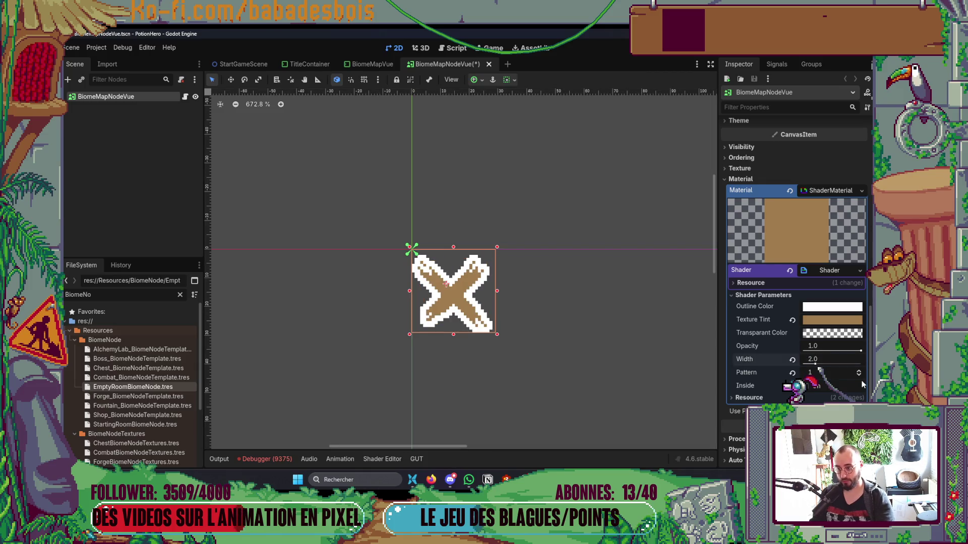
{"action": "left_click_drag", "start_coordinate": [822, 358], "coordinate": [799, 359]}
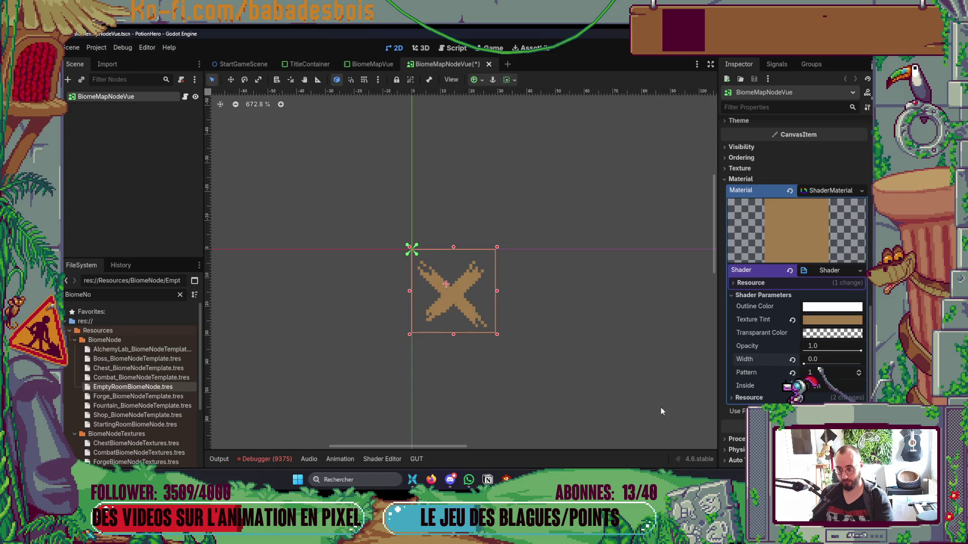
{"action": "left_click_drag", "start_coordinate": [664, 350], "coordinate": [668, 336]}
Save the BiomeMapNodeVue scene and launch the game to test the icon
{"action": "scroll", "coordinate": [668, 337], "scroll_direction": "down", "scroll_amount": 5}
{"action": "key", "text": "ctrl+s"}
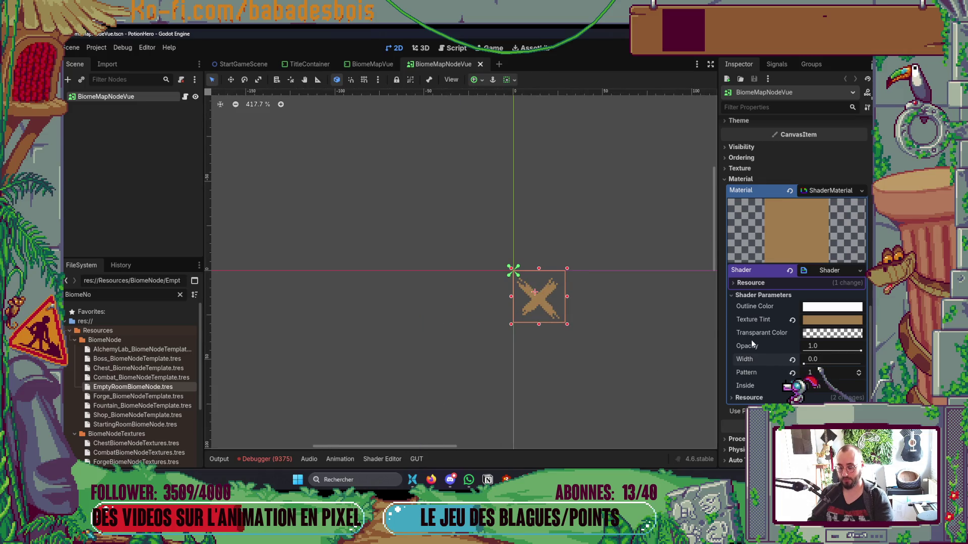
{"action": "key", "text": "F6"}
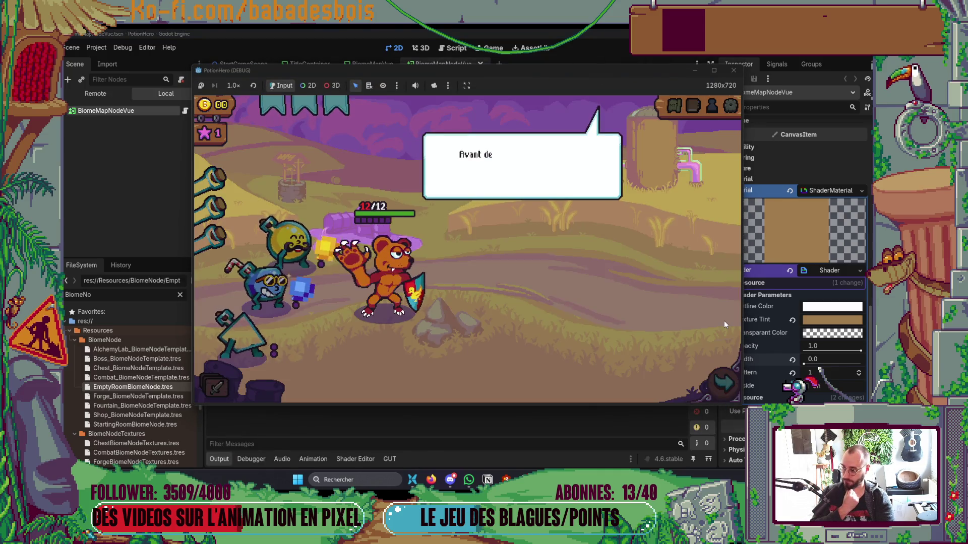
Dismiss the tutorial dialogue and open the Ferme malfamée biome map
{"action": "left_click", "coordinate": [645, 312]}
{"action": "left_click", "coordinate": [644, 312]}
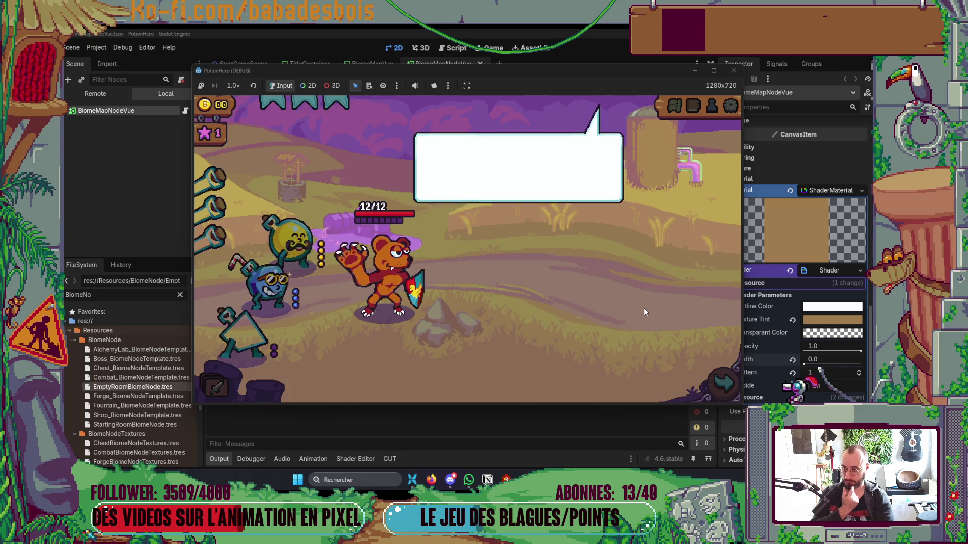
{"action": "left_click", "coordinate": [674, 106]}
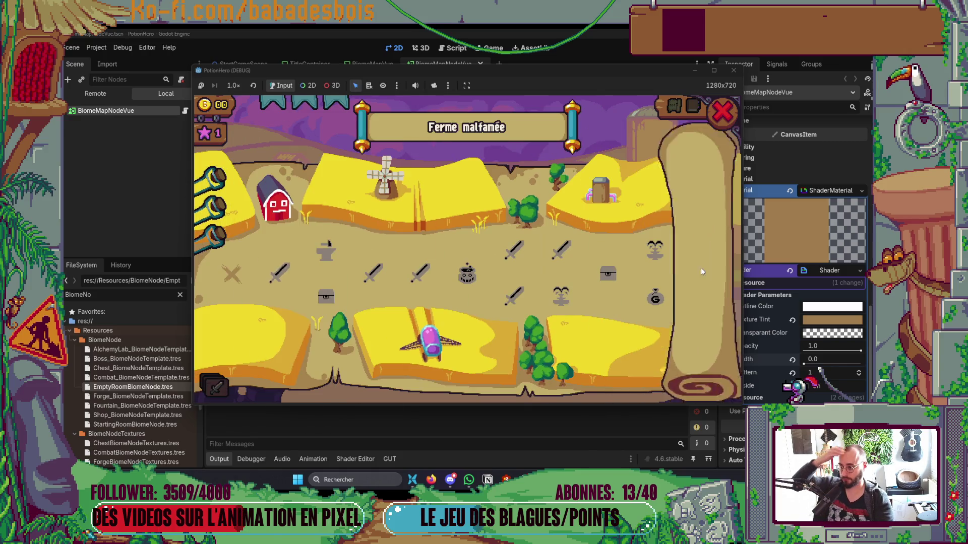
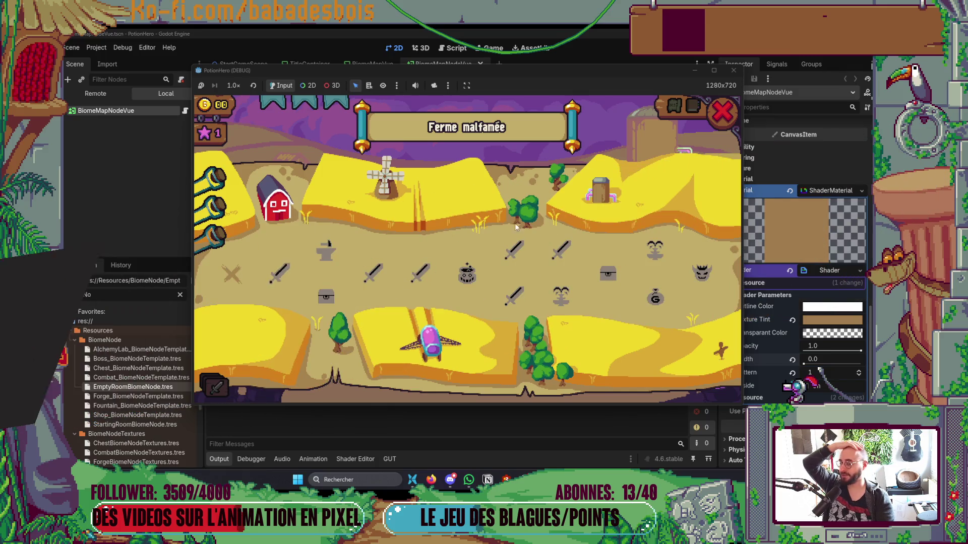
Close the in-game map, stop the test run, hide the output log and save BiomeMapNodeVue
{"action": "left_click", "coordinate": [721, 119]}
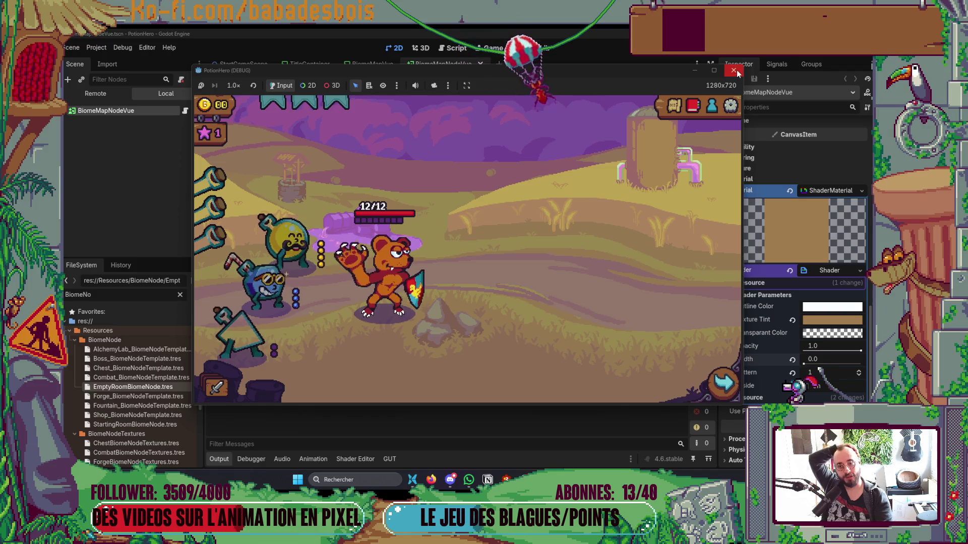
{"action": "left_click", "coordinate": [733, 70]}
{"action": "left_click", "coordinate": [217, 458]}
{"action": "scroll", "coordinate": [377, 353], "scroll_direction": "down", "scroll_amount": 2}
{"action": "scroll", "coordinate": [380, 336], "scroll_direction": "down", "scroll_amount": 3}
{"action": "key", "text": "ctrl+s"}
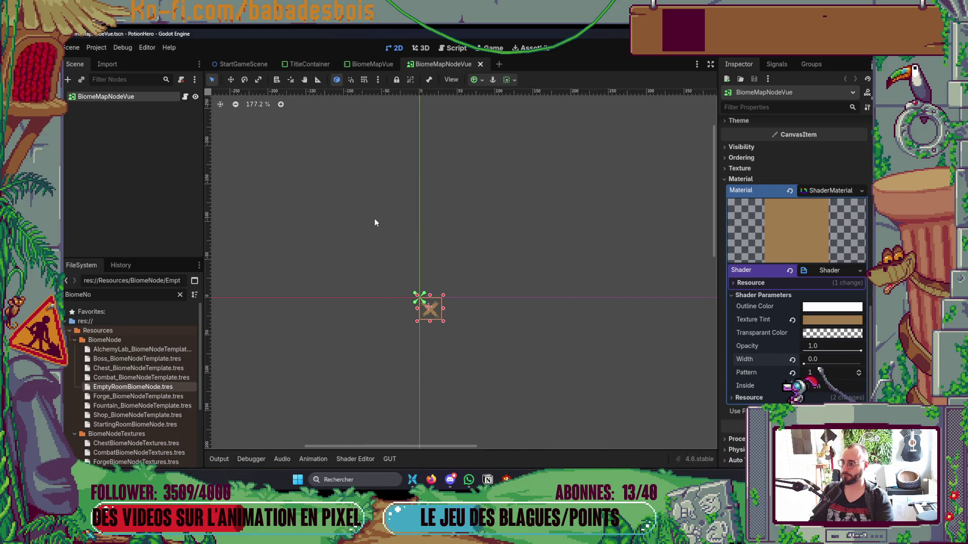
{"action": "key", "text": "alt+Tab"}
{"action": "key", "text": "alt+Tab"}
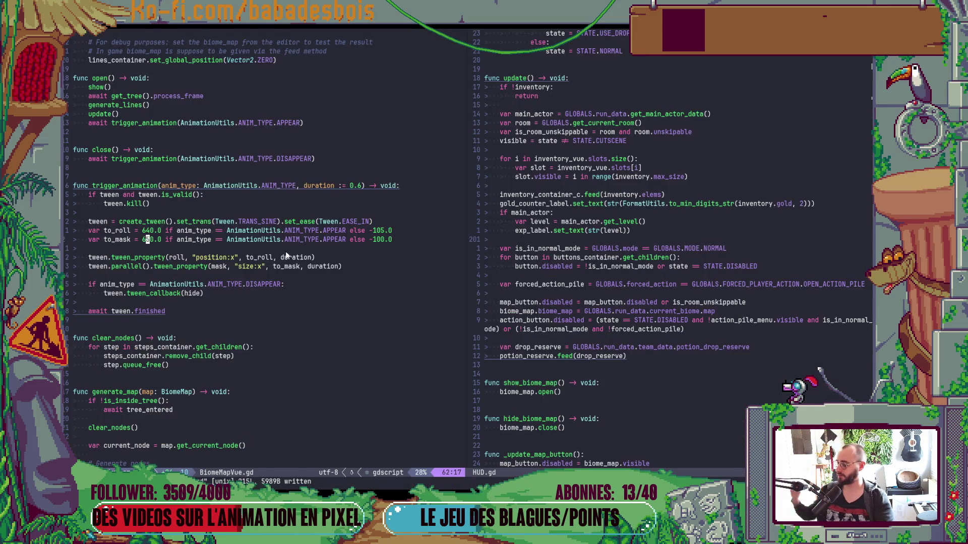
Scroll through BiomeMapVue.gd in Neovim and move focus to the right-hand split
{"action": "scroll", "coordinate": [288, 279], "scroll_direction": "down", "scroll_amount": 12}
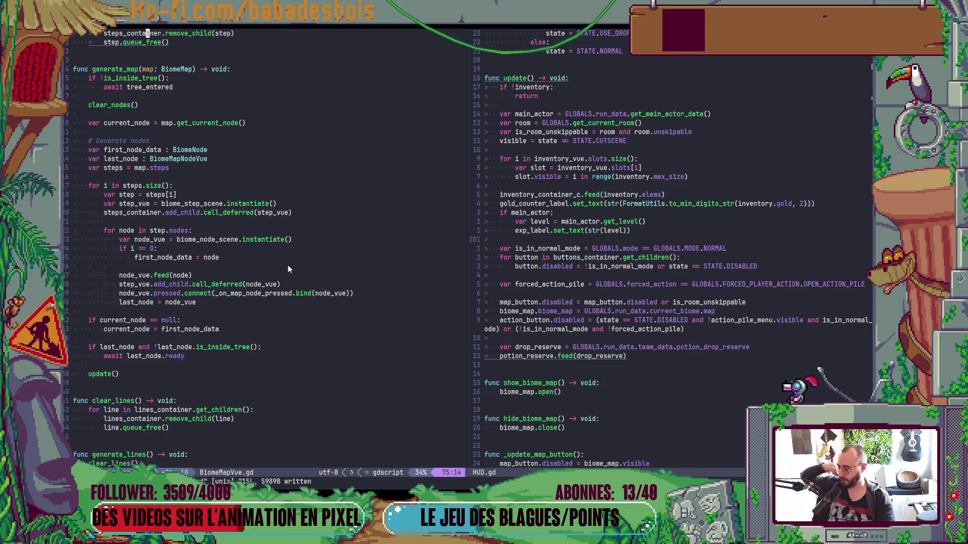
{"action": "scroll", "coordinate": [268, 247], "scroll_direction": "down", "scroll_amount": 9}
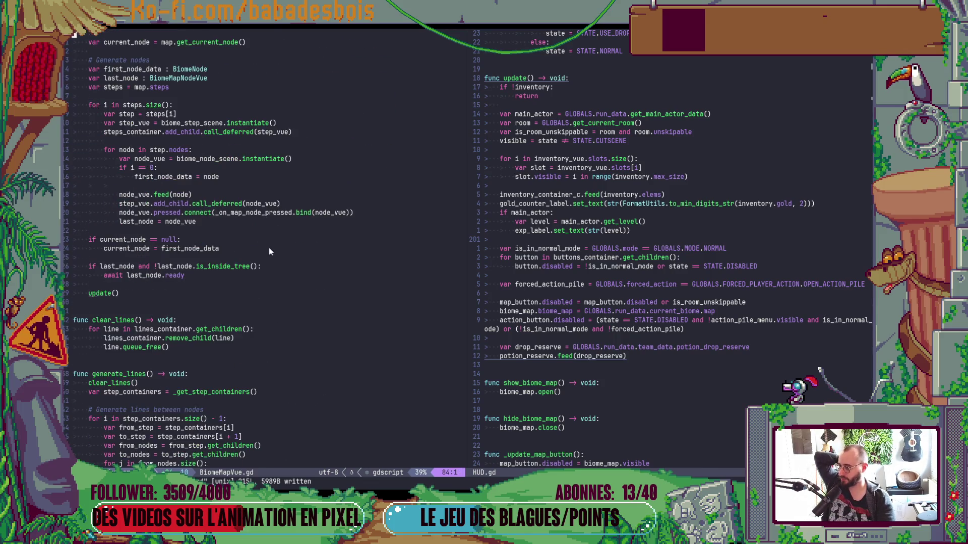
{"action": "scroll", "coordinate": [261, 240], "scroll_direction": "down", "scroll_amount": 10}
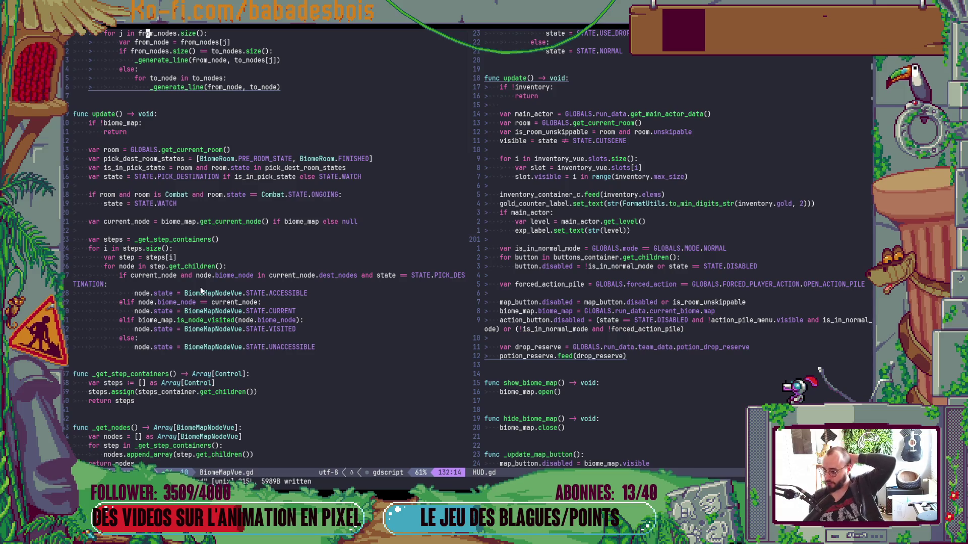
{"action": "left_click", "coordinate": [648, 252]}
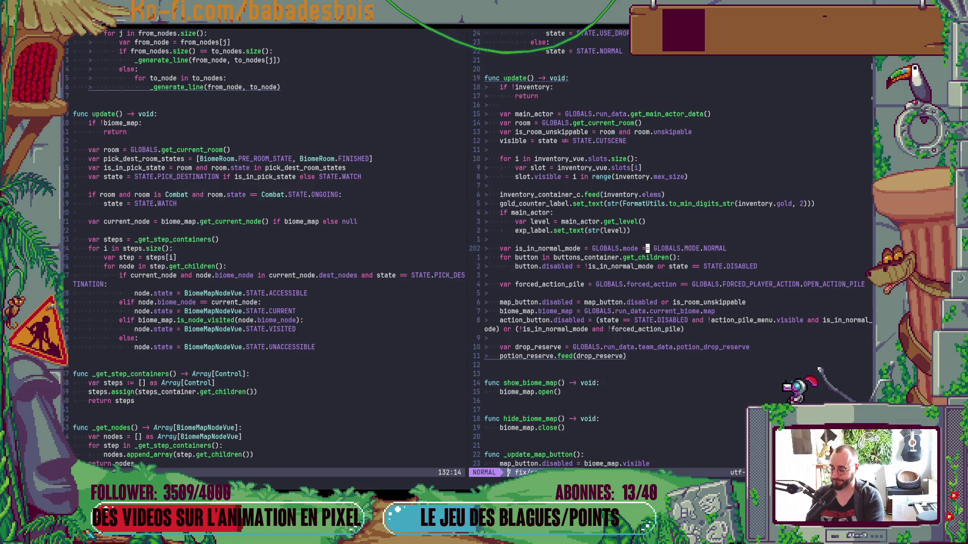
Open BiomeMapNodeVue.gd in the right split and read update(), which sets the texture_tint and width parameters
{"action": "key", "text": "space"}
{"action": "key", "text": "f"}
{"action": "key", "text": "f"}
{"action": "type", "text": "Bio"}
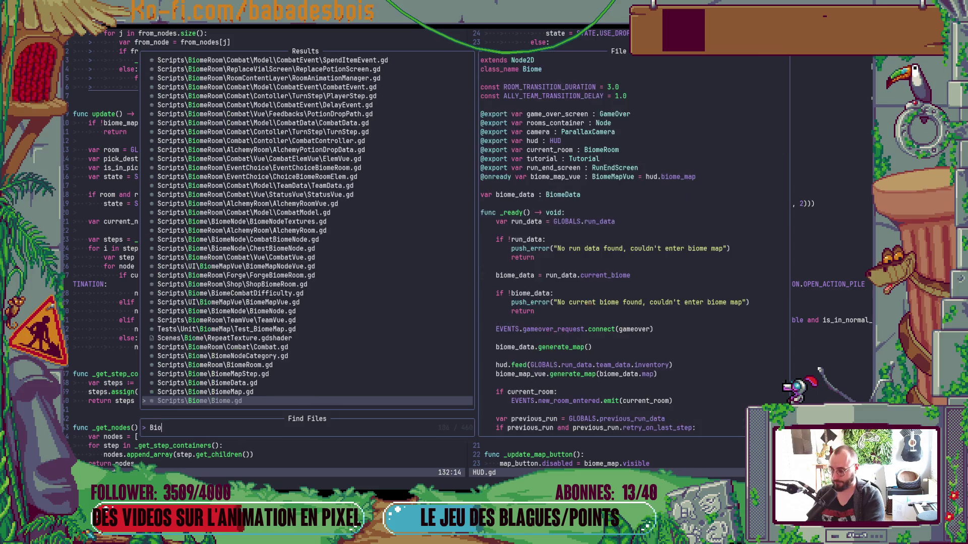
{"action": "type", "text": "meMapNode"}
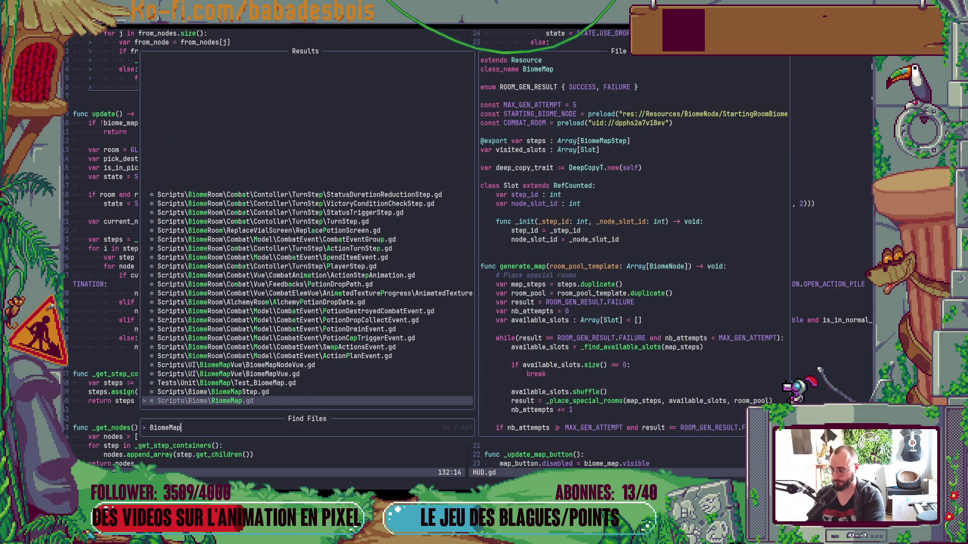
{"action": "key", "text": "Return"}
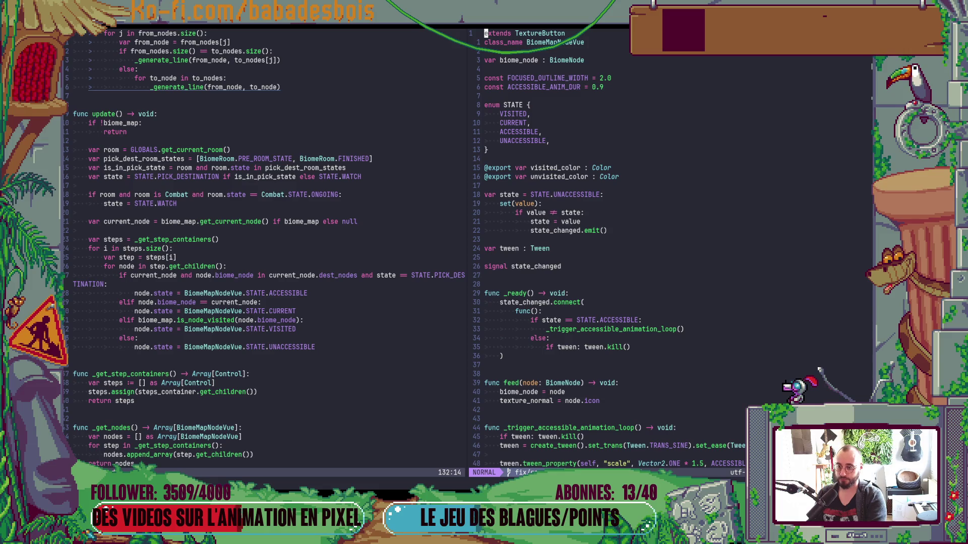
{"action": "key", "text": "j"}
{"action": "key", "text": "j"}
{"action": "key", "text": "j"}
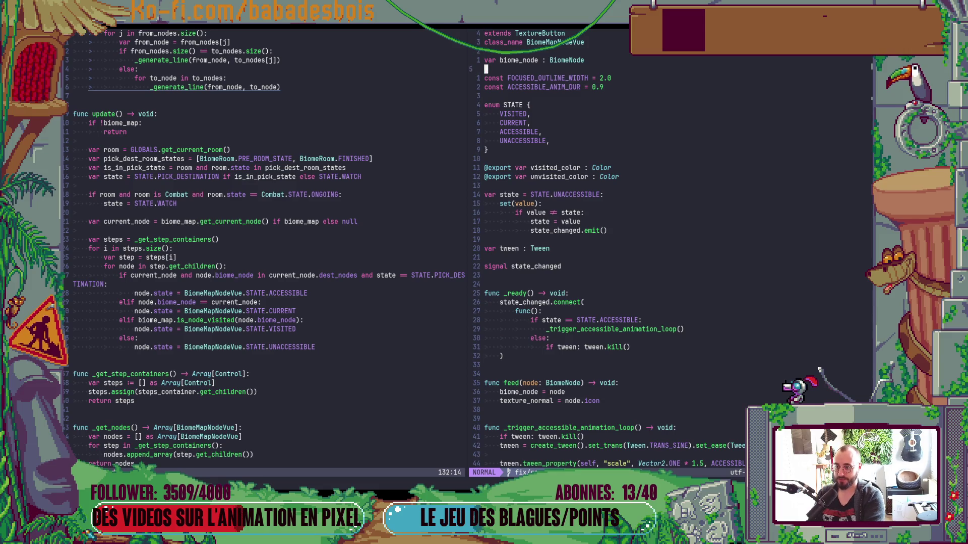
{"action": "key", "text": "ctrl+d"}
{"action": "key", "text": "ctrl+d"}
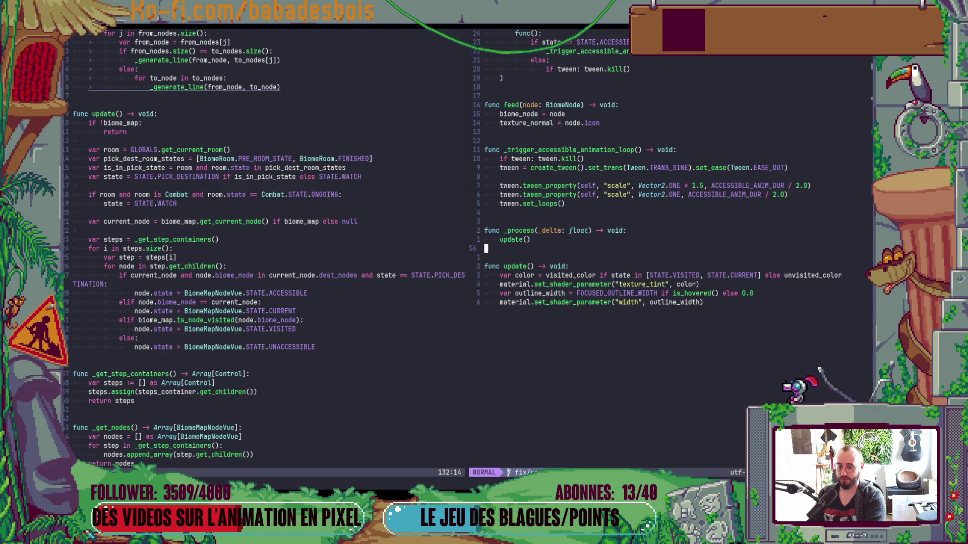
{"action": "key", "text": "alt+Tab"}
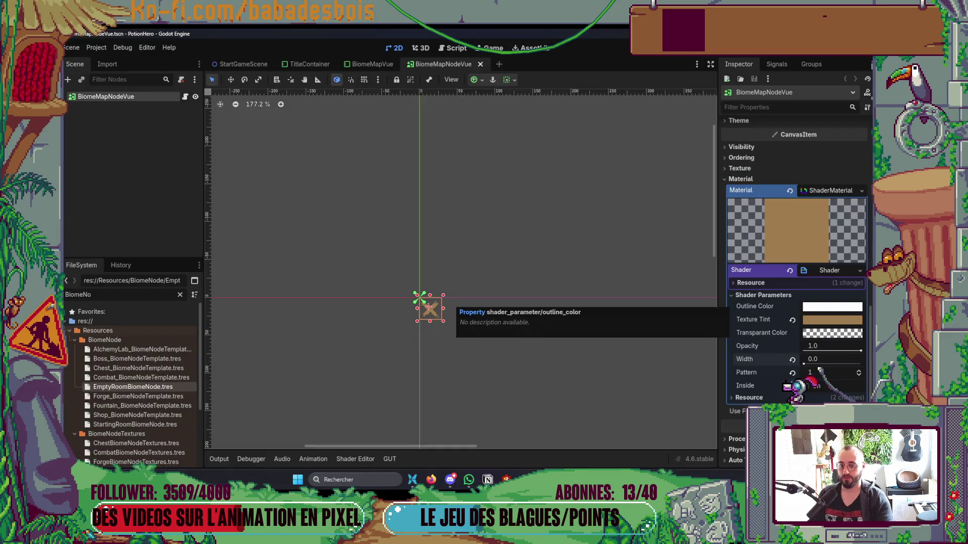
Sample the sword's dark red 6d2e3e in the Aseprite mockup and show its hex value
{"action": "scroll", "coordinate": [829, 291], "scroll_direction": "up", "scroll_amount": 3}
{"action": "scroll", "coordinate": [829, 291], "scroll_direction": "up", "scroll_amount": 5}
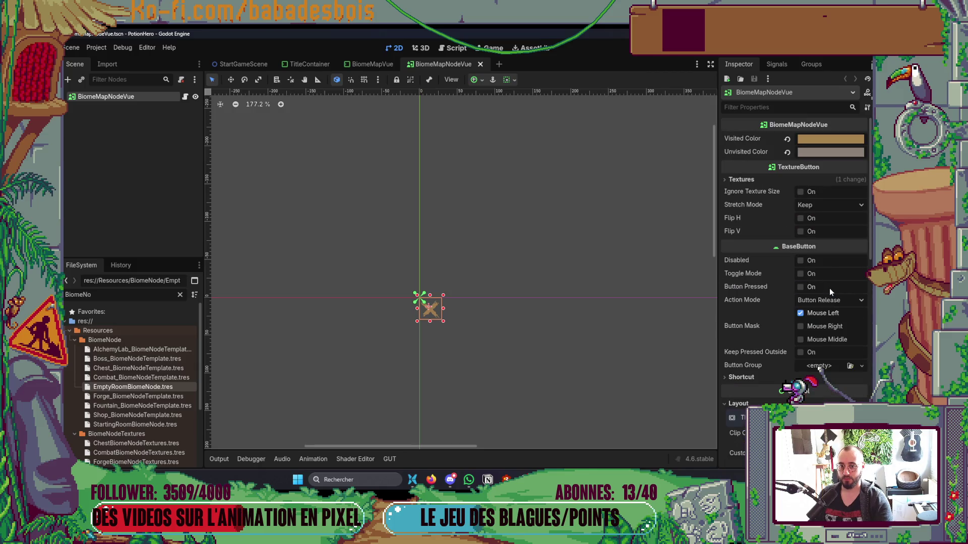
{"action": "key", "text": "alt+Tab"}
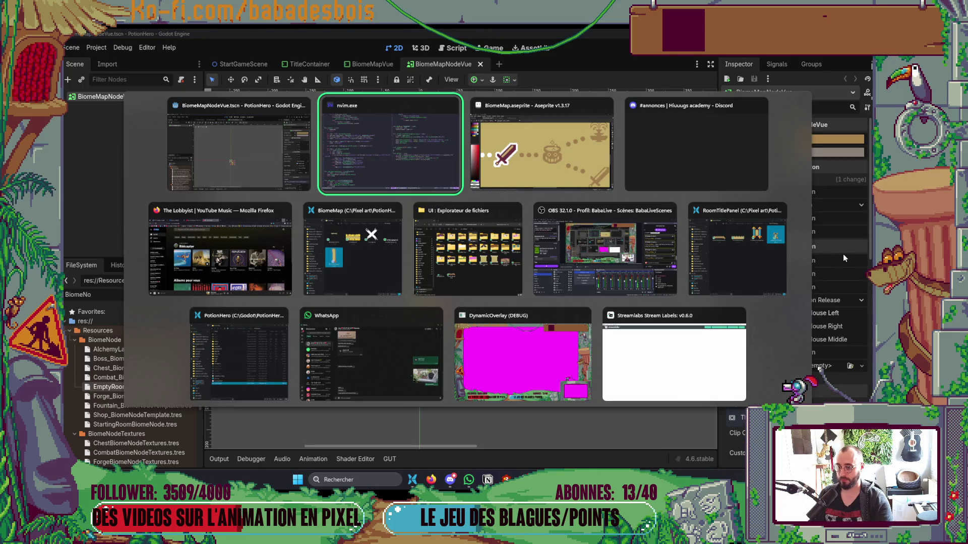
{"action": "key", "text": "alt+Tab"}
{"action": "scroll", "coordinate": [474, 262], "scroll_direction": "down", "scroll_amount": 3}
{"action": "scroll", "coordinate": [474, 262], "scroll_direction": "up", "scroll_amount": 4}
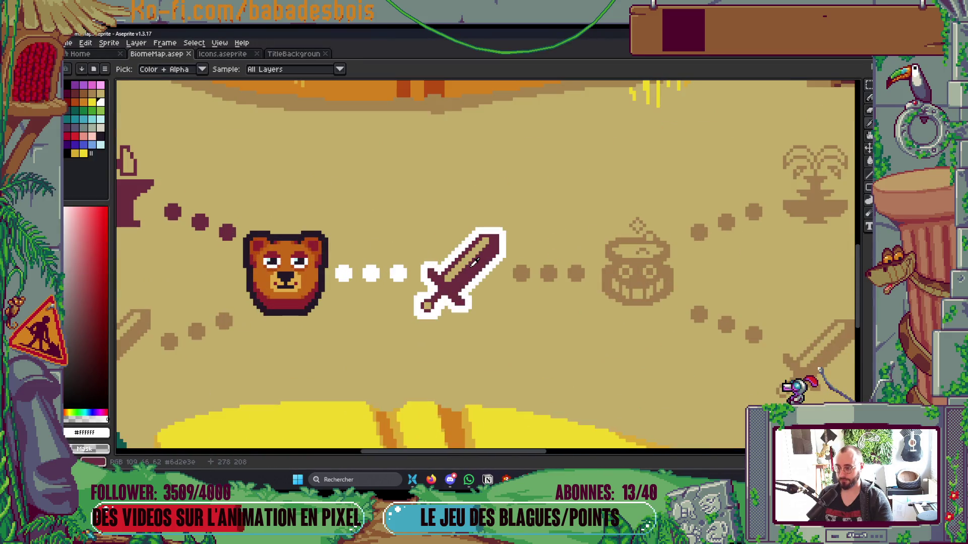
{"action": "left_click", "coordinate": [474, 263]}
{"action": "left_click", "coordinate": [84, 432]}
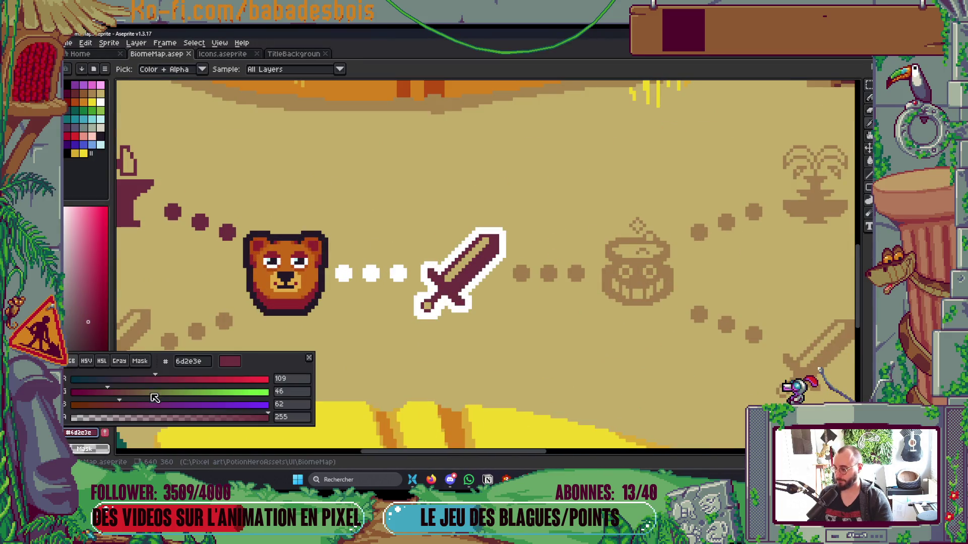
Set the node's Visited Color to the dark red 6d2e3e
{"action": "key", "text": "alt+Tab"}
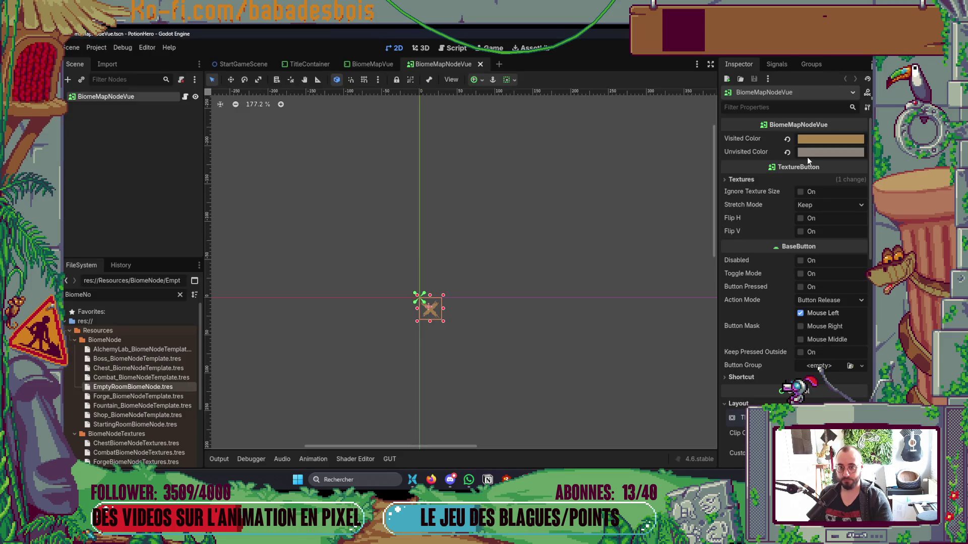
{"action": "left_click", "coordinate": [809, 153]}
{"action": "type", "text": "6d2e3e"}
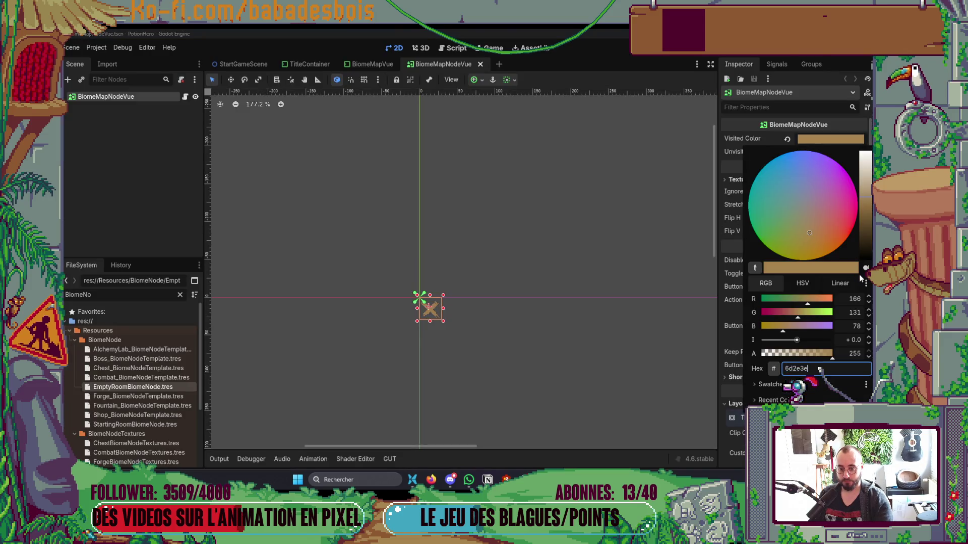
{"action": "key", "text": "Return"}
Copy Texture Tint's tan a07c4e into Unvisited Color and save the scene
{"action": "scroll", "coordinate": [842, 313], "scroll_direction": "down", "scroll_amount": 10}
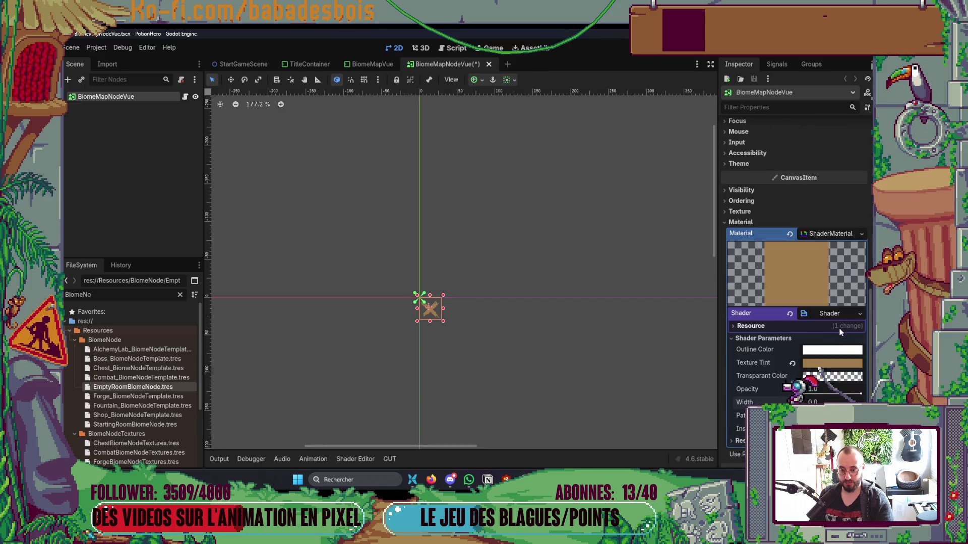
{"action": "left_click", "coordinate": [830, 362]}
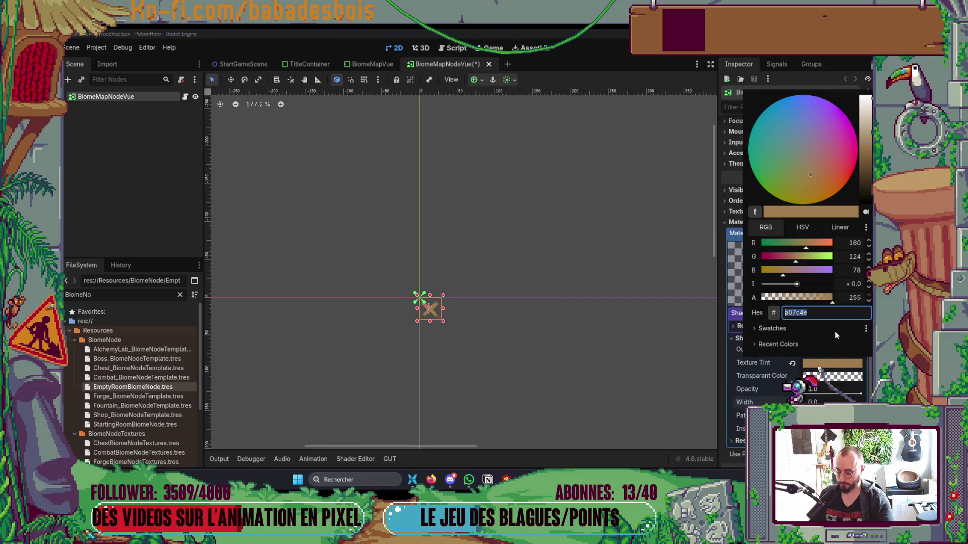
{"action": "left_click", "coordinate": [648, 358]}
{"action": "scroll", "coordinate": [794, 252], "scroll_direction": "up", "scroll_amount": 10}
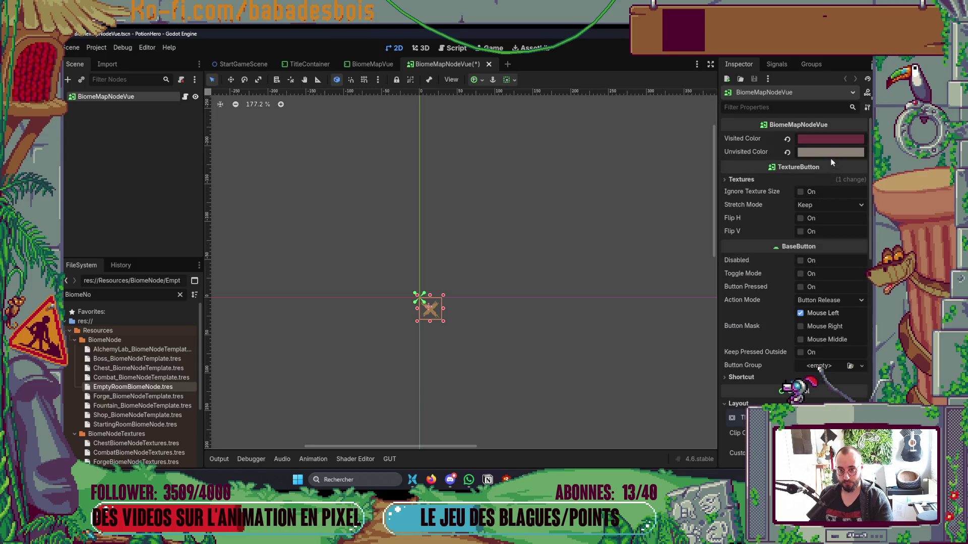
{"action": "left_click", "coordinate": [831, 152]}
{"action": "key", "text": "ctrl+v"}
{"action": "key", "text": "Return"}
{"action": "key", "text": "ctrl+s"}
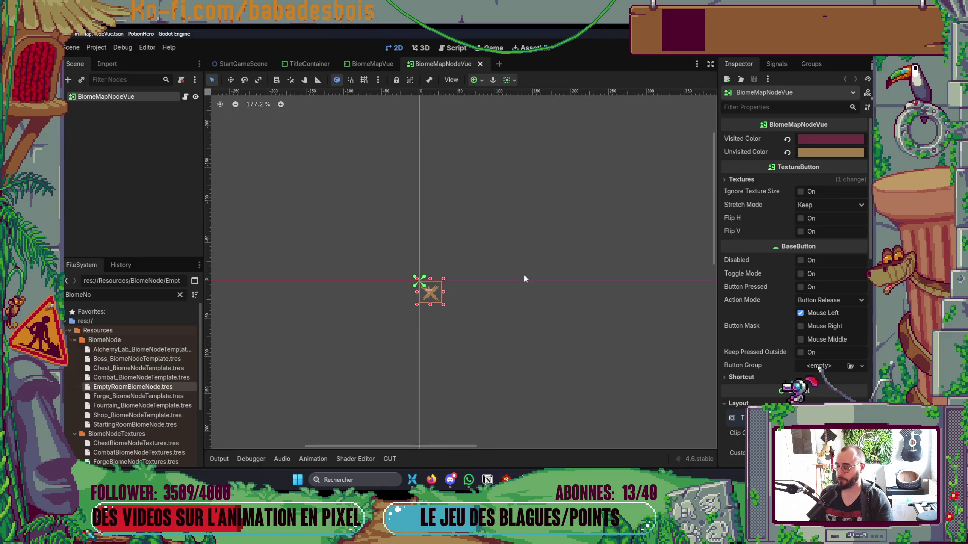
Launch the game with F6 to test the new node colours
{"action": "key", "text": "alt+Tab"}
{"action": "key", "text": "Escape"}
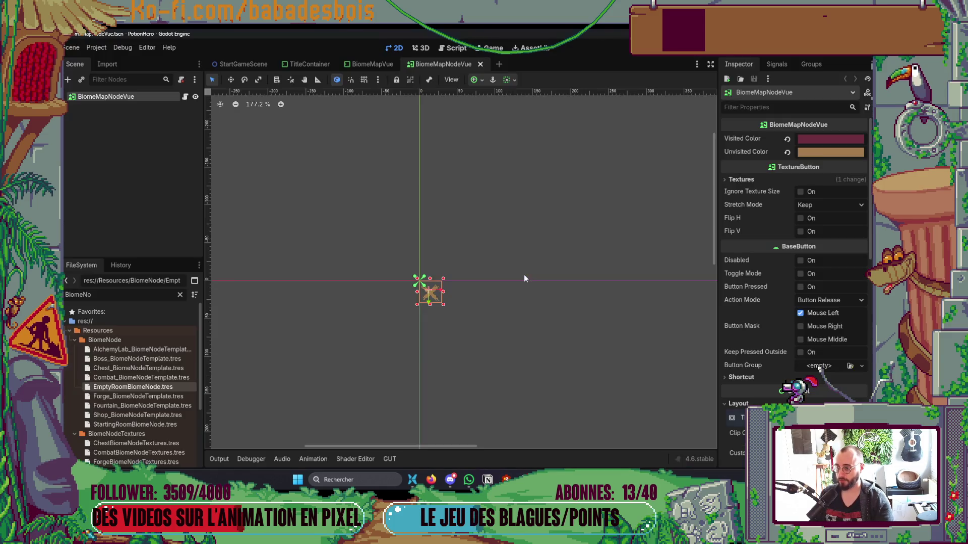
{"action": "key", "text": "F6"}
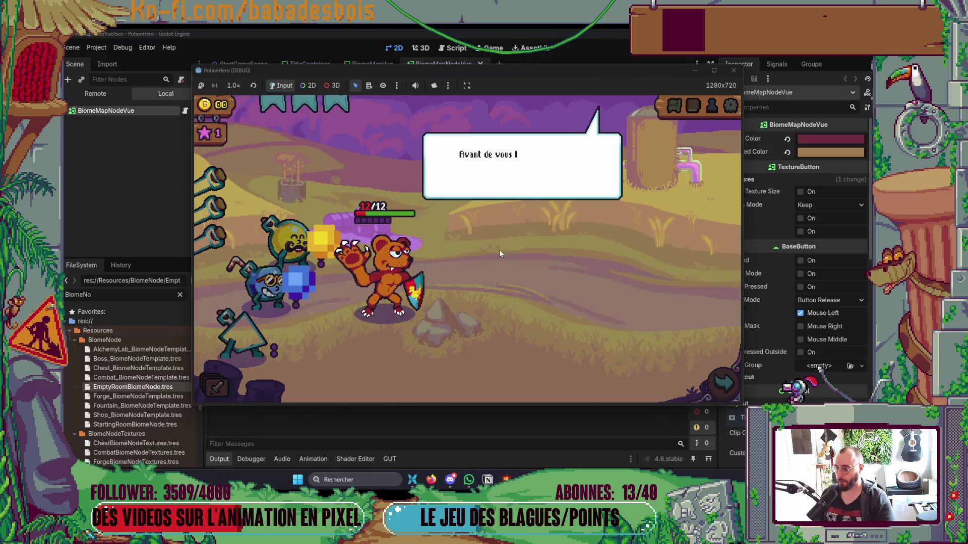
Dismiss the speech bubble, open the biome map to check the tinted nodes, then stop the game
{"action": "left_click", "coordinate": [540, 237]}
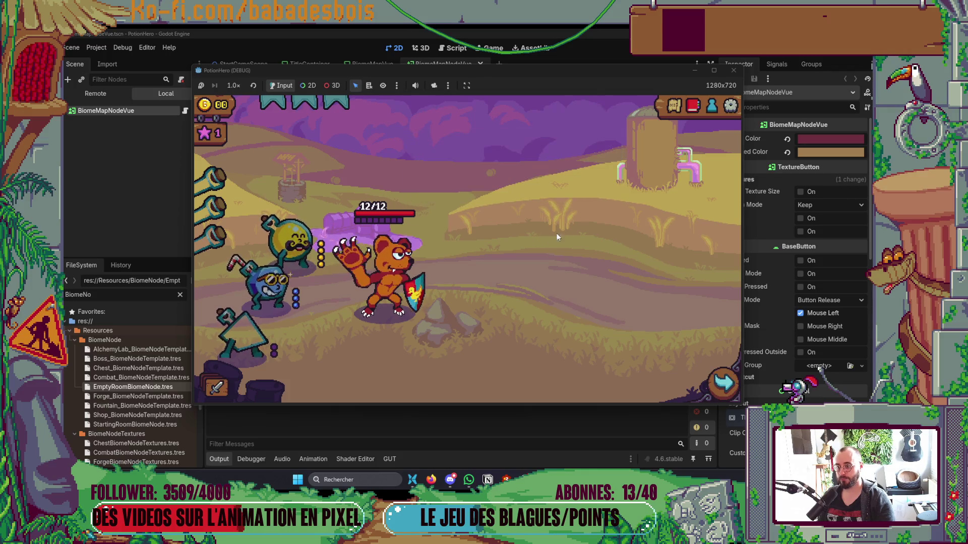
{"action": "left_click", "coordinate": [675, 101]}
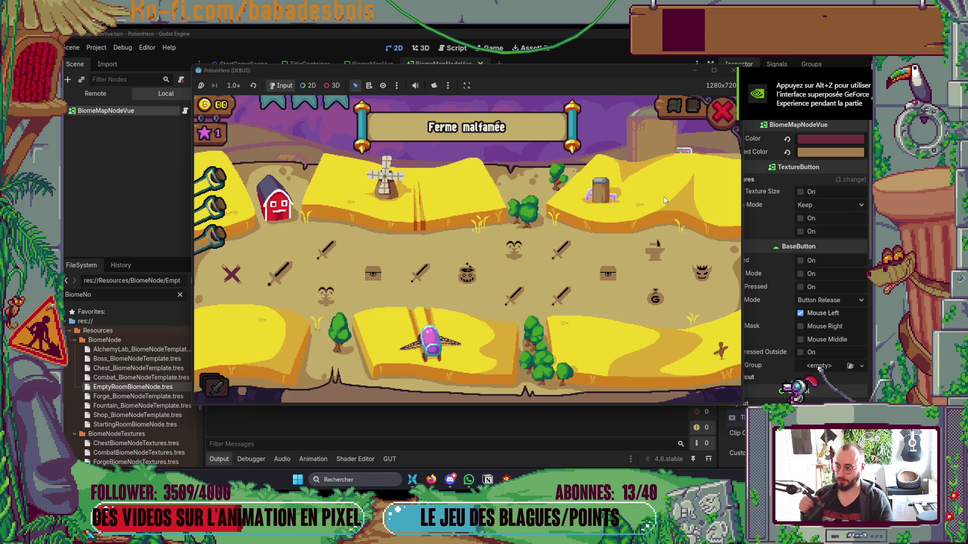
{"action": "left_click", "coordinate": [734, 70]}
{"action": "scroll", "coordinate": [430, 270], "scroll_direction": "up", "scroll_amount": 5}
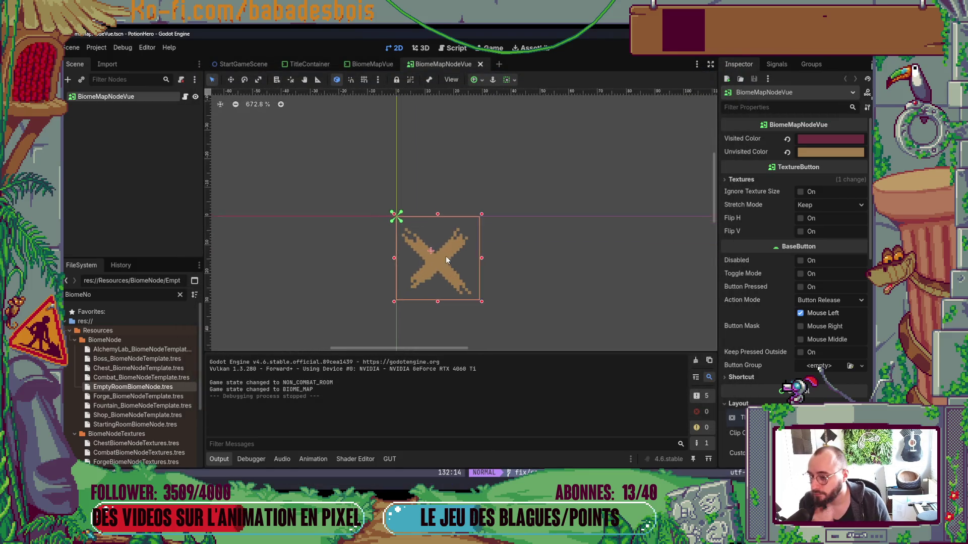
Under Transform, reset Pivot Offset to 0, set Pivot Offset Ratio to 0.5, save, and run the game
{"action": "scroll", "coordinate": [812, 252], "scroll_direction": "down", "scroll_amount": 10}
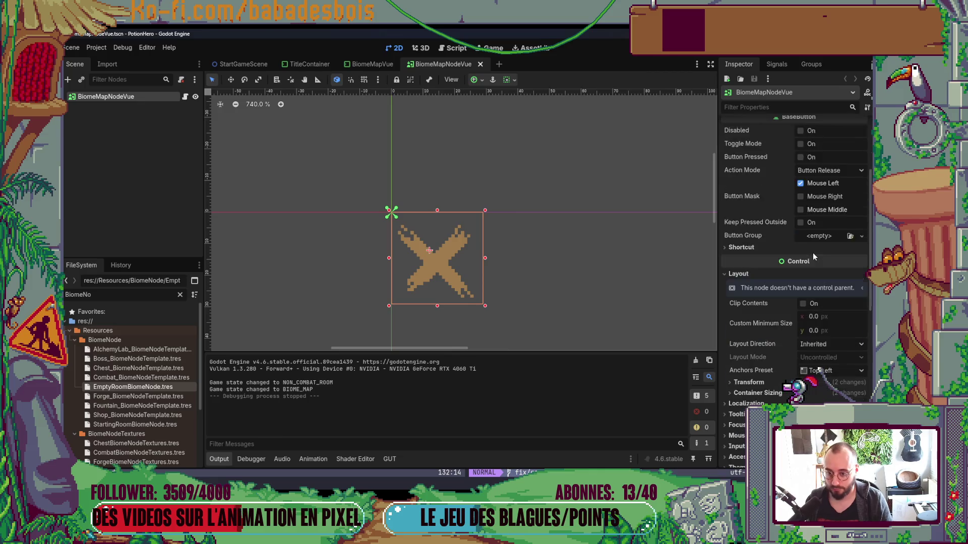
{"action": "scroll", "coordinate": [809, 261], "scroll_direction": "up", "scroll_amount": 5}
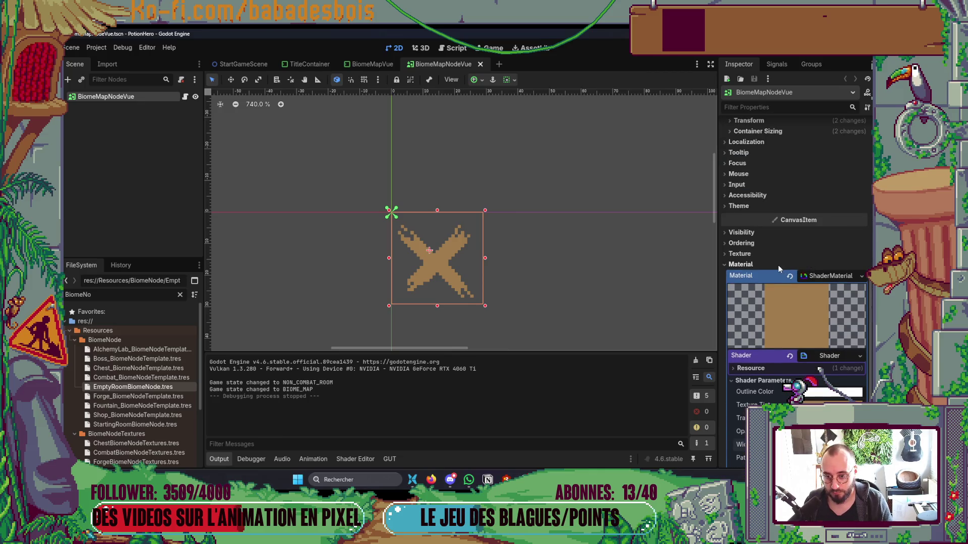
{"action": "scroll", "coordinate": [778, 265], "scroll_direction": "up", "scroll_amount": 4}
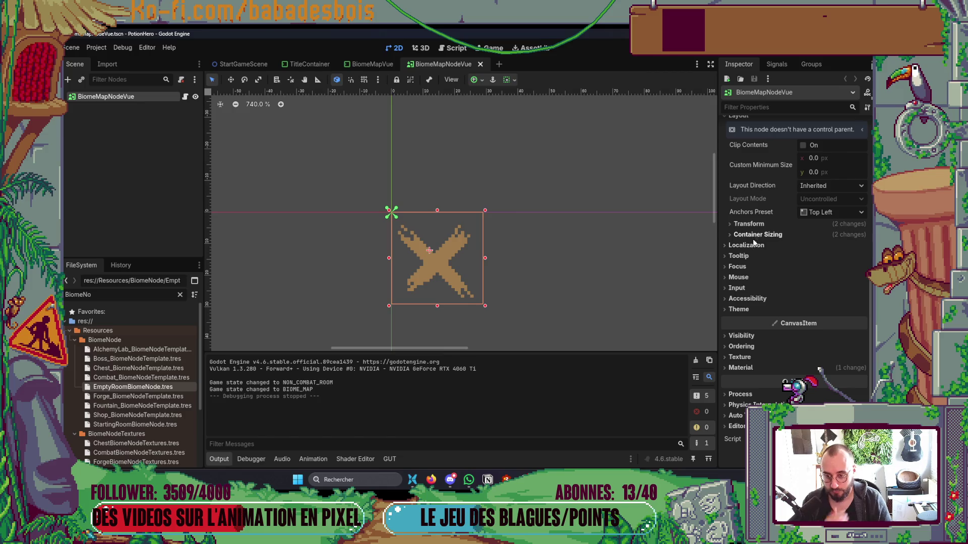
{"action": "left_click", "coordinate": [756, 224]}
{"action": "left_click", "coordinate": [793, 338]}
{"action": "left_click", "coordinate": [822, 355]}
{"action": "type", "text": "5"}
{"action": "key", "text": "Tab"}
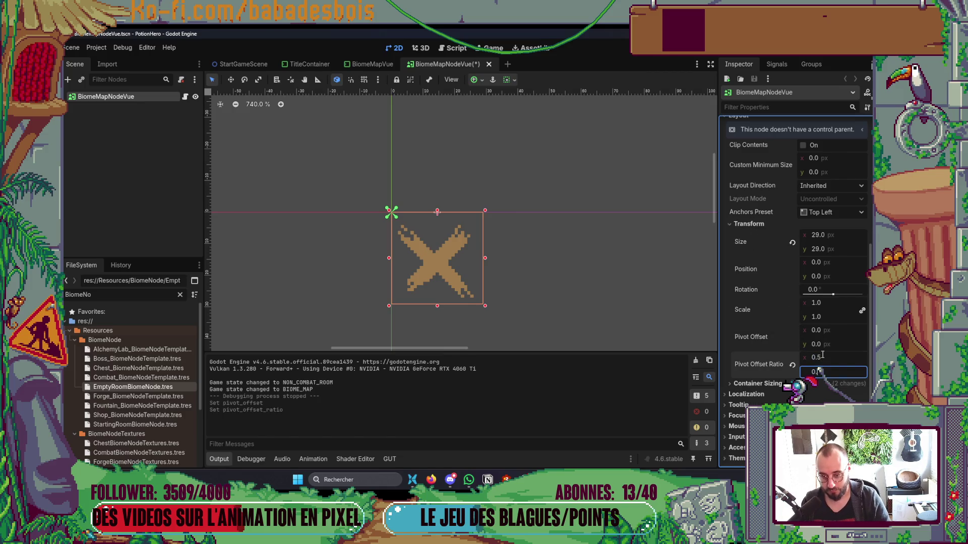
{"action": "key", "text": "ctrl+s"}
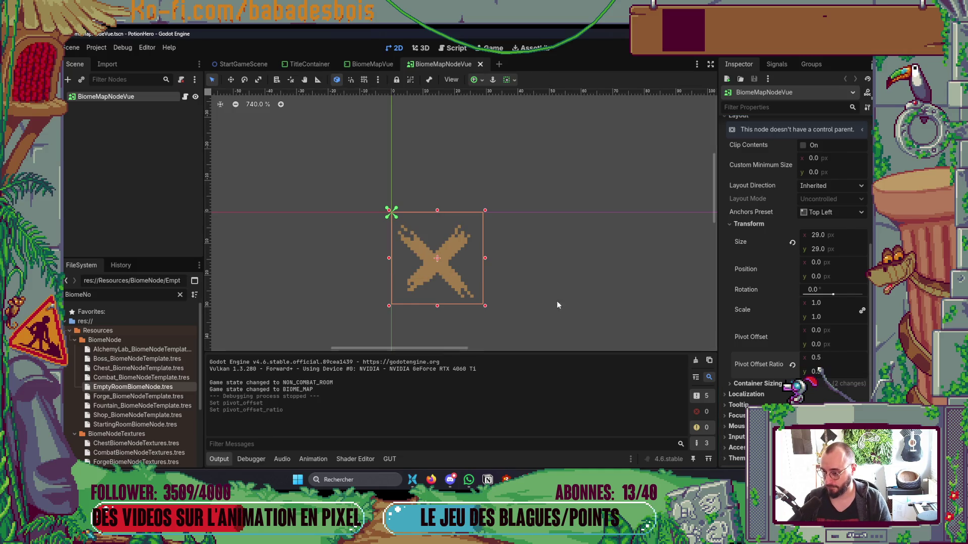
{"action": "key", "text": "F6"}
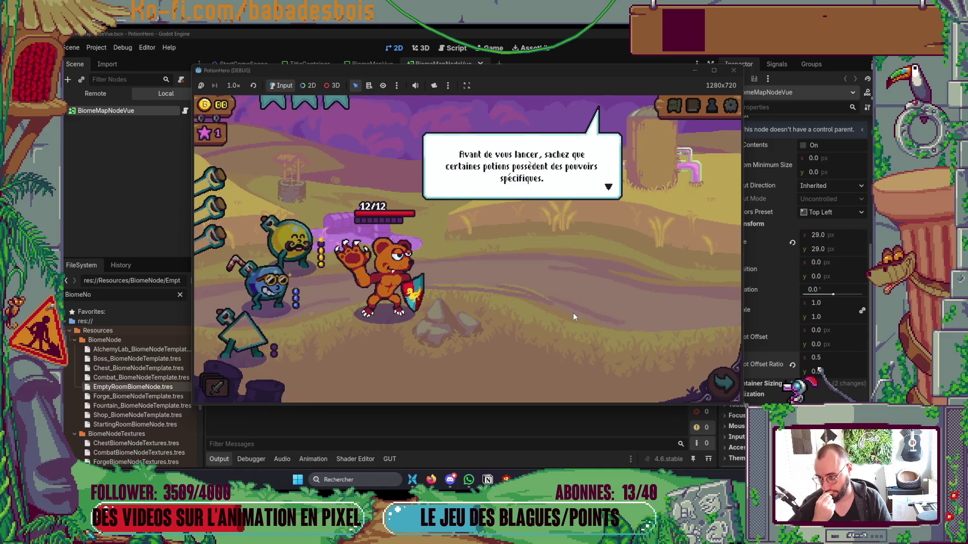
Skip the tutorial, inspect the node icons on the Ferme malfamée map, then close the game
{"action": "left_click", "coordinate": [573, 316]}
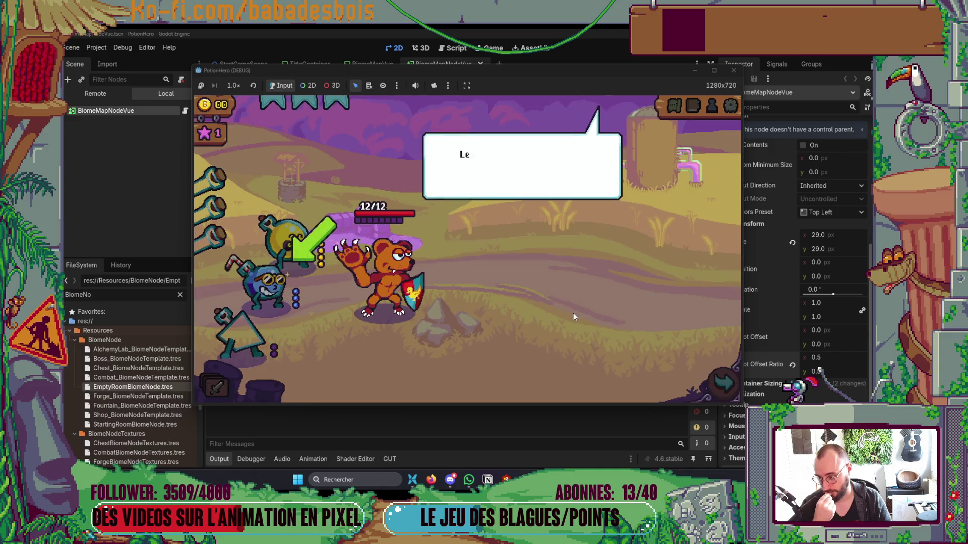
{"action": "left_click", "coordinate": [574, 316]}
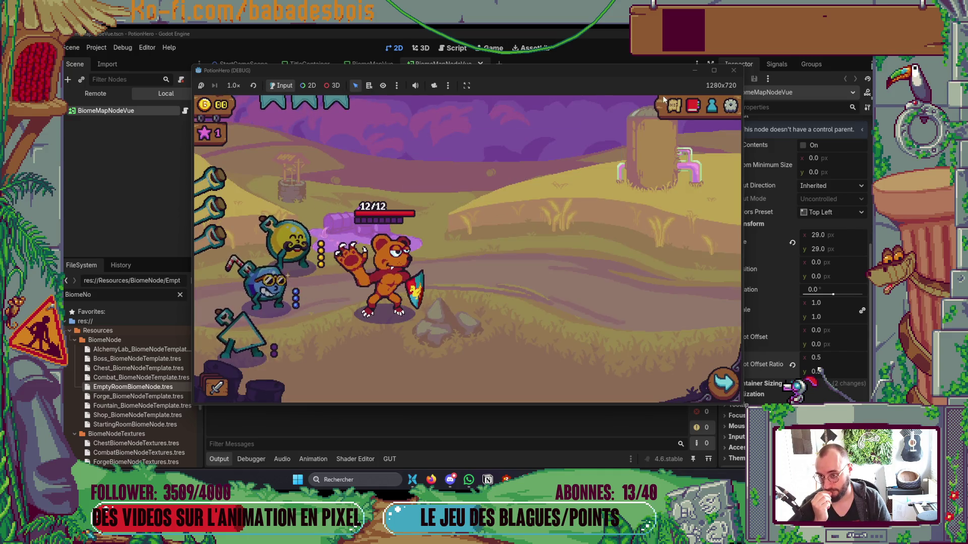
{"action": "left_click", "coordinate": [672, 105]}
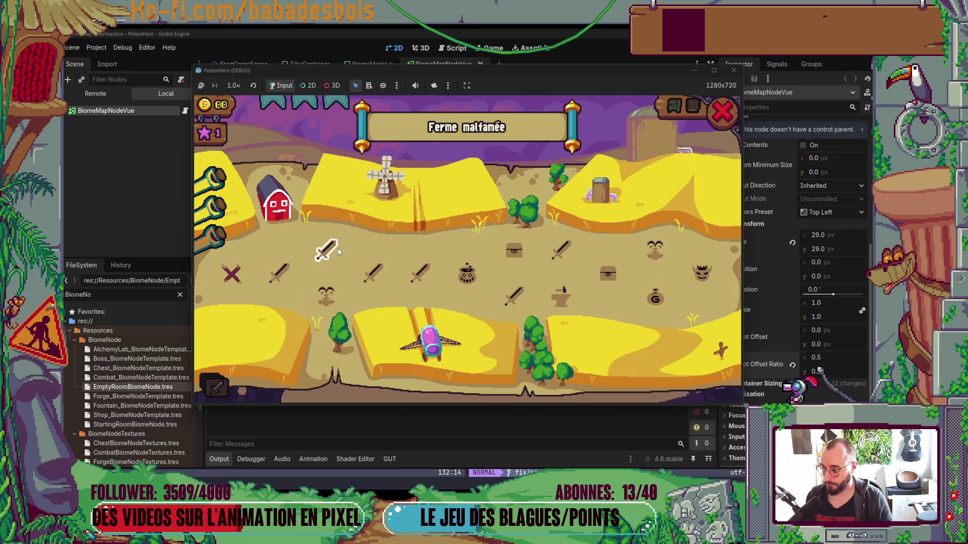
{"action": "left_click", "coordinate": [718, 113]}
{"action": "left_click", "coordinate": [733, 70]}
Return to the editor and collapse the Layout properties in the Inspector
{"action": "left_click", "coordinate": [223, 459]}
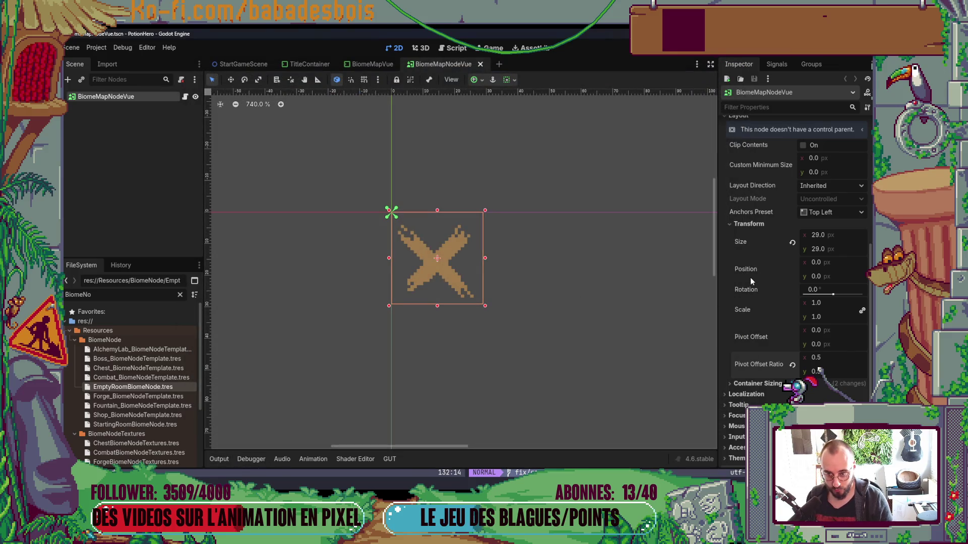
{"action": "scroll", "coordinate": [785, 212], "scroll_direction": "up", "scroll_amount": 3}
{"action": "left_click", "coordinate": [746, 249]}
{"action": "scroll", "coordinate": [782, 242], "scroll_direction": "up", "scroll_amount": 4}
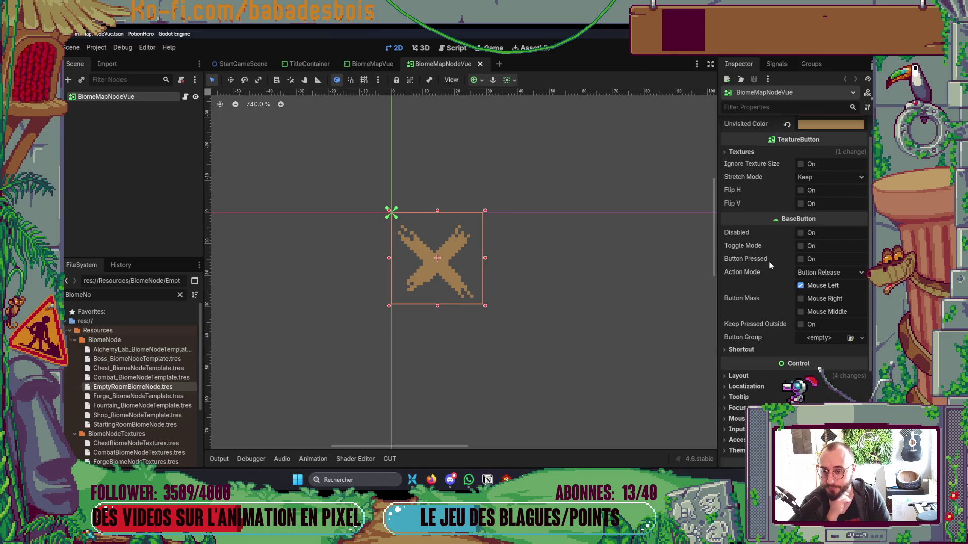
Expand the node's material properties and scroll through the Inspector
{"action": "scroll", "coordinate": [783, 239], "scroll_direction": "down", "scroll_amount": 4}
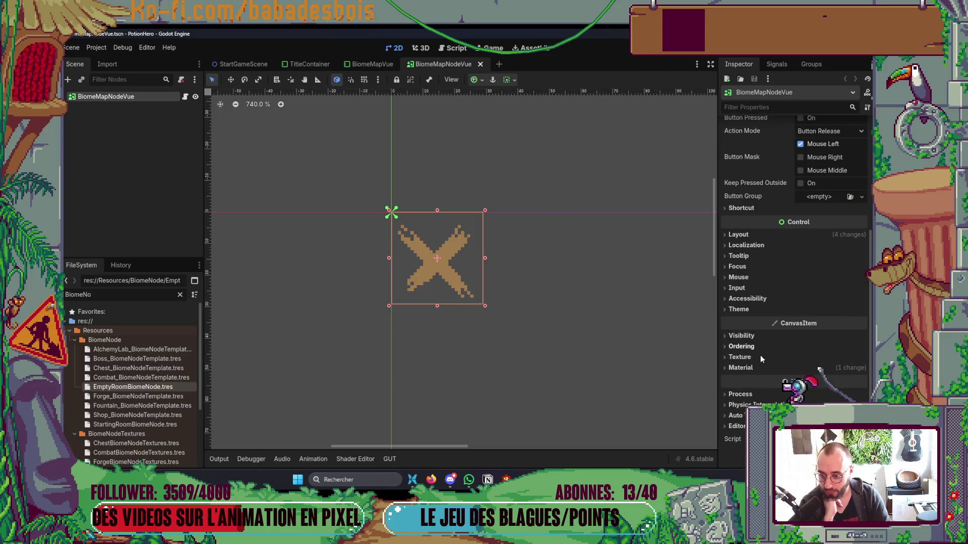
{"action": "left_click", "coordinate": [755, 366]}
{"action": "scroll", "coordinate": [778, 351], "scroll_direction": "up", "scroll_amount": 3}
{"action": "scroll", "coordinate": [781, 342], "scroll_direction": "up", "scroll_amount": 3}
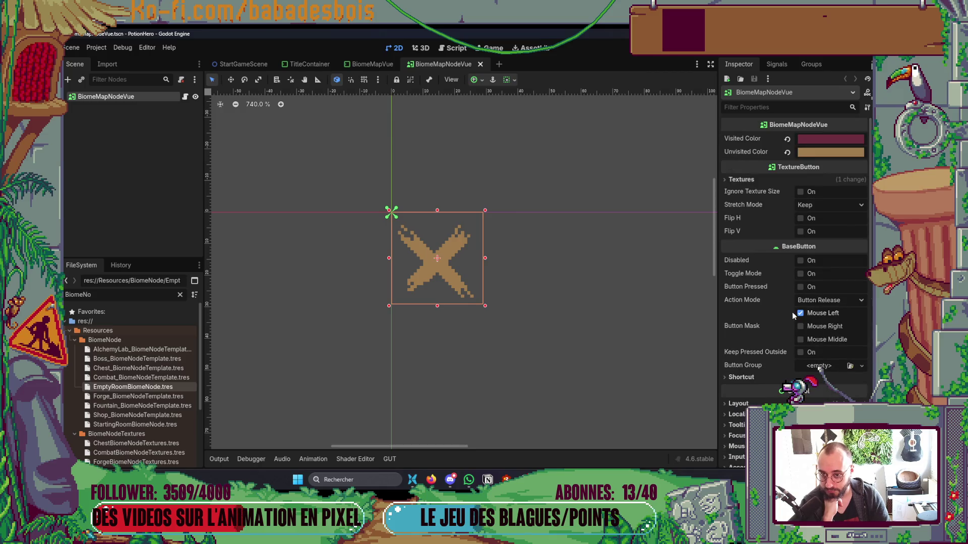
{"action": "scroll", "coordinate": [137, 327], "scroll_direction": "down", "scroll_amount": 3}
{"action": "scroll", "coordinate": [137, 325], "scroll_direction": "up", "scroll_amount": 3}
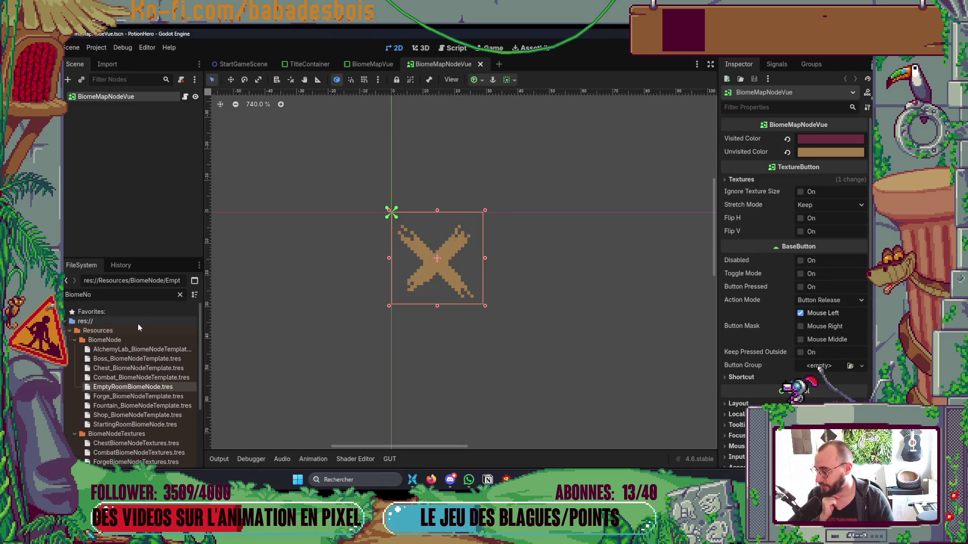
{"action": "scroll", "coordinate": [829, 166], "scroll_direction": "down", "scroll_amount": 3}
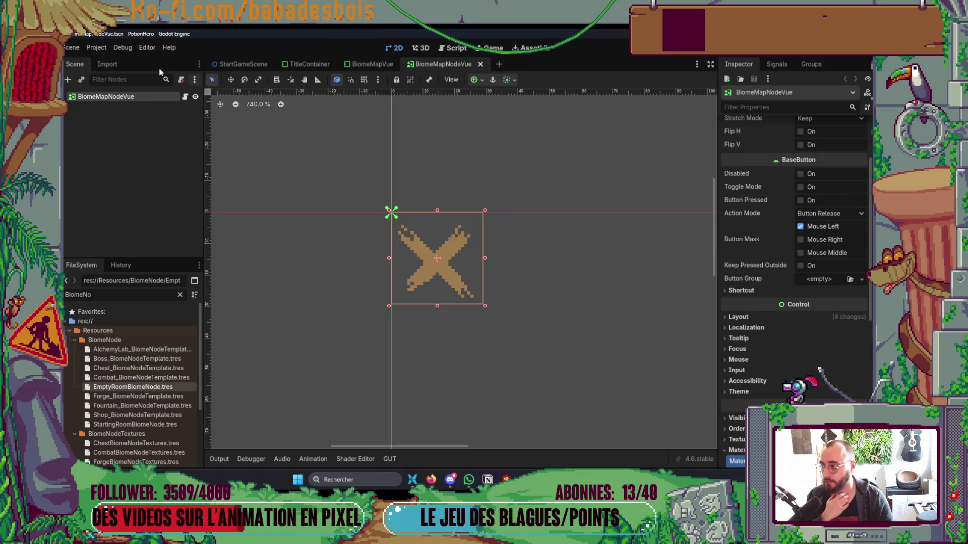
{"action": "scroll", "coordinate": [849, 196], "scroll_direction": "up", "scroll_amount": 2}
{"action": "scroll", "coordinate": [849, 197], "scroll_direction": "down", "scroll_amount": 2}
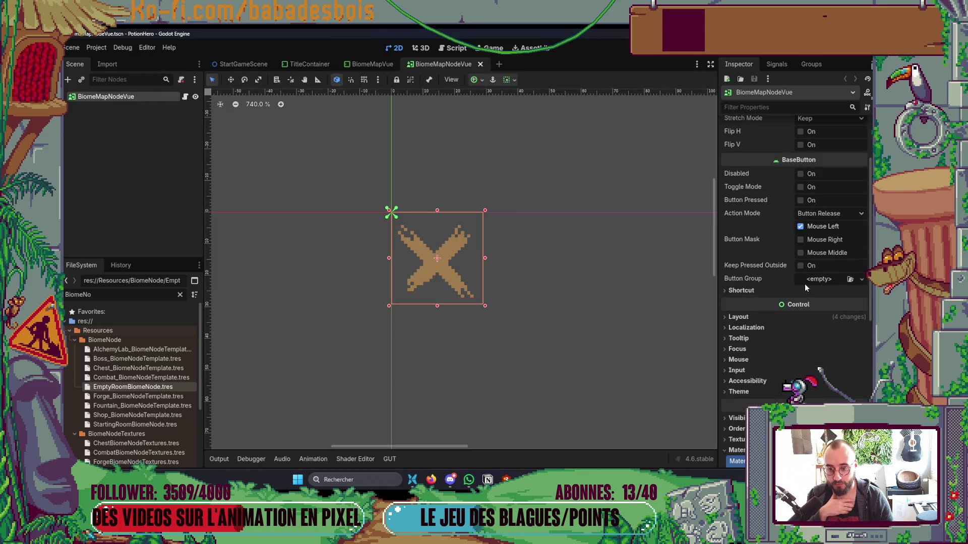
{"action": "scroll", "coordinate": [793, 286], "scroll_direction": "up", "scroll_amount": 3}
In the Normal AtlasTexture's Region Editor, select the anvil tile, moving the region to x 174
{"action": "left_click", "coordinate": [806, 181]}
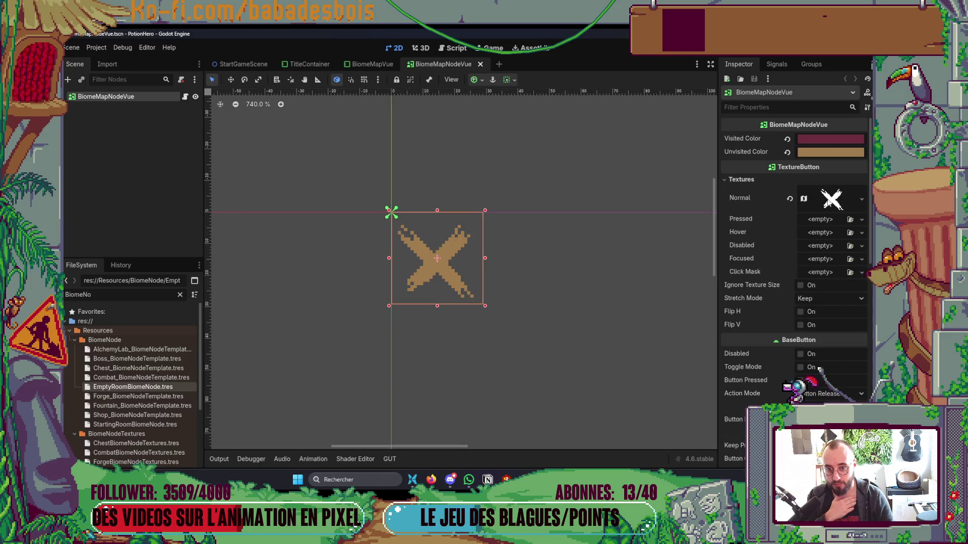
{"action": "left_click", "coordinate": [832, 198]}
{"action": "scroll", "coordinate": [806, 301], "scroll_direction": "down", "scroll_amount": 3}
{"action": "left_click", "coordinate": [802, 310]}
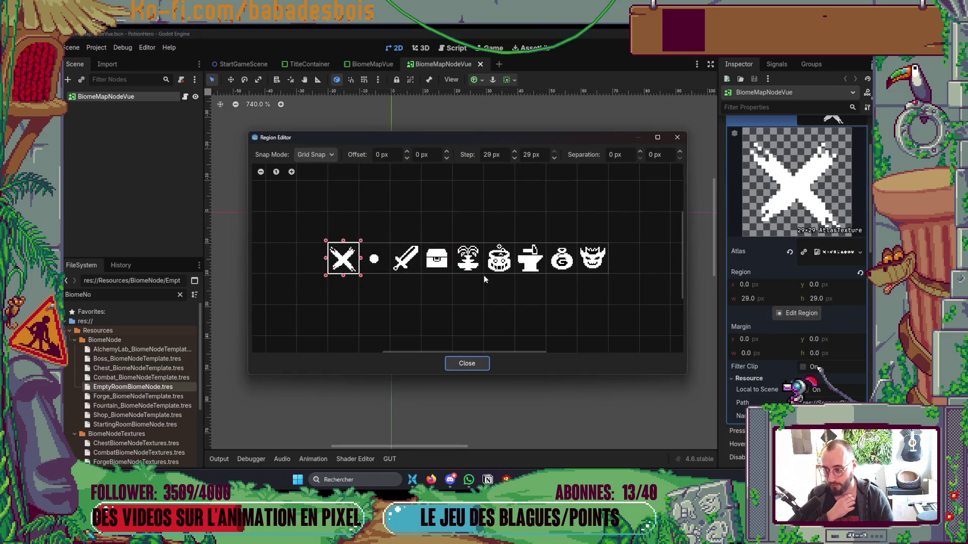
{"action": "left_click", "coordinate": [535, 260]}
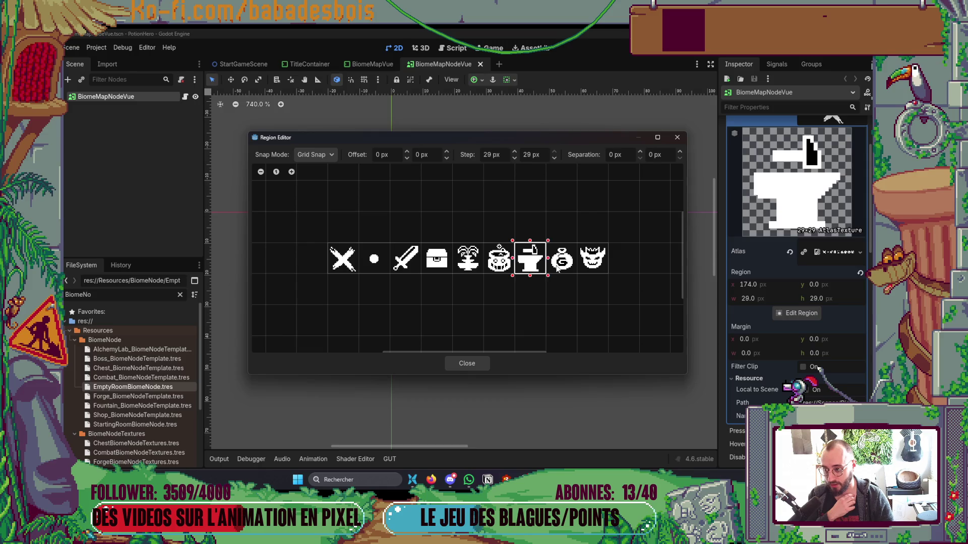
{"action": "left_click", "coordinate": [465, 362]}
{"action": "scroll", "coordinate": [828, 331], "scroll_direction": "down", "scroll_amount": 6}
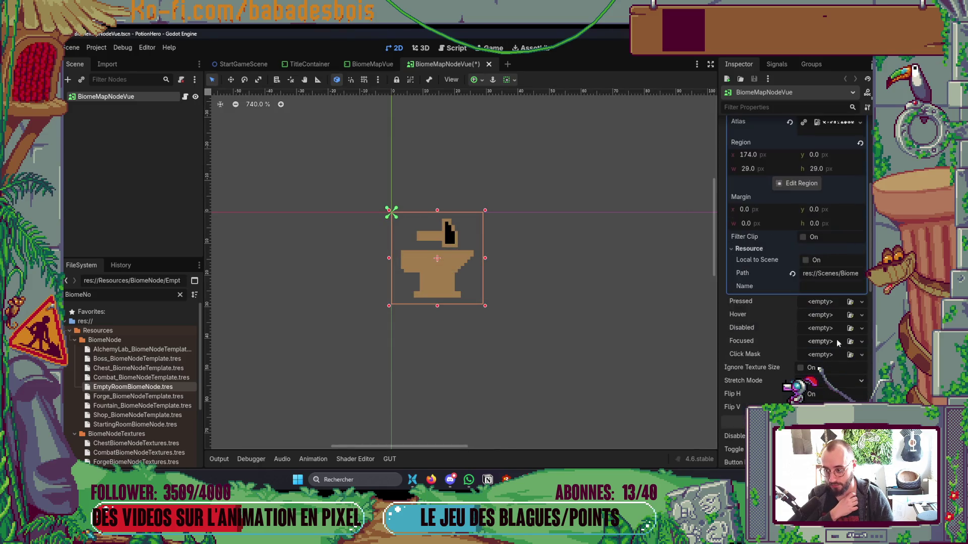
{"action": "scroll", "coordinate": [828, 331], "scroll_direction": "down", "scroll_amount": 5}
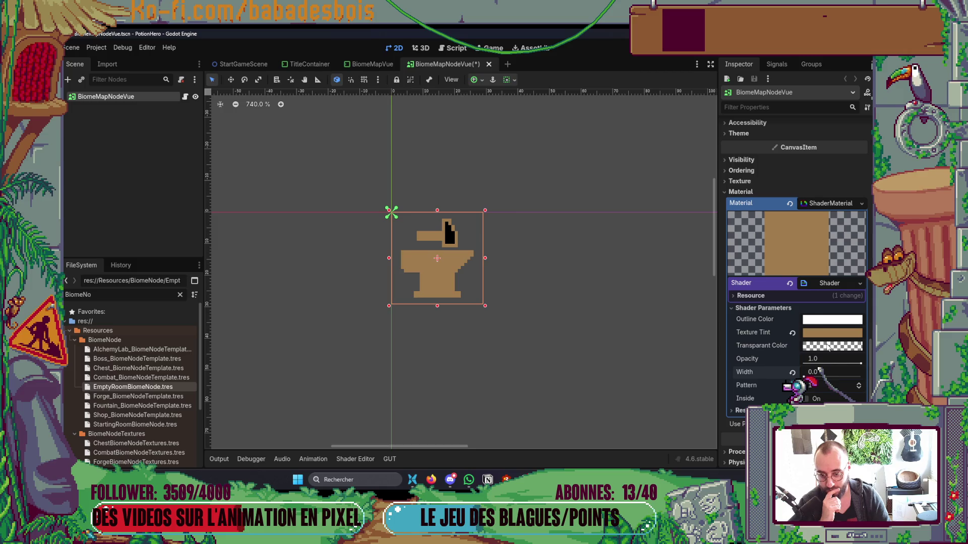
Make the shader's Transparant Color opaque black with alpha 255
{"action": "left_click", "coordinate": [830, 346]}
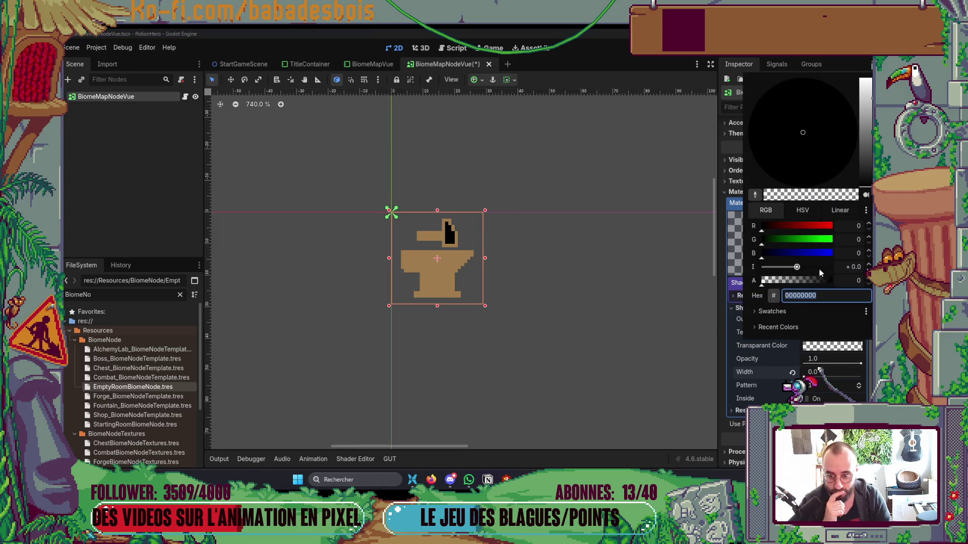
{"action": "left_click_drag", "start_coordinate": [799, 283], "coordinate": [833, 284]}
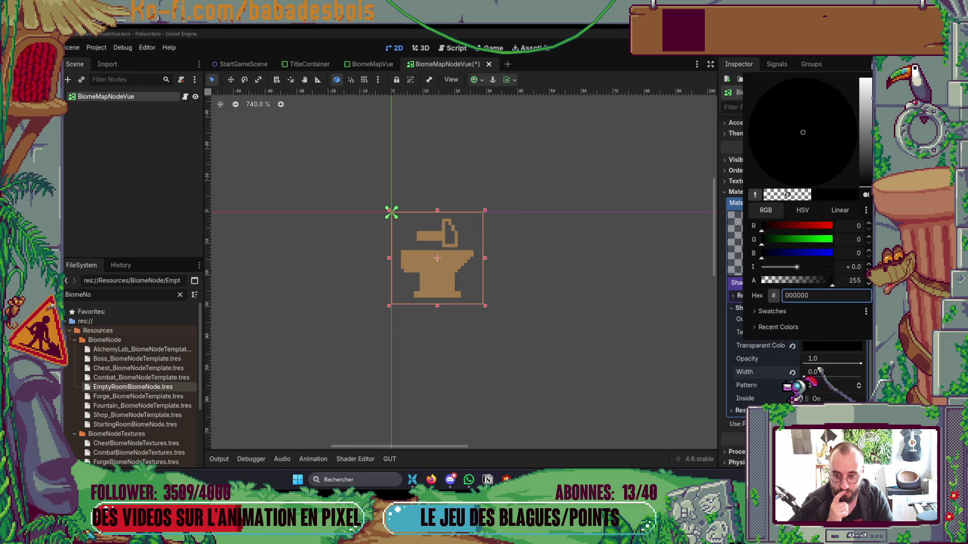
{"action": "left_click", "coordinate": [546, 374]}
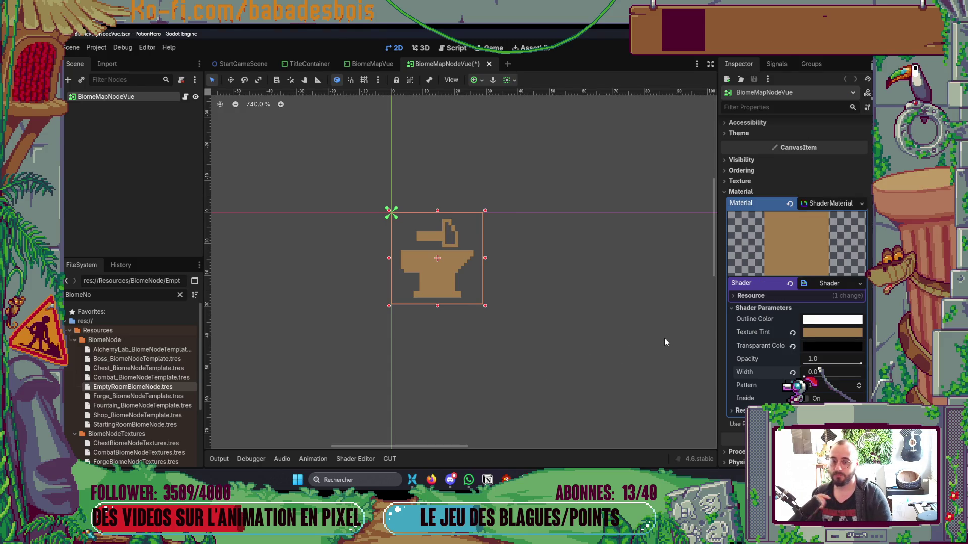
Set the atlas region back to the X tile at x 0 and run the game again
{"action": "scroll", "coordinate": [809, 288], "scroll_direction": "up", "scroll_amount": 10}
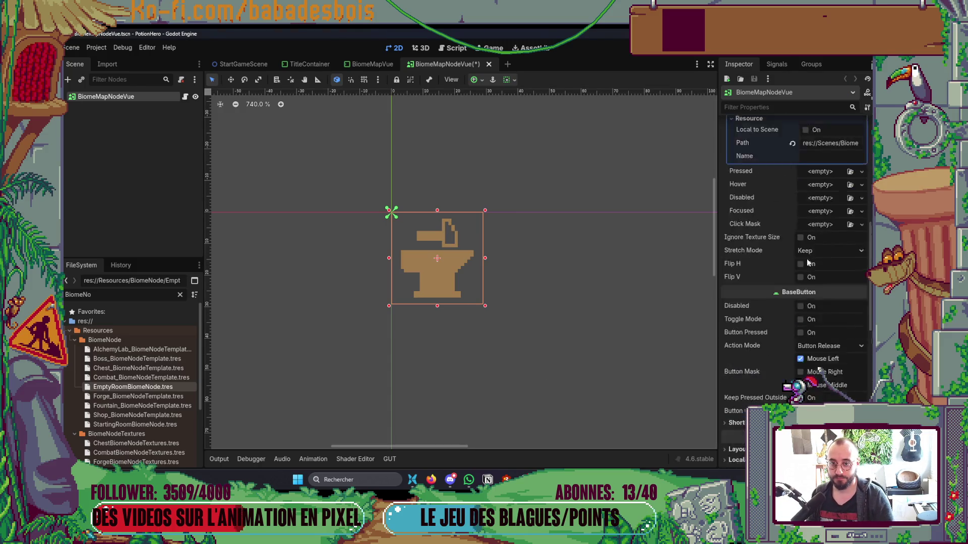
{"action": "left_click", "coordinate": [803, 356]}
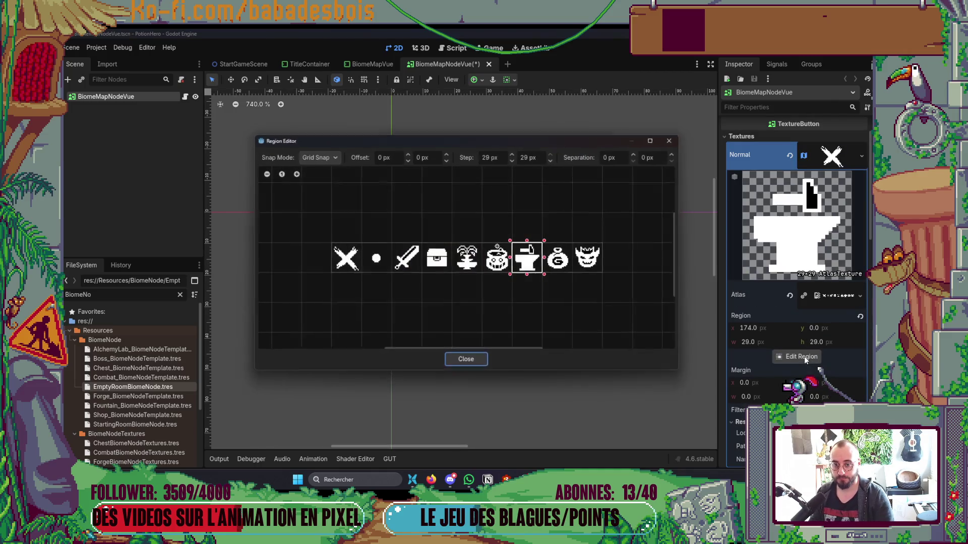
{"action": "left_click", "coordinate": [347, 268]}
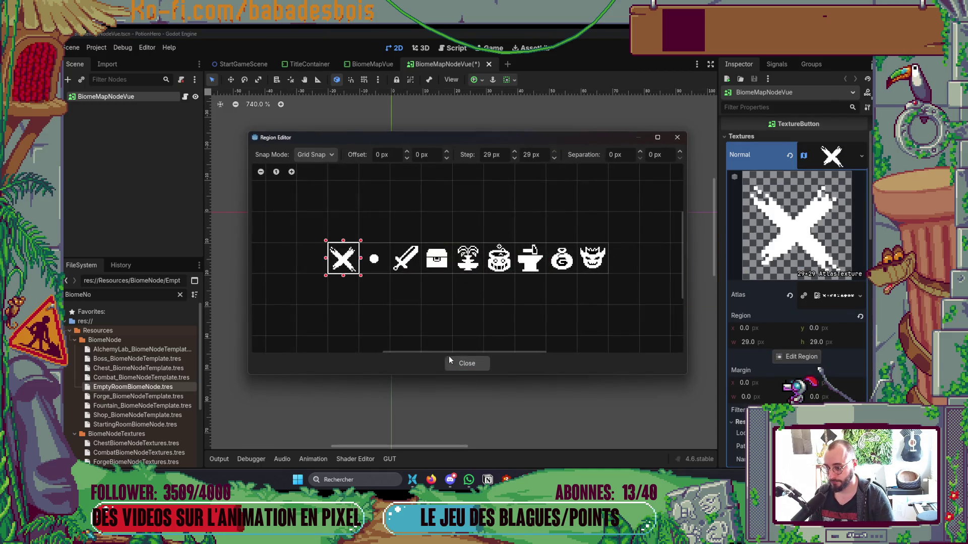
{"action": "left_click", "coordinate": [462, 364]}
{"action": "key", "text": "F6"}
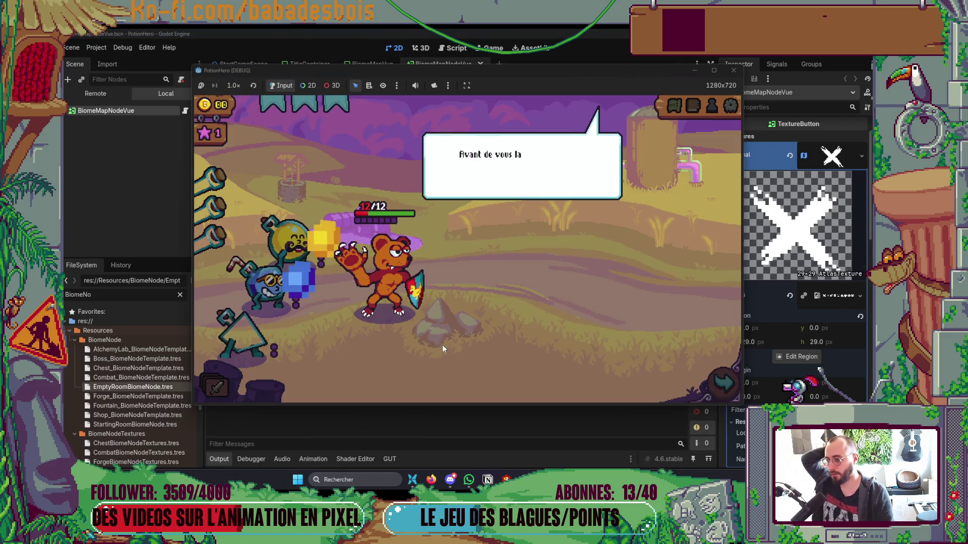
Skip the tutorial, enter a sword combat room from the in-game map, then close the game
{"action": "left_click", "coordinate": [472, 309]}
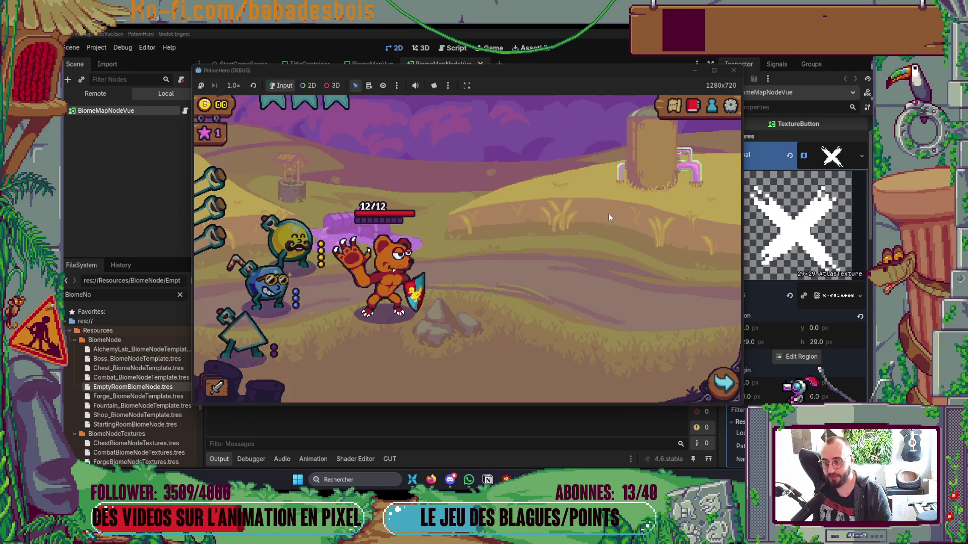
{"action": "left_click", "coordinate": [677, 105]}
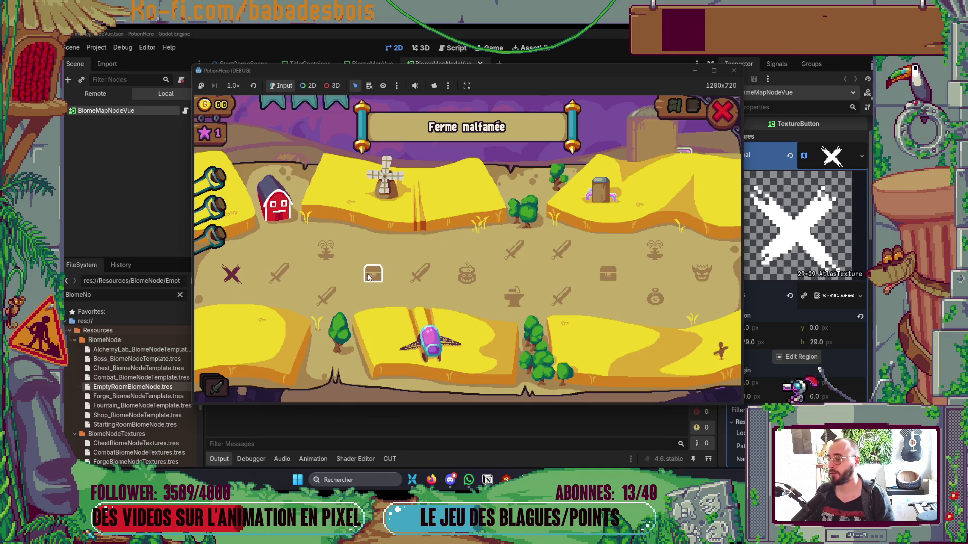
{"action": "left_click", "coordinate": [281, 271]}
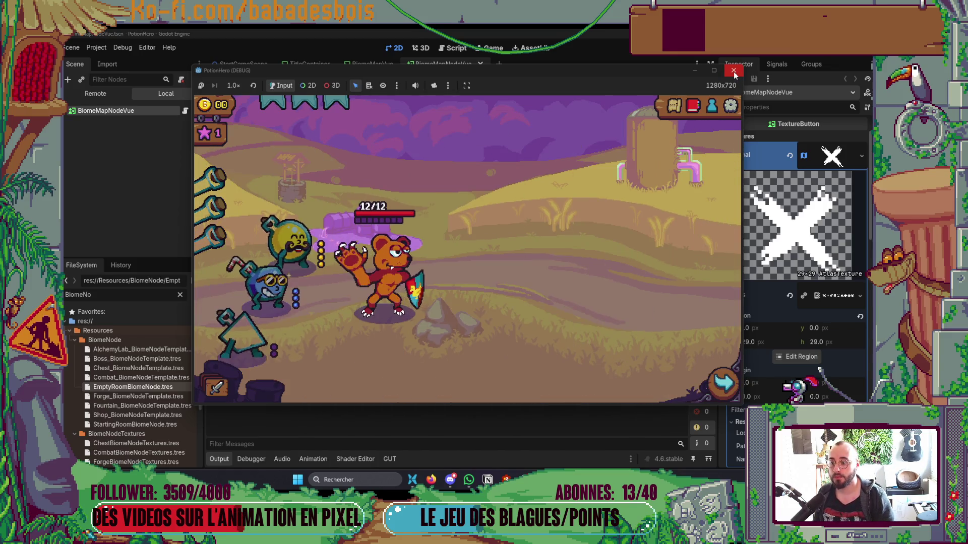
{"action": "left_click", "coordinate": [733, 71]}
{"action": "key", "text": "alt+Tab"}
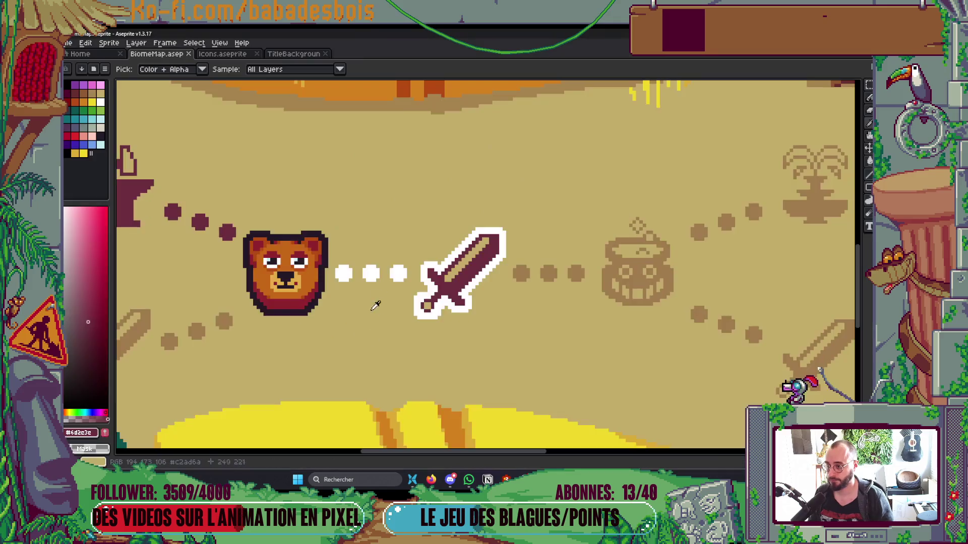
Zoom out on BiomeMap.aseprite to view the whole mockup with its dotted paths
{"action": "scroll", "coordinate": [383, 302], "scroll_direction": "down", "scroll_amount": 3}
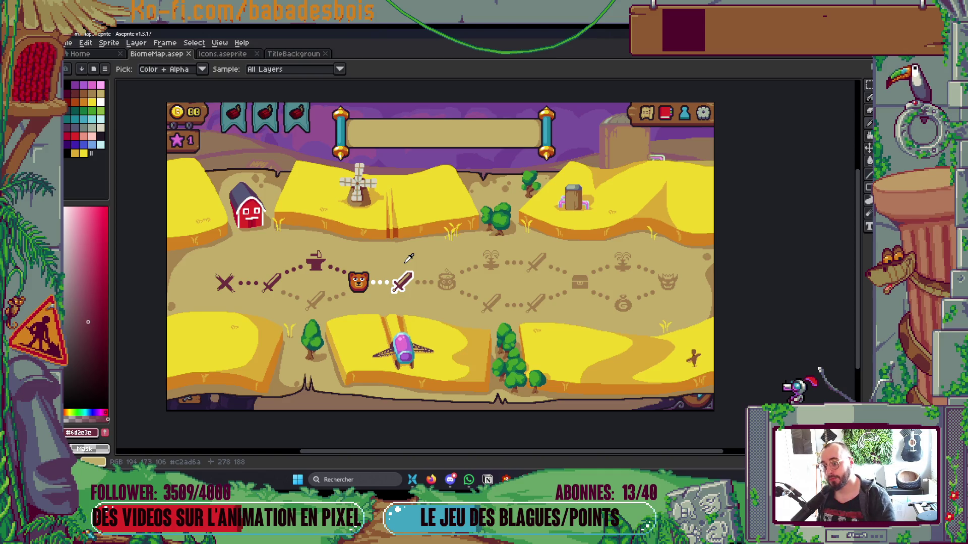
{"action": "key", "text": "alt+Tab"}
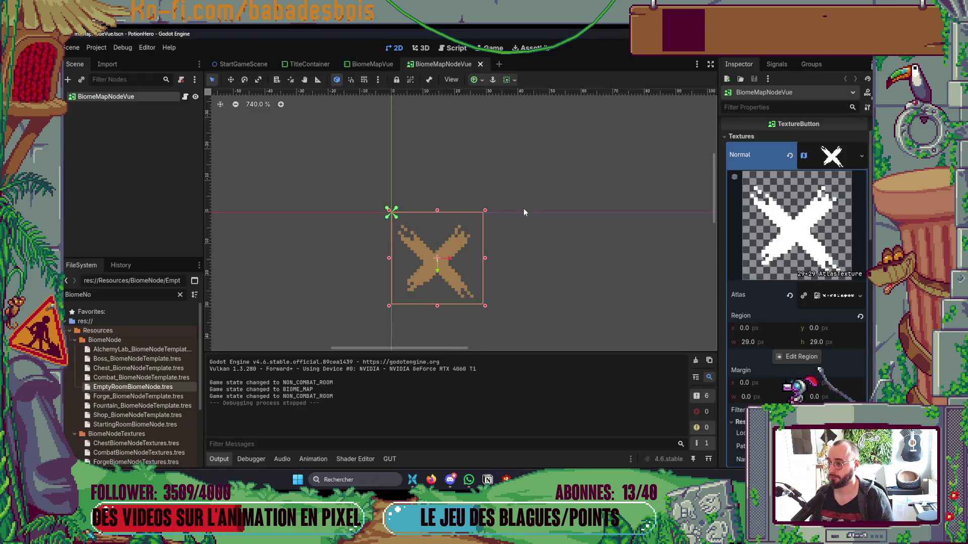
In the BiomeMapVue scene, make the Lines node visible and save the scene
{"action": "left_click", "coordinate": [372, 64]}
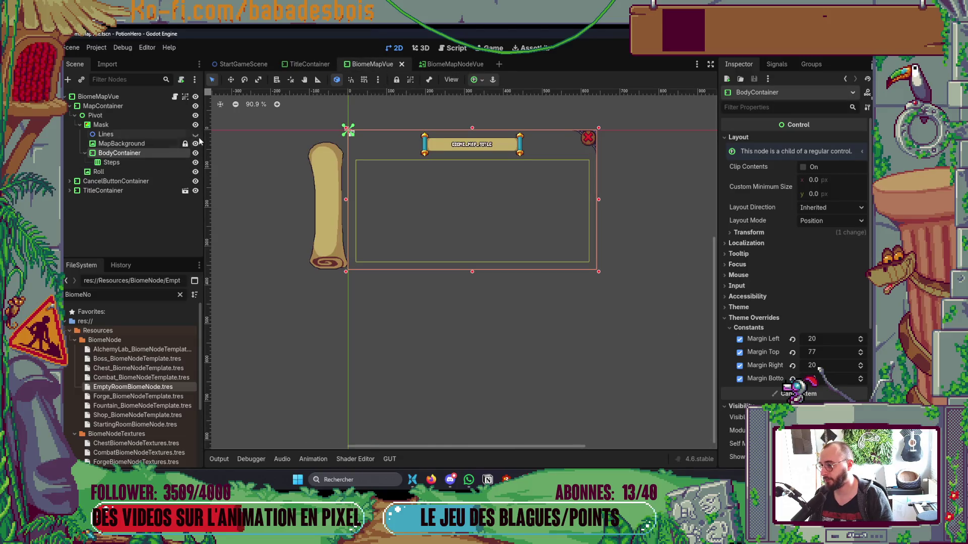
{"action": "left_click", "coordinate": [196, 134]}
{"action": "key", "text": "ctrl+s"}
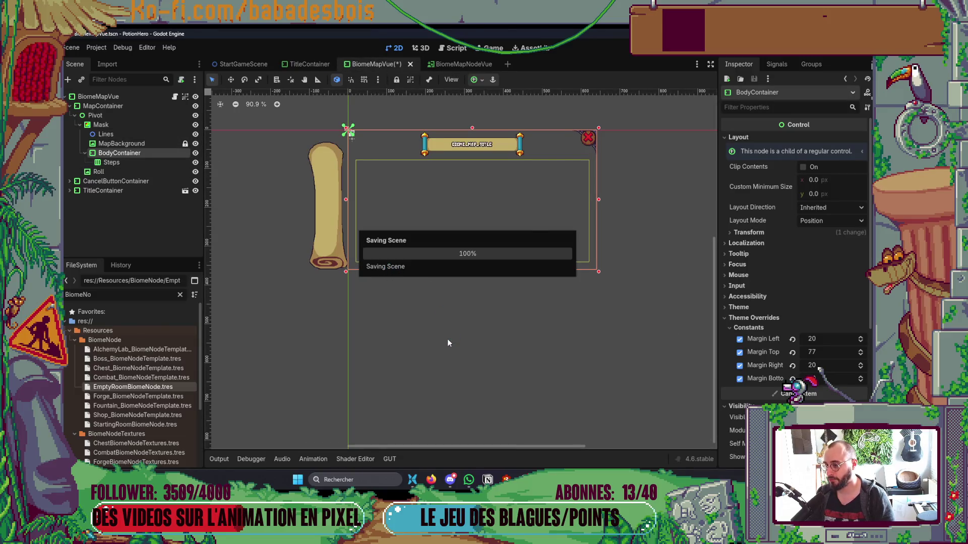
Switch to the PotionHero project window and run the game with F5
{"action": "key", "text": "alt+Tab"}
{"action": "key", "text": "alt+Tab"}
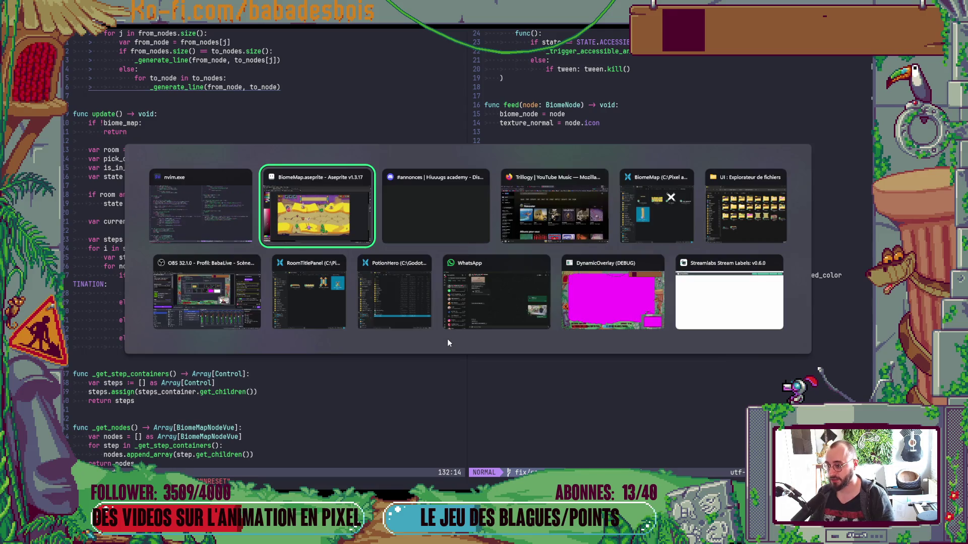
{"action": "left_click", "coordinate": [394, 309]}
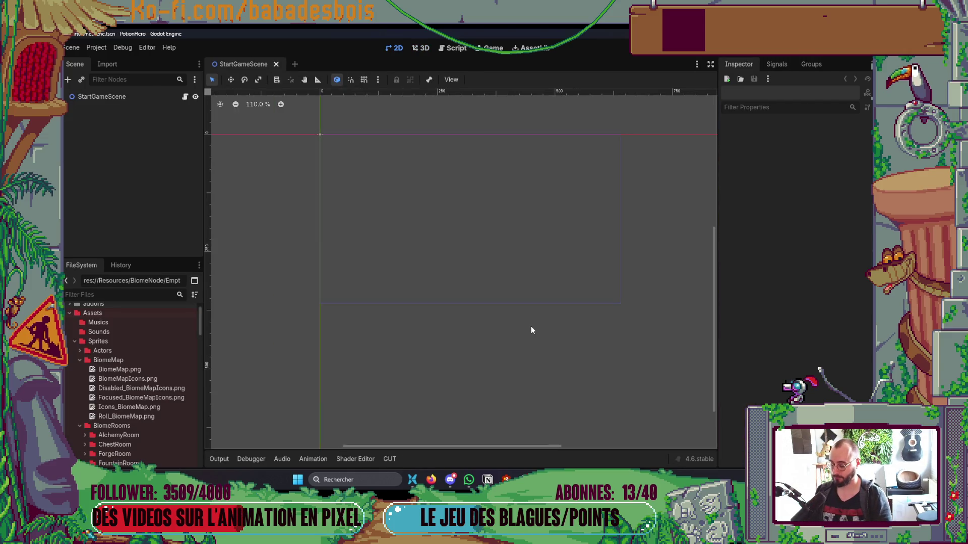
{"action": "key", "text": "F5"}
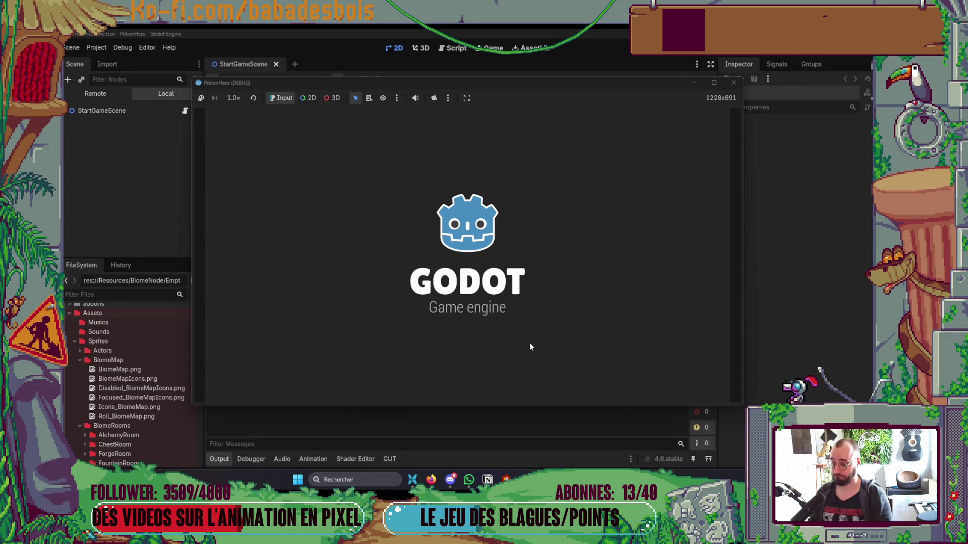
Enlarge the game window to 1280x720, skip the intro dialogue, view the Ferme malfamée map, then close the game
{"action": "left_click_drag", "start_coordinate": [607, 405], "coordinate": [608, 430]}
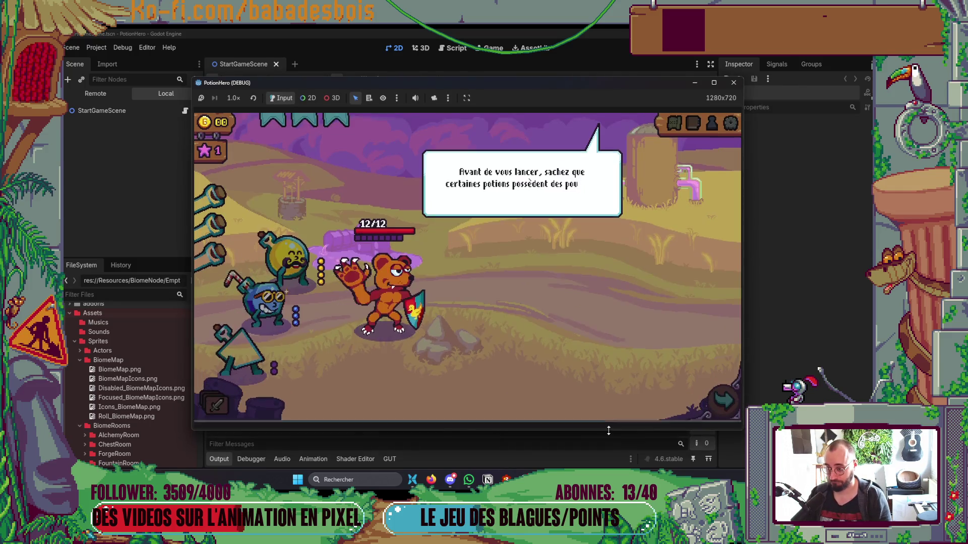
{"action": "left_click", "coordinate": [628, 331]}
{"action": "left_click", "coordinate": [628, 325]}
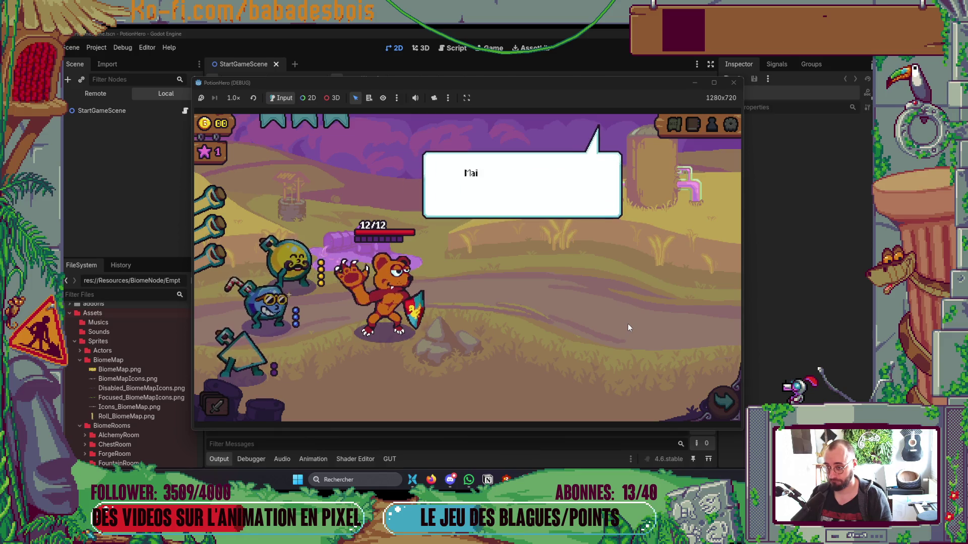
{"action": "left_click", "coordinate": [627, 323]}
{"action": "left_click", "coordinate": [675, 125]}
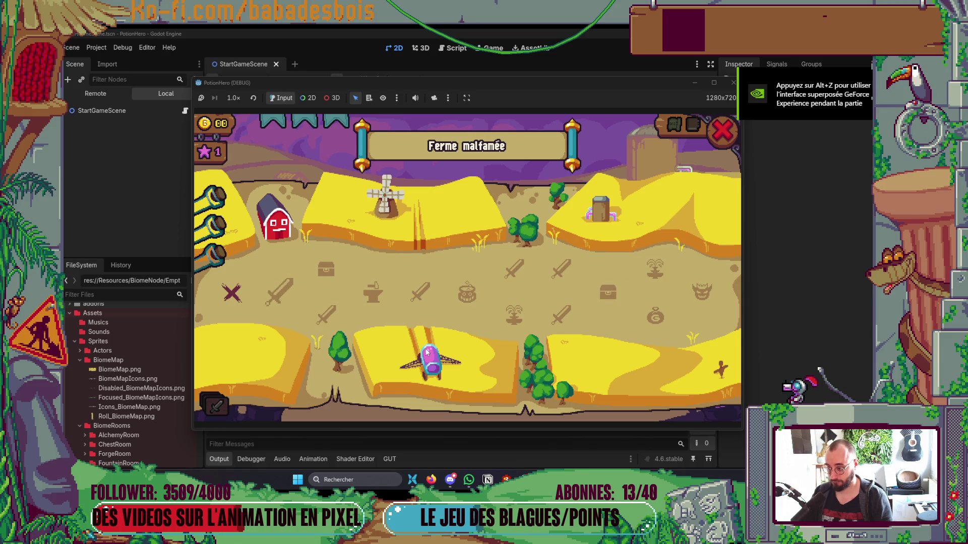
{"action": "left_click", "coordinate": [739, 84]}
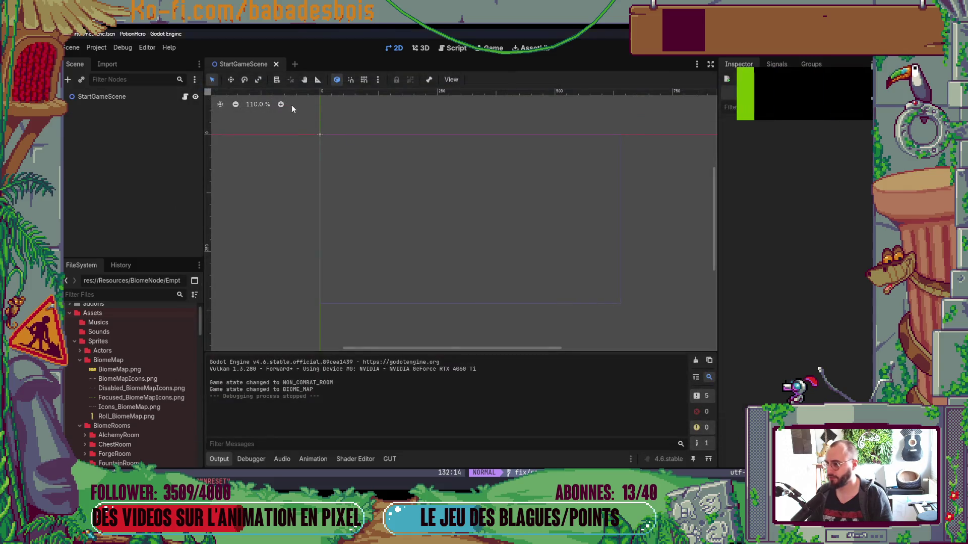
Reopen BiomeMapVue.tscn via quick scene search, make the Lines node visible, and save
{"action": "key", "text": "ctrl+shift+o"}
{"action": "type", "text": "BiomeMapV"}
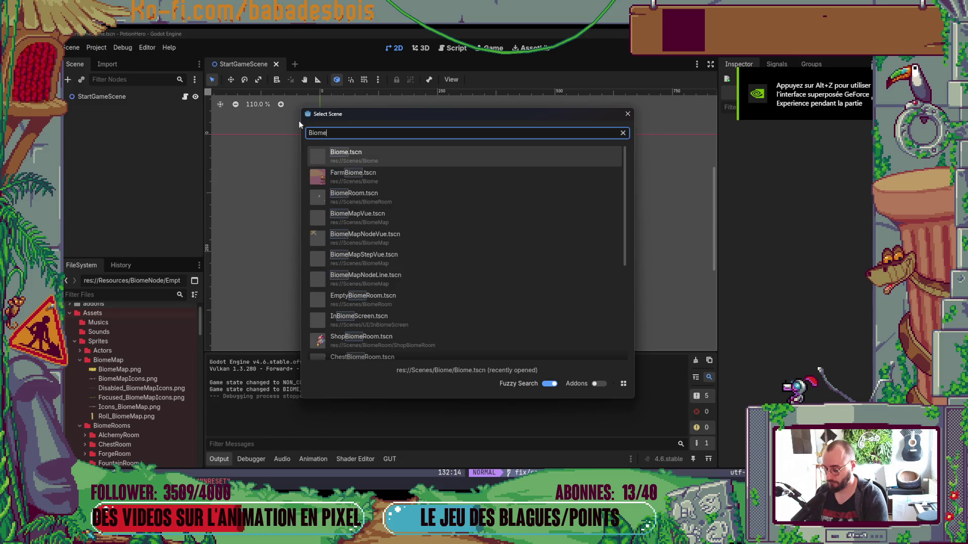
{"action": "key", "text": "Return"}
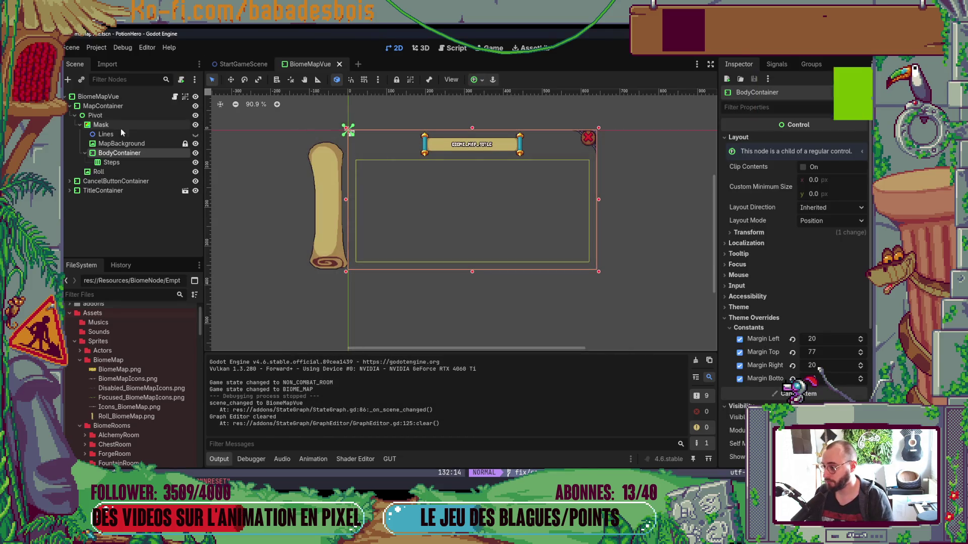
{"action": "left_click", "coordinate": [195, 135]}
{"action": "key", "text": "ctrl+s"}
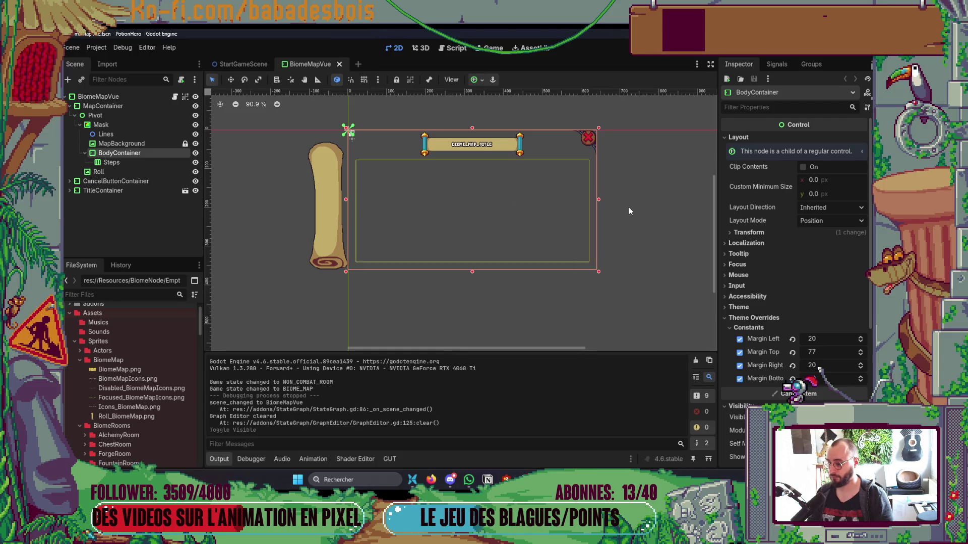
Run the game, skip the dialogue, and open and close the dungeon map three times
{"action": "key", "text": "F5"}
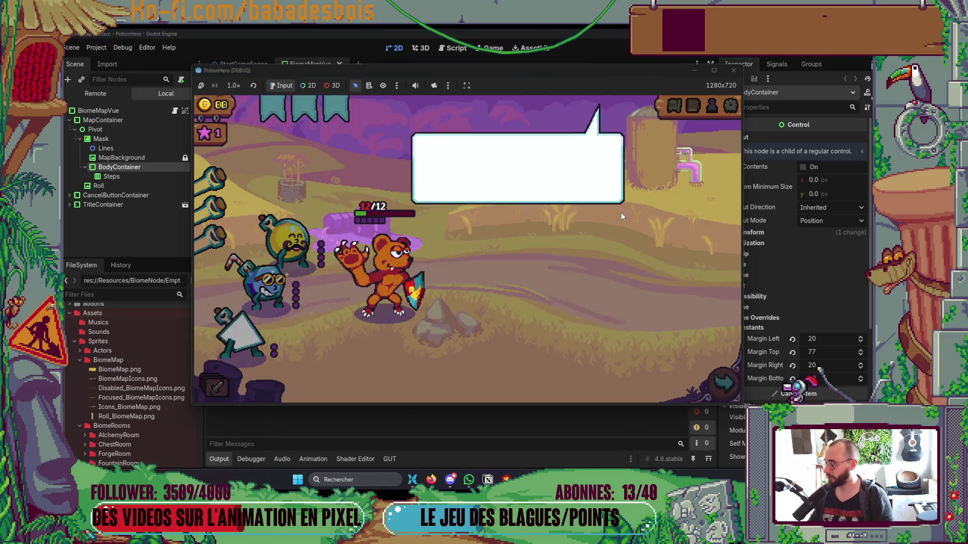
{"action": "left_click", "coordinate": [601, 246]}
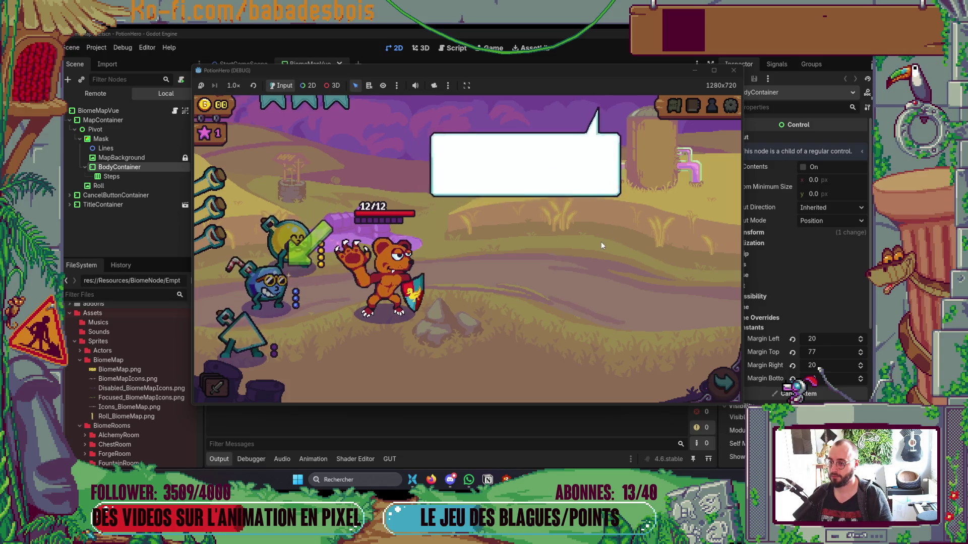
{"action": "left_click", "coordinate": [601, 245]}
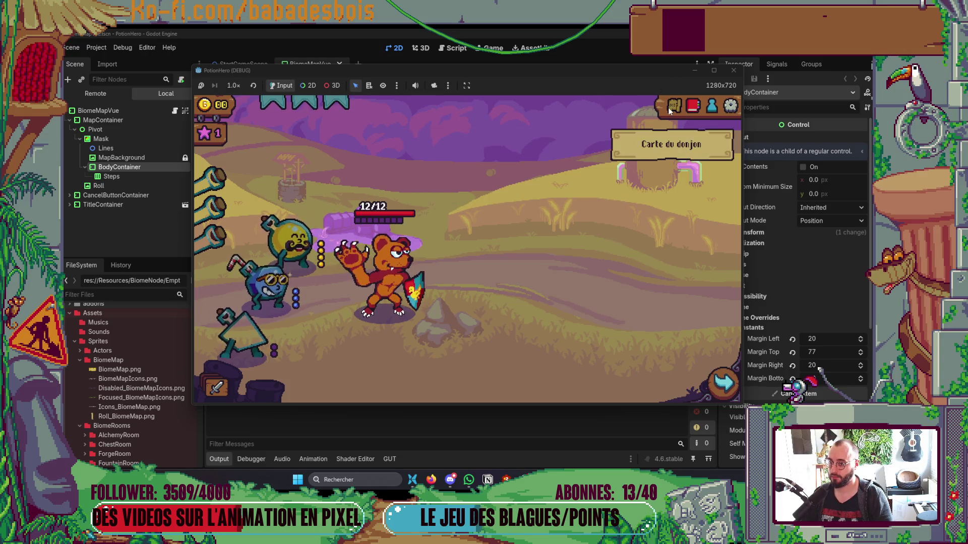
{"action": "left_click", "coordinate": [673, 108]}
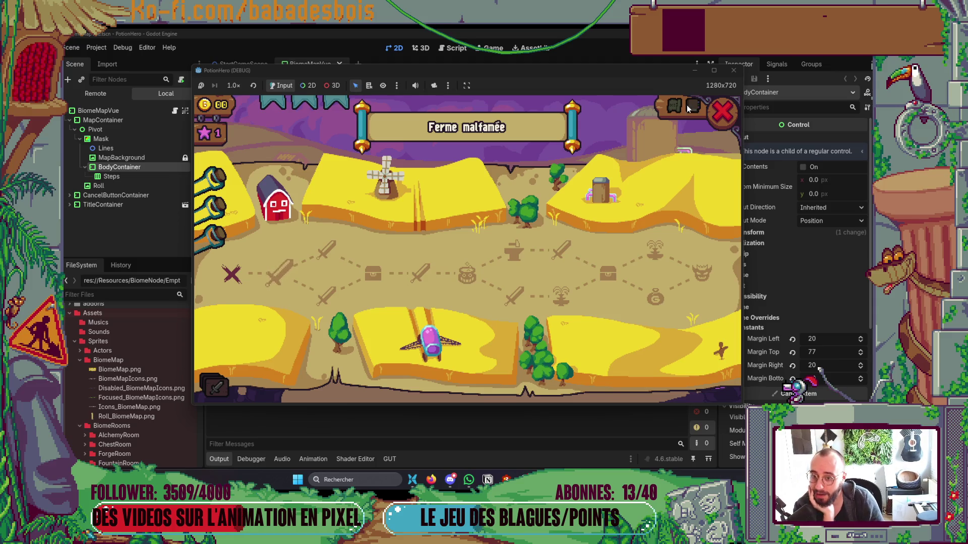
{"action": "left_click", "coordinate": [726, 119]}
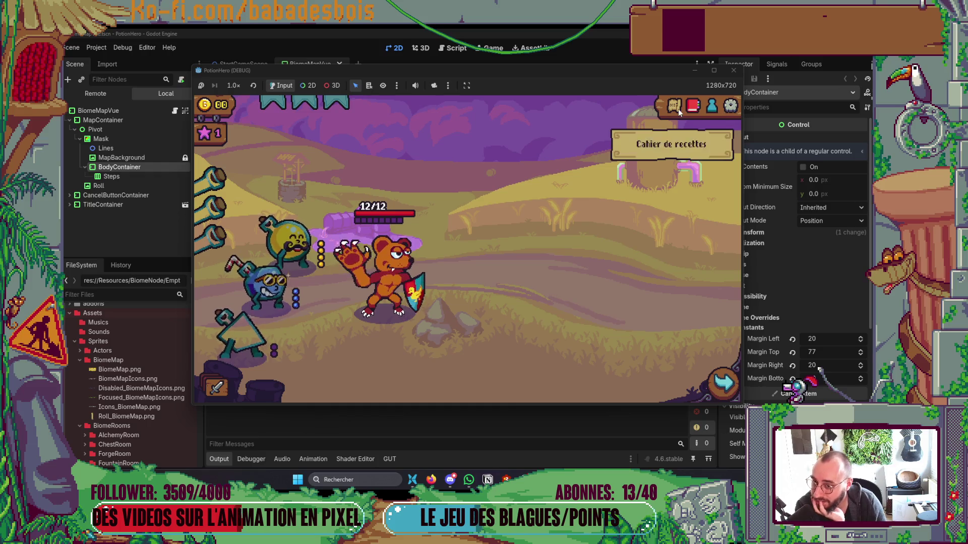
{"action": "left_click", "coordinate": [673, 109]}
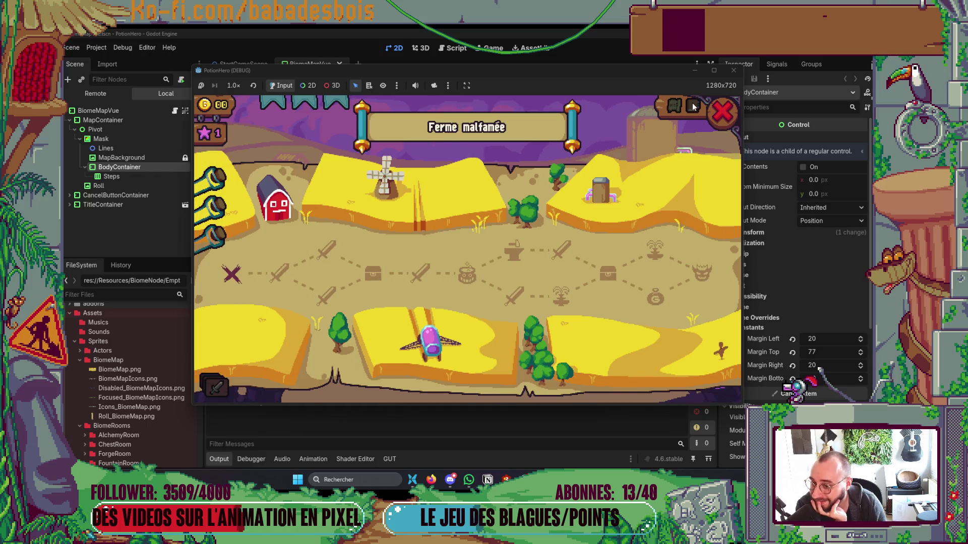
{"action": "left_click", "coordinate": [719, 102]}
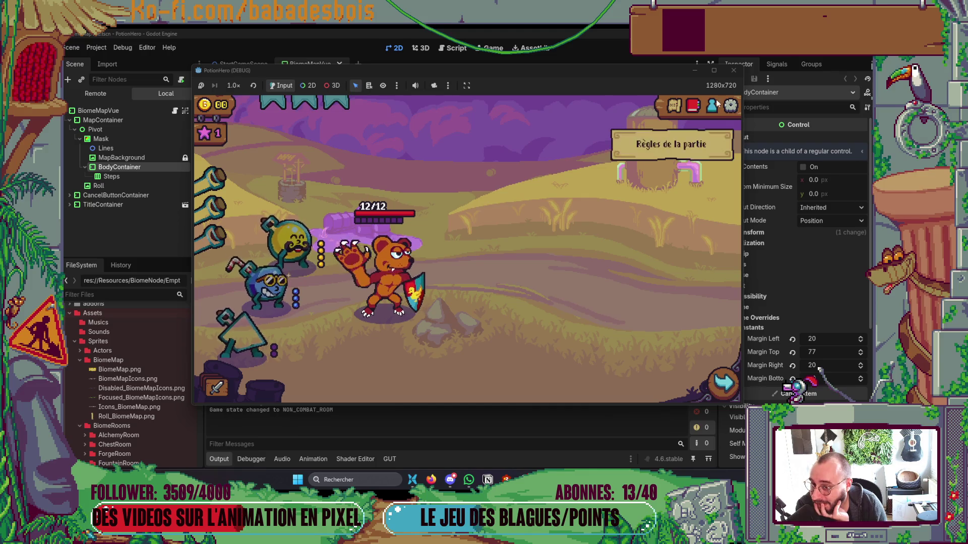
{"action": "left_click", "coordinate": [681, 106]}
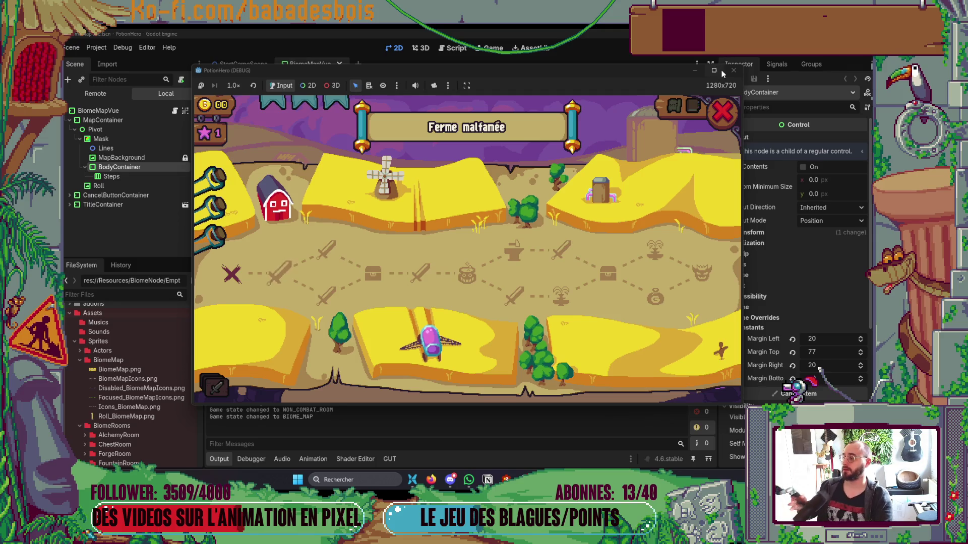
{"action": "left_click", "coordinate": [724, 118]}
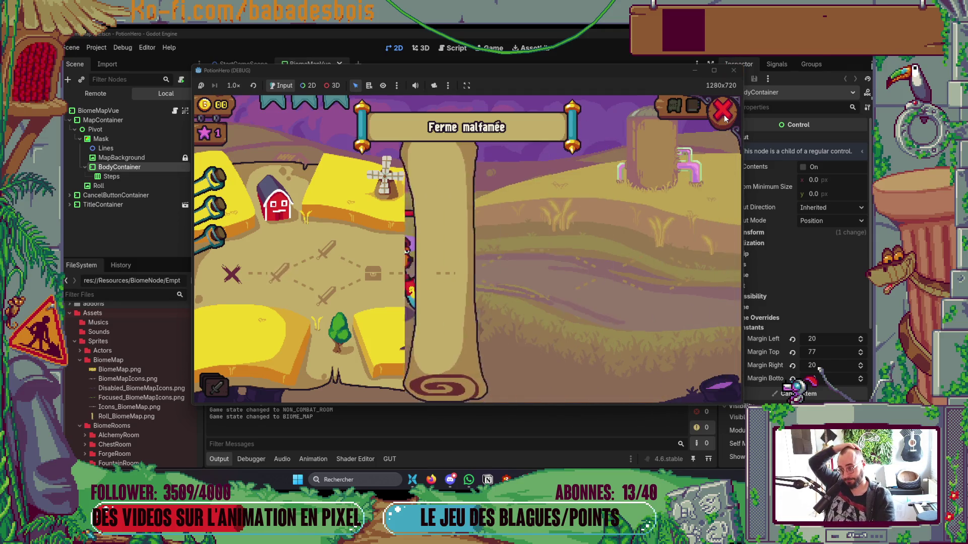
Stop the game, collapse the Output panel, and switch to the Aseprite mockup
{"action": "left_click", "coordinate": [733, 70]}
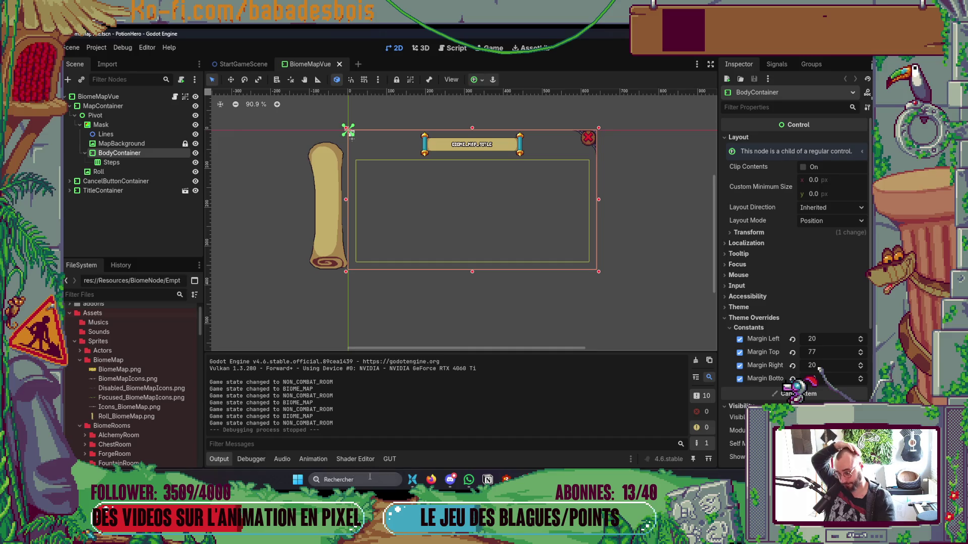
{"action": "left_click", "coordinate": [207, 463]}
{"action": "key", "text": "alt+Tab"}
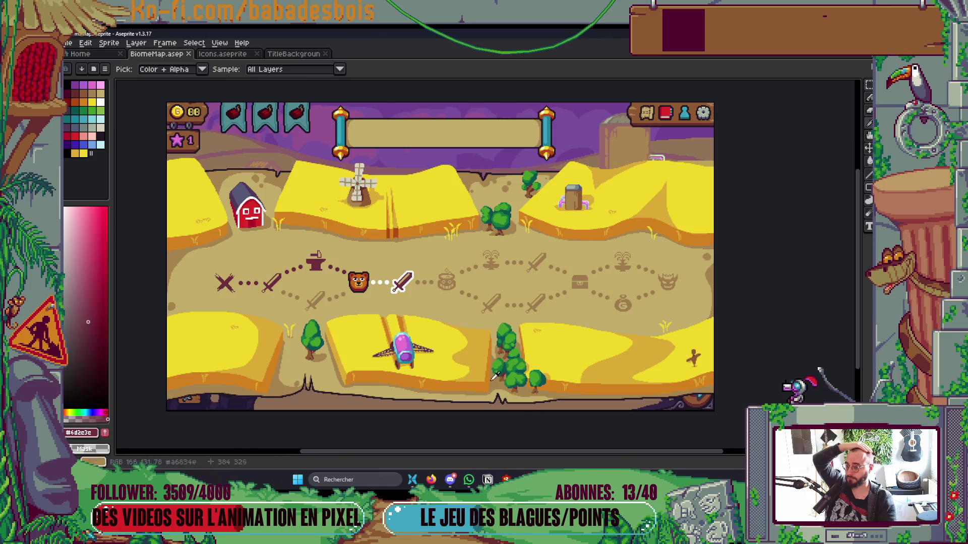
Zoom around the biome map mockup, sampling the sand colour and switching to the Magic Wand
{"action": "scroll", "coordinate": [417, 281], "scroll_direction": "up", "scroll_amount": 4}
{"action": "left_click", "coordinate": [468, 241]}
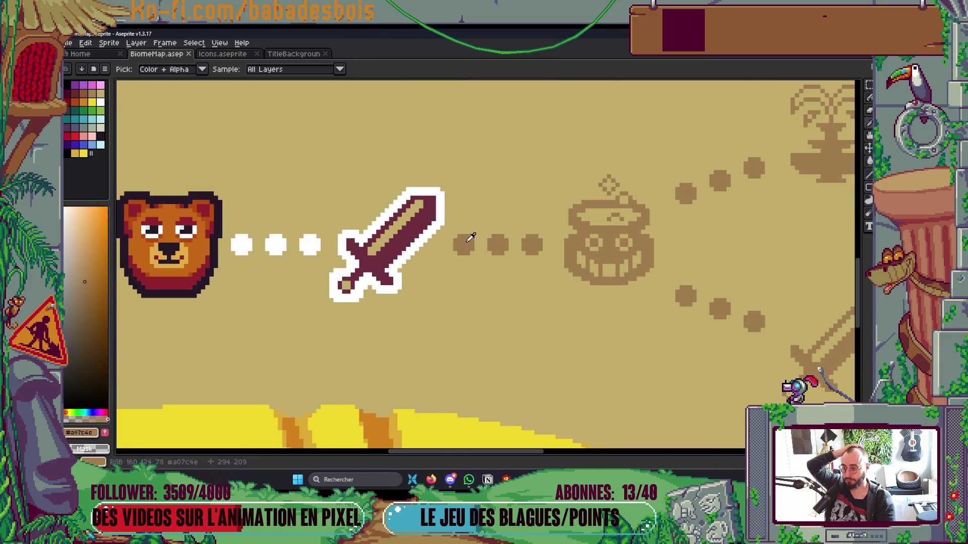
{"action": "scroll", "coordinate": [470, 237], "scroll_direction": "up", "scroll_amount": 2}
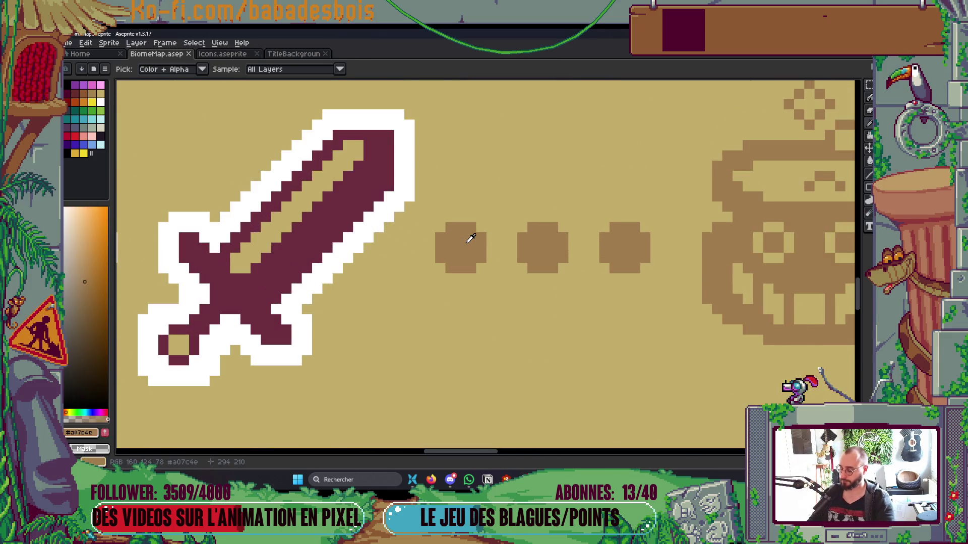
{"action": "key", "text": "w"}
{"action": "scroll", "coordinate": [460, 246], "scroll_direction": "down", "scroll_amount": 5}
{"action": "scroll", "coordinate": [520, 307], "scroll_direction": "down", "scroll_amount": 1}
{"action": "scroll", "coordinate": [521, 308], "scroll_direction": "up", "scroll_amount": 1}
{"action": "scroll", "coordinate": [490, 276], "scroll_direction": "up", "scroll_amount": 3}
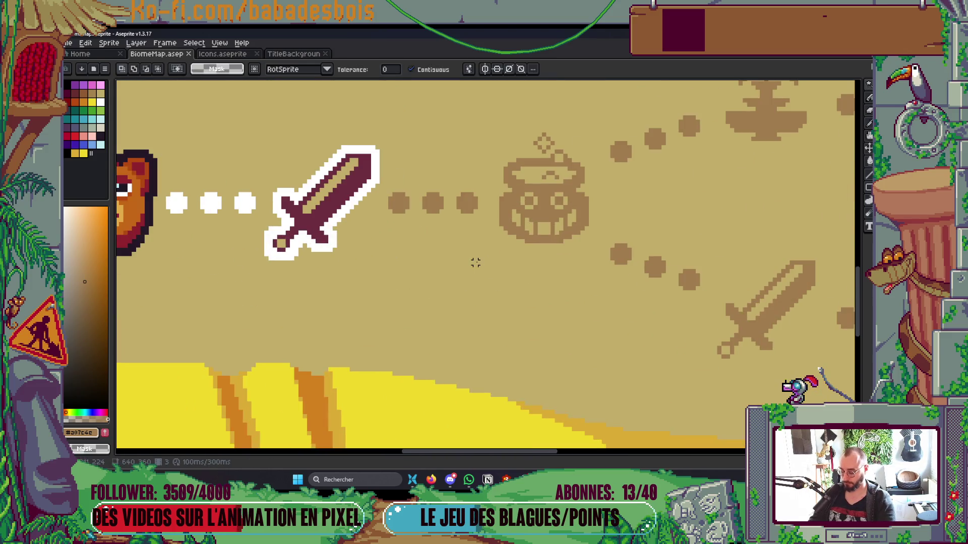
Select one of the dotted-path pixels with the Magic Wand, then return to Godot's Lines node
{"action": "key", "text": "b"}
{"action": "scroll", "coordinate": [397, 205], "scroll_direction": "up", "scroll_amount": 2}
{"action": "scroll", "coordinate": [397, 204], "scroll_direction": "down", "scroll_amount": 1}
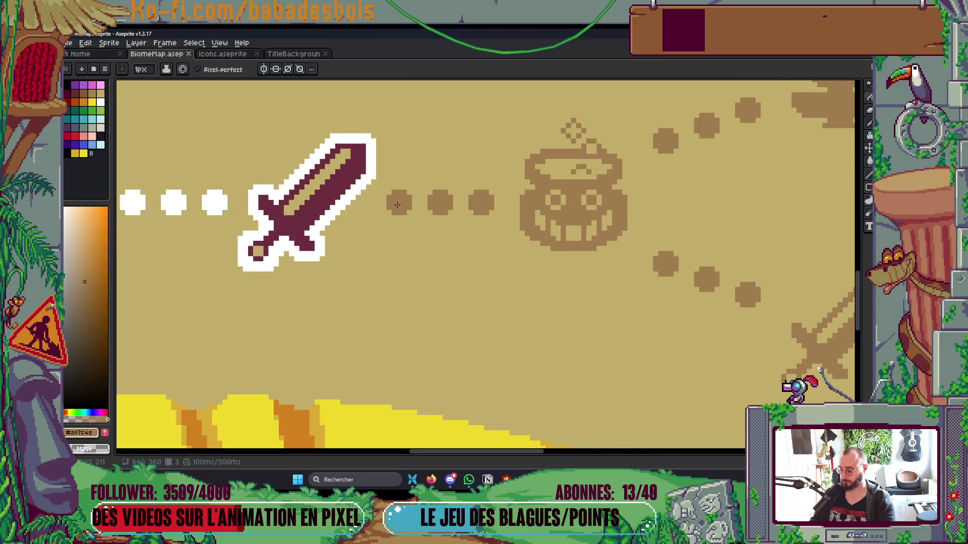
{"action": "scroll", "coordinate": [397, 206], "scroll_direction": "up", "scroll_amount": 1}
{"action": "key", "text": "w"}
{"action": "left_click", "coordinate": [399, 202]}
{"action": "scroll", "coordinate": [481, 236], "scroll_direction": "down", "scroll_amount": 2}
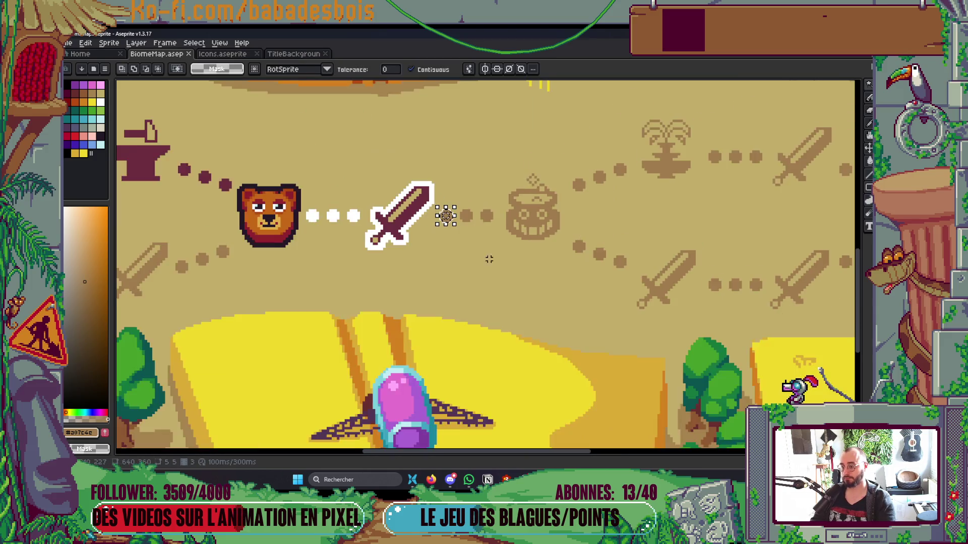
{"action": "scroll", "coordinate": [486, 257], "scroll_direction": "down", "scroll_amount": 4}
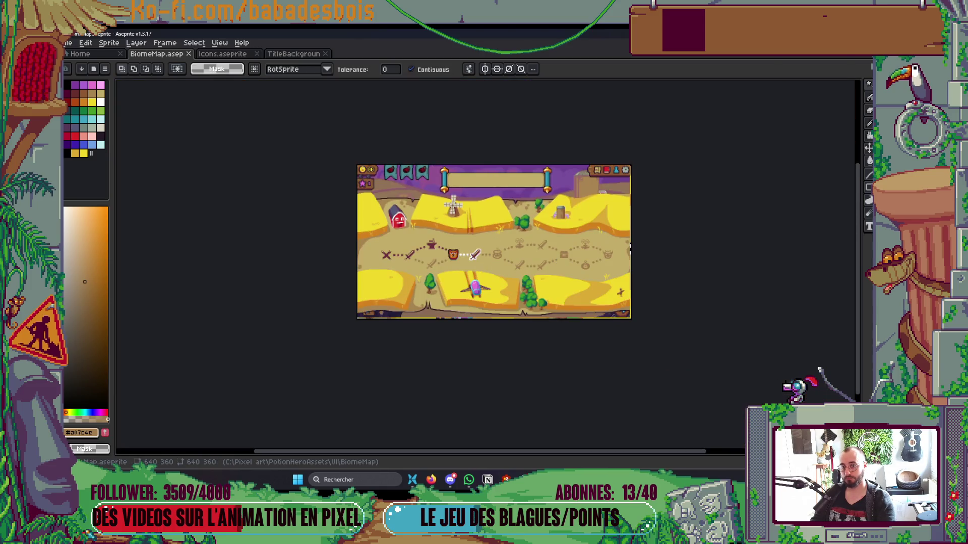
{"action": "key", "text": "alt+Tab"}
{"action": "left_click", "coordinate": [153, 134]}
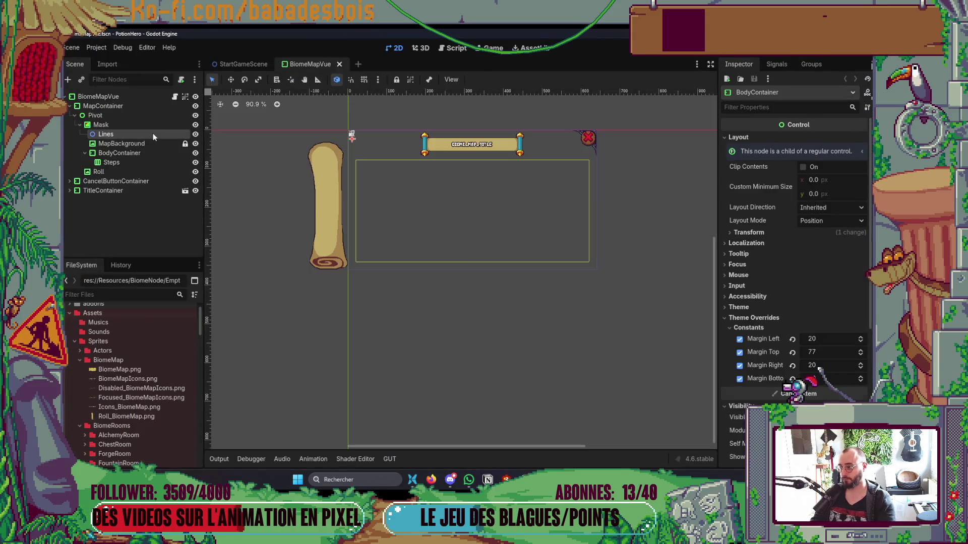
Check the BiomeMapVue.gd script, then add a Line2D child node under Lines
{"action": "left_click", "coordinate": [175, 97]}
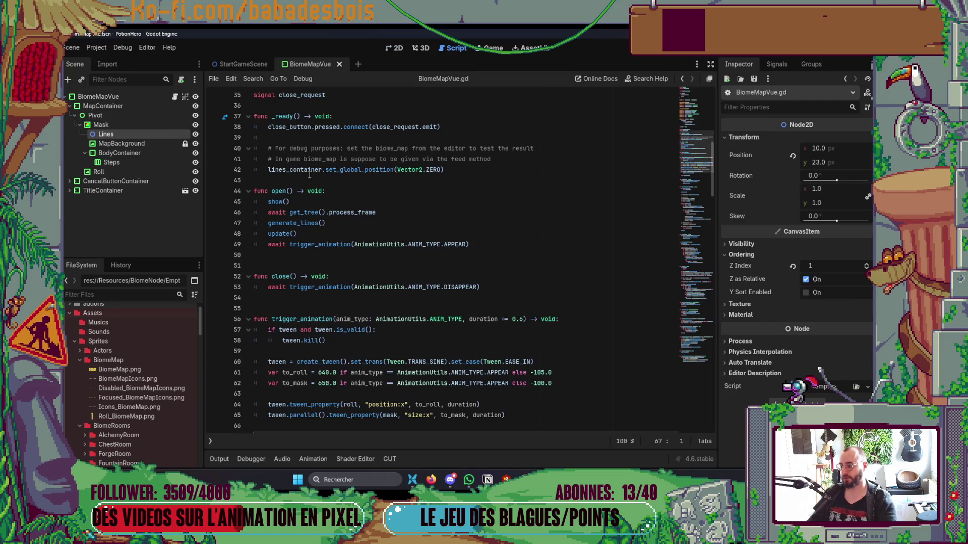
{"action": "left_click", "coordinate": [405, 48]}
{"action": "scroll", "coordinate": [438, 151], "scroll_direction": "up", "scroll_amount": 2}
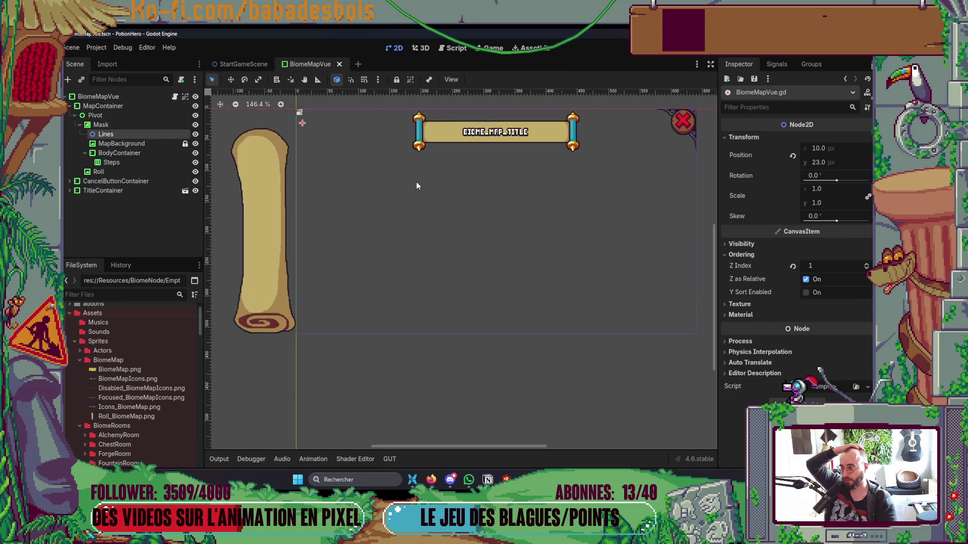
{"action": "right_click", "coordinate": [148, 134]}
{"action": "left_click", "coordinate": [163, 147]}
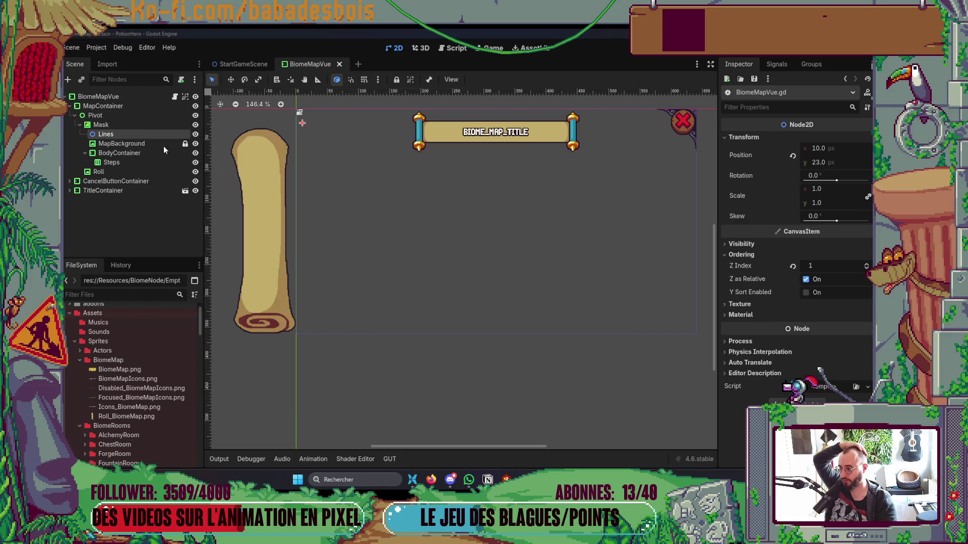
{"action": "type", "text": "line"}
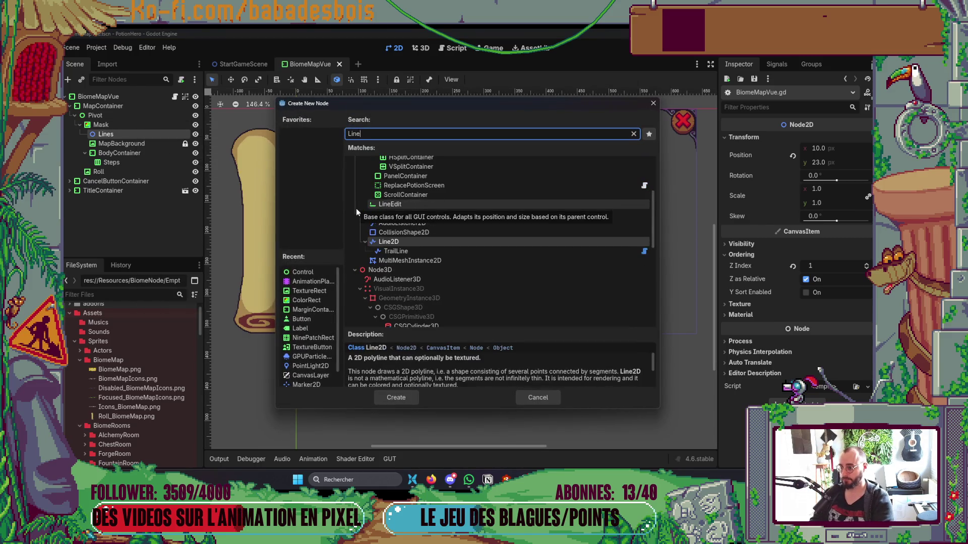
{"action": "key", "text": "Return"}
Draw a three-point line on the map, check it under the Mask, and undo the third point
{"action": "left_click", "coordinate": [342, 189]}
{"action": "left_click", "coordinate": [385, 179]}
{"action": "left_click", "coordinate": [414, 245]}
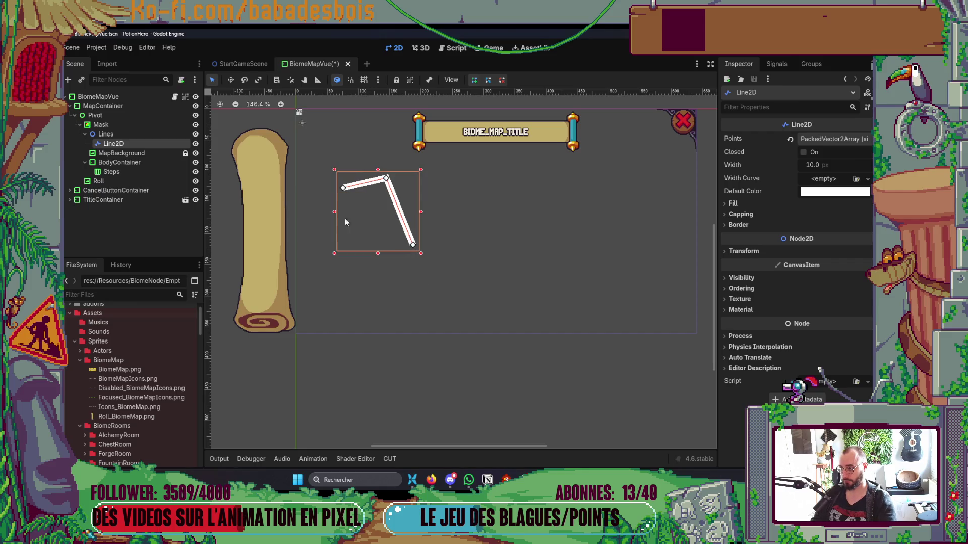
{"action": "left_click", "coordinate": [100, 125]}
{"action": "mouse_move", "coordinate": [297, 222]}
{"action": "left_mouse_down"}
{"action": "mouse_move", "coordinate": [471, 223]}
{"action": "mouse_move", "coordinate": [296, 221]}
{"action": "left_mouse_up"}
{"action": "key", "text": "ctrl+z"}
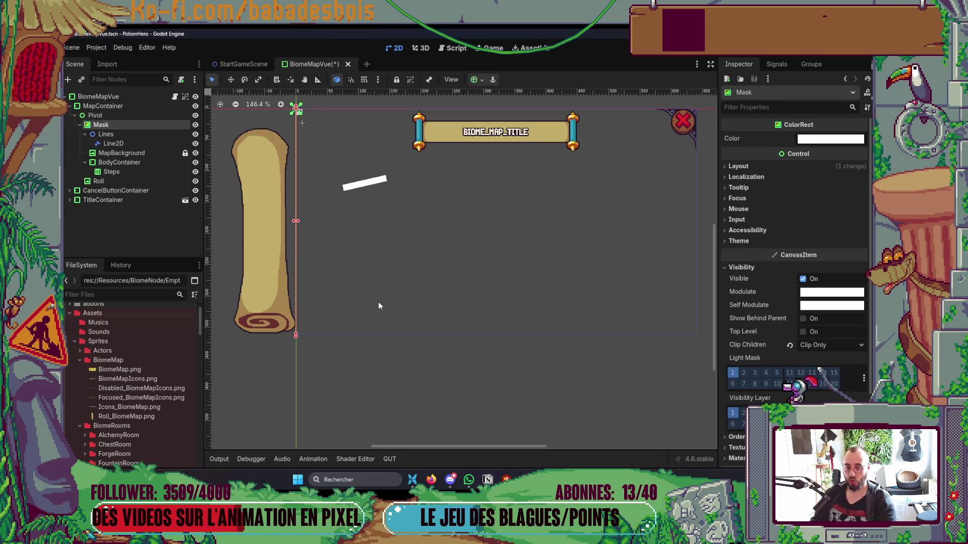
Set the Mask's Clip Children to Disabled, then restore it and undo the drawn line segment
{"action": "left_click", "coordinate": [839, 346]}
{"action": "left_click", "coordinate": [833, 361]}
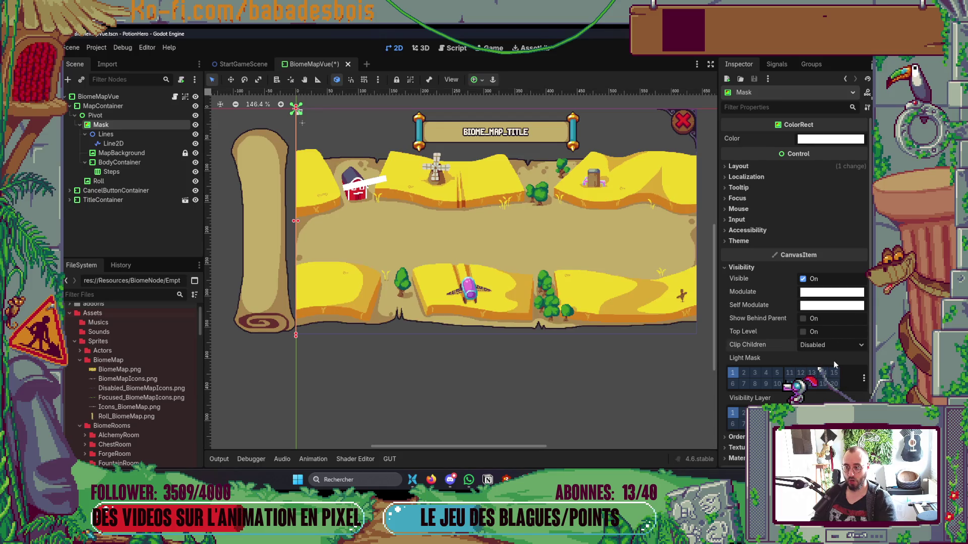
{"action": "key", "text": "ctrl+z"}
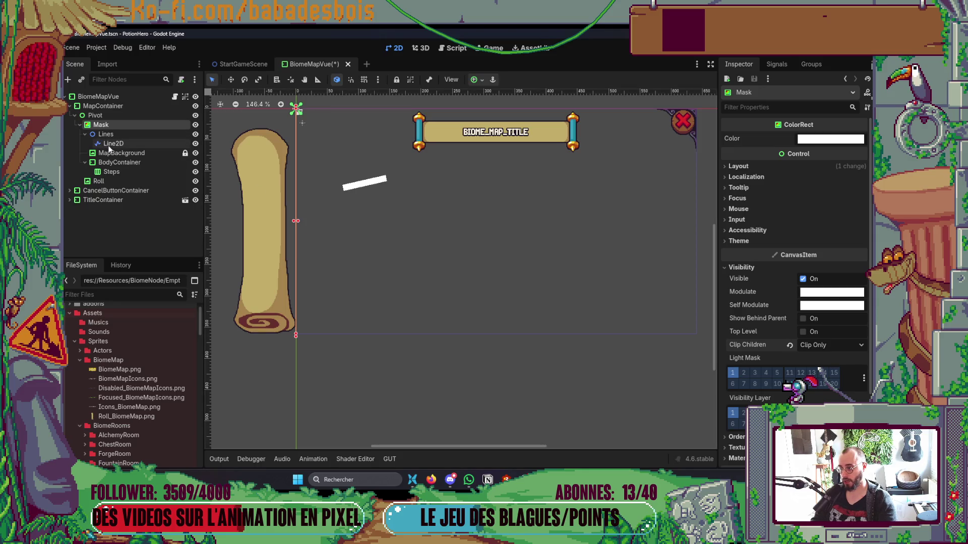
{"action": "key", "text": "ctrl+z"}
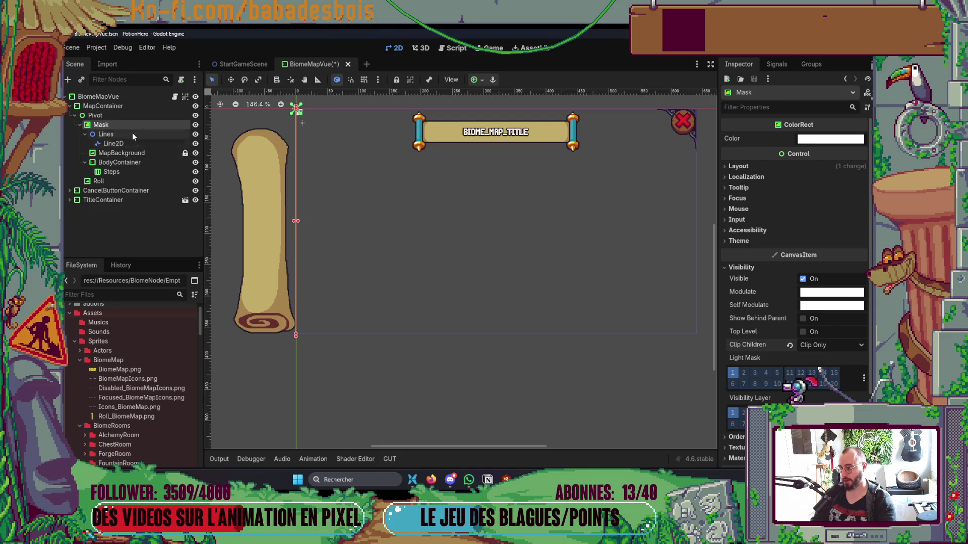
{"action": "mouse_move", "coordinate": [764, 345]}
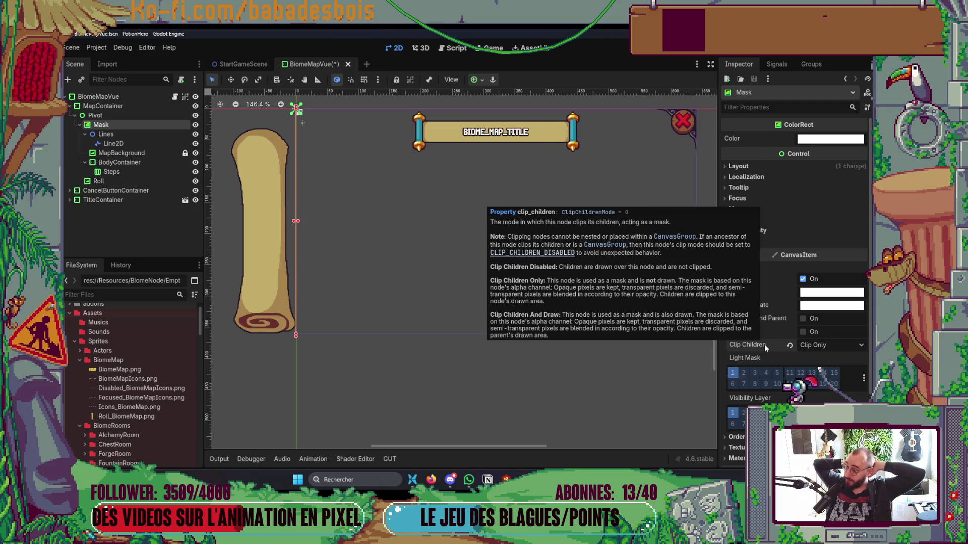
Delete the Line2D node from under Lines and confirm the deletion
{"action": "left_click", "coordinate": [134, 134]}
{"action": "left_click", "coordinate": [137, 144]}
{"action": "right_click", "coordinate": [140, 144]}
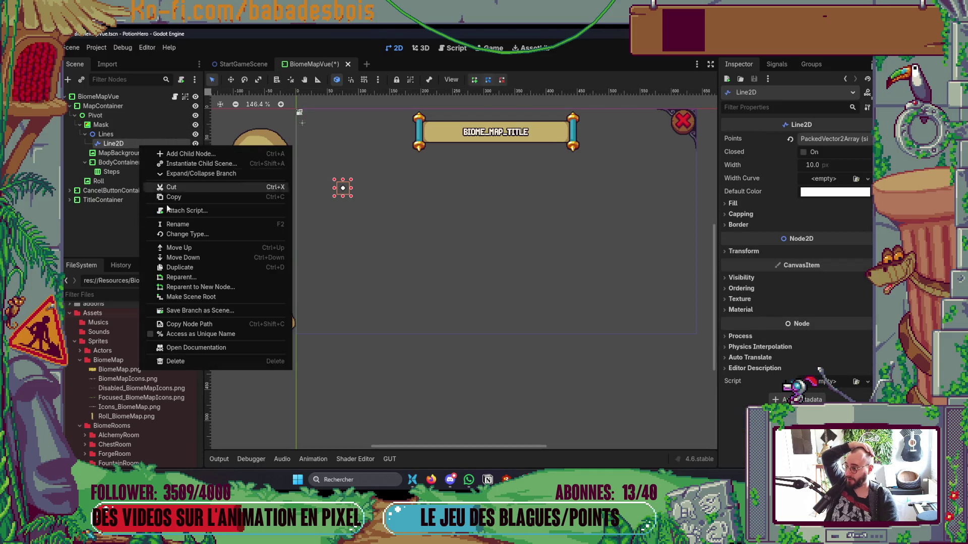
{"action": "left_click", "coordinate": [196, 362]}
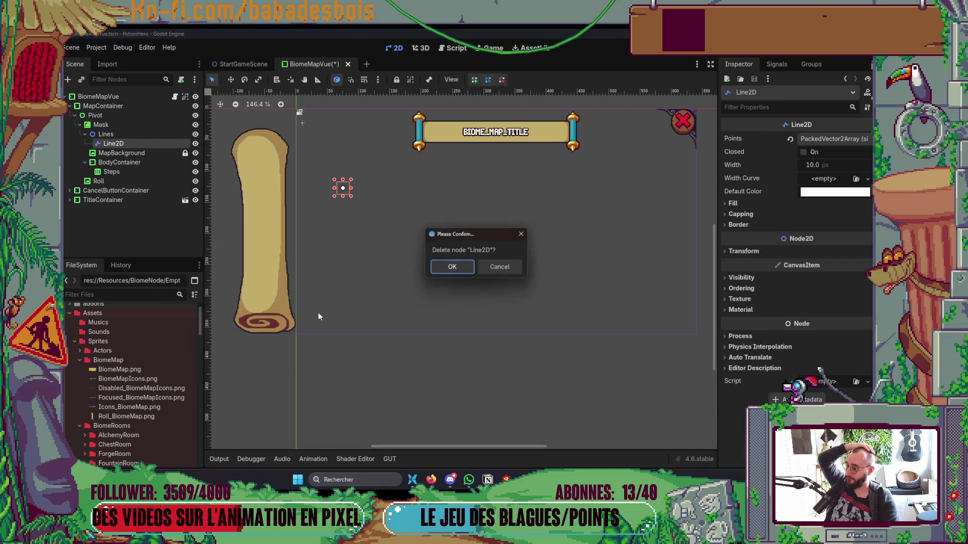
{"action": "left_click", "coordinate": [463, 271]}
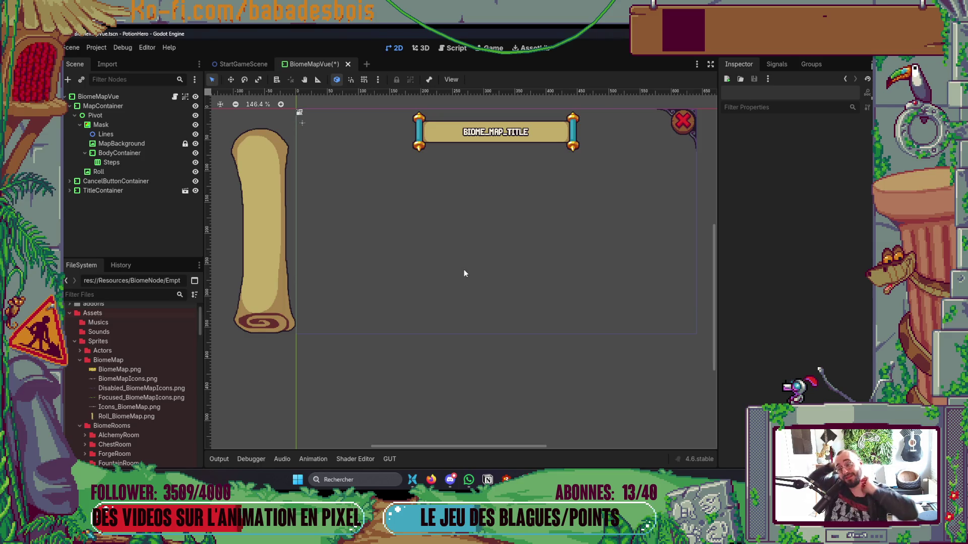
Zoom over the whole BiomeMap.aseprite mockup, save it, and return to Godot
{"action": "key", "text": "alt+Tab"}
{"action": "scroll", "coordinate": [407, 217], "scroll_direction": "up", "scroll_amount": 4}
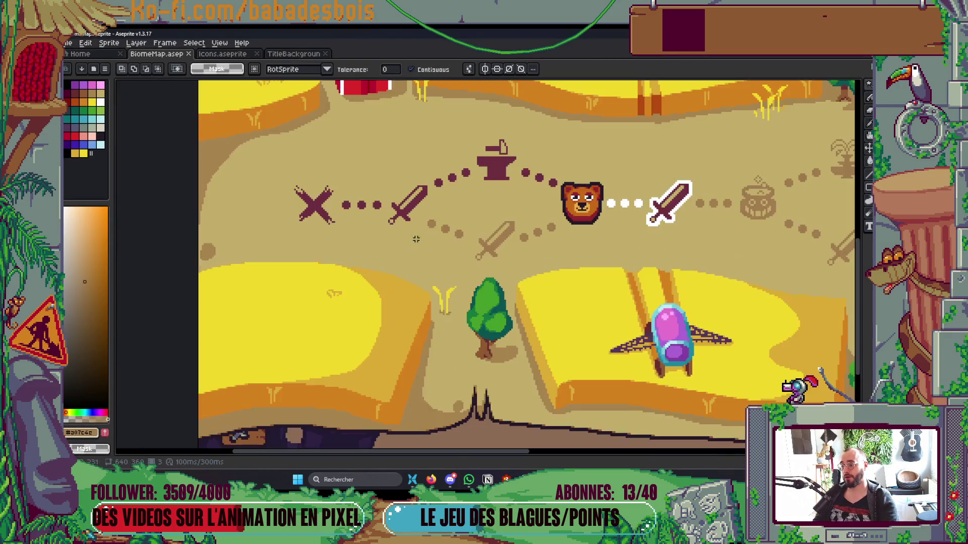
{"action": "scroll", "coordinate": [407, 216], "scroll_direction": "down", "scroll_amount": 4}
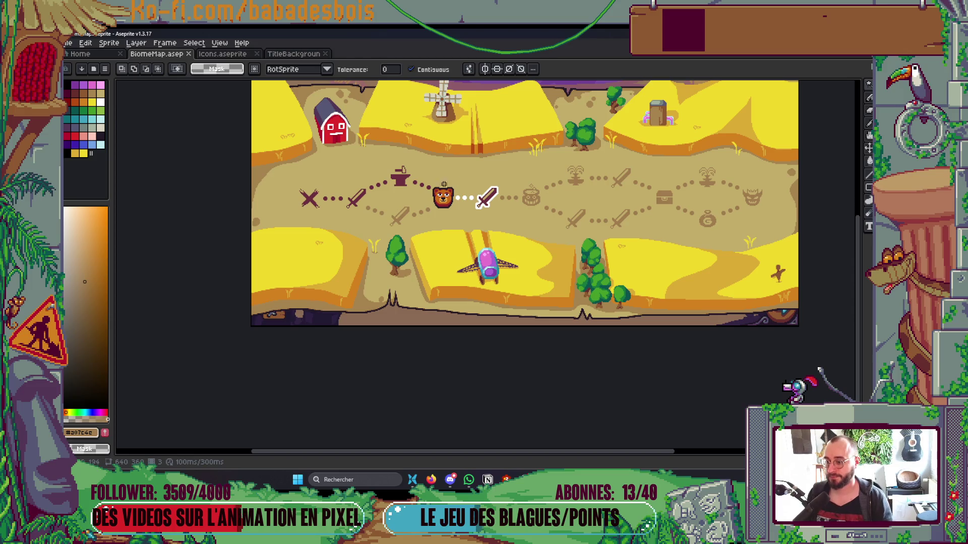
{"action": "scroll", "coordinate": [454, 242], "scroll_direction": "up", "scroll_amount": 2}
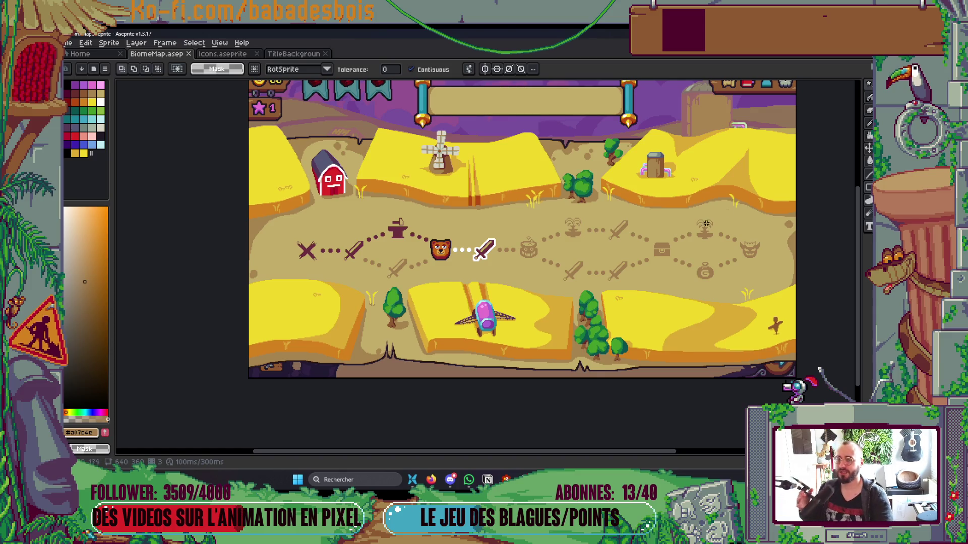
{"action": "scroll", "coordinate": [700, 266], "scroll_direction": "up", "scroll_amount": 1}
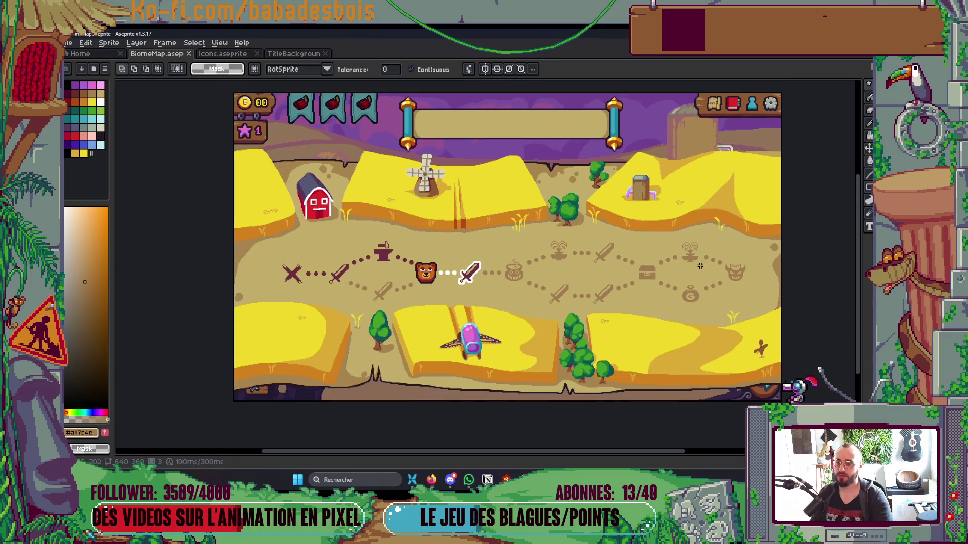
{"action": "key", "text": "ctrl+s"}
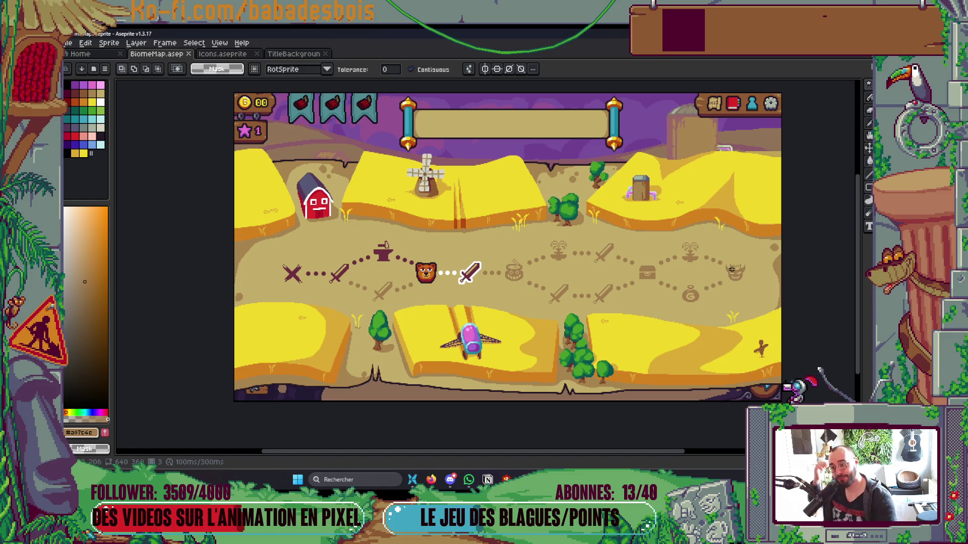
{"action": "key", "text": "alt+Tab"}
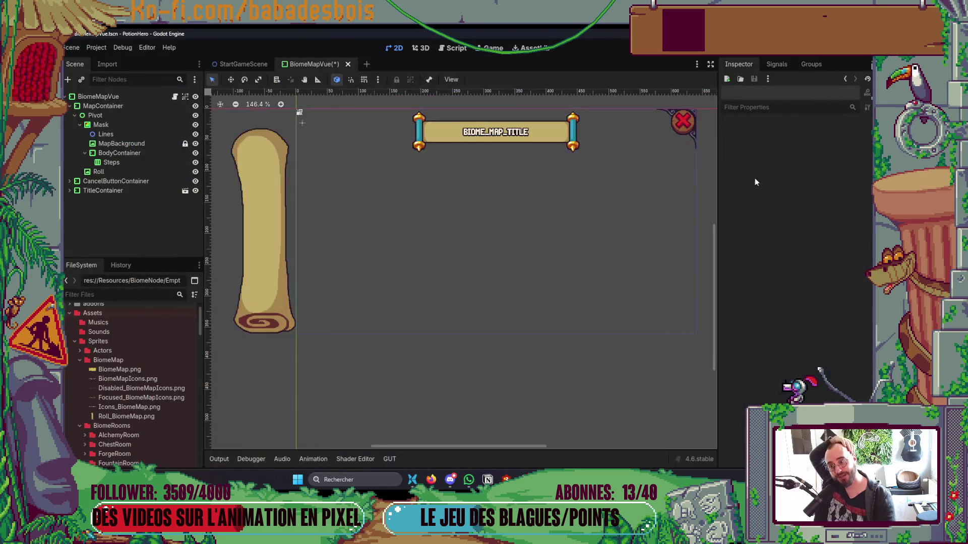
Save the BiomeMapVue scene with its Lines node left empty
{"action": "scroll", "coordinate": [574, 225], "scroll_direction": "down", "scroll_amount": 2}
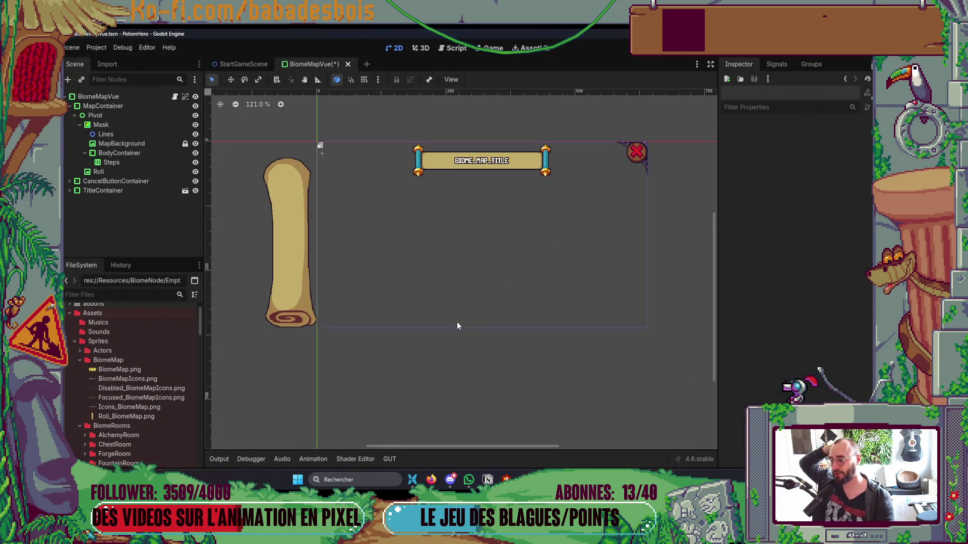
{"action": "scroll", "coordinate": [434, 307], "scroll_direction": "up", "scroll_amount": 1}
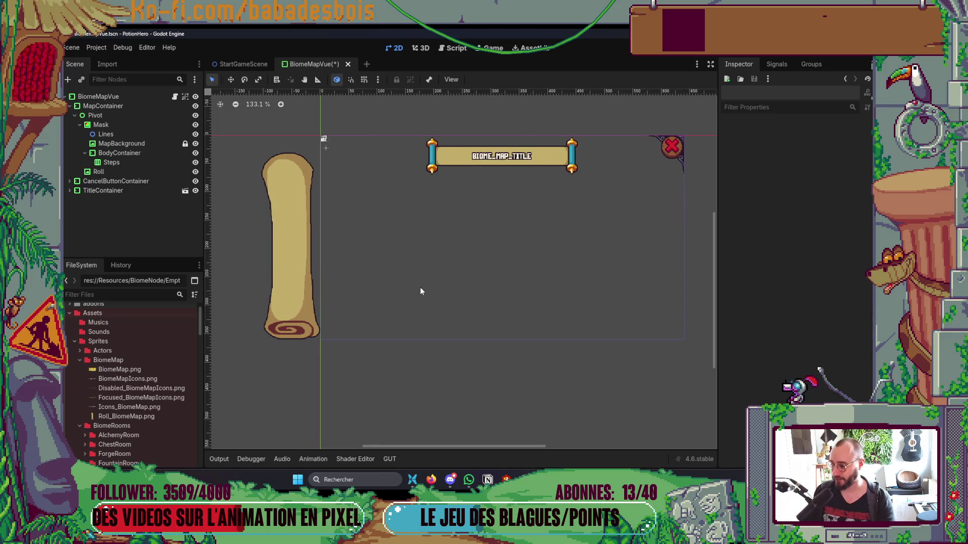
{"action": "key", "text": "ctrl+s"}
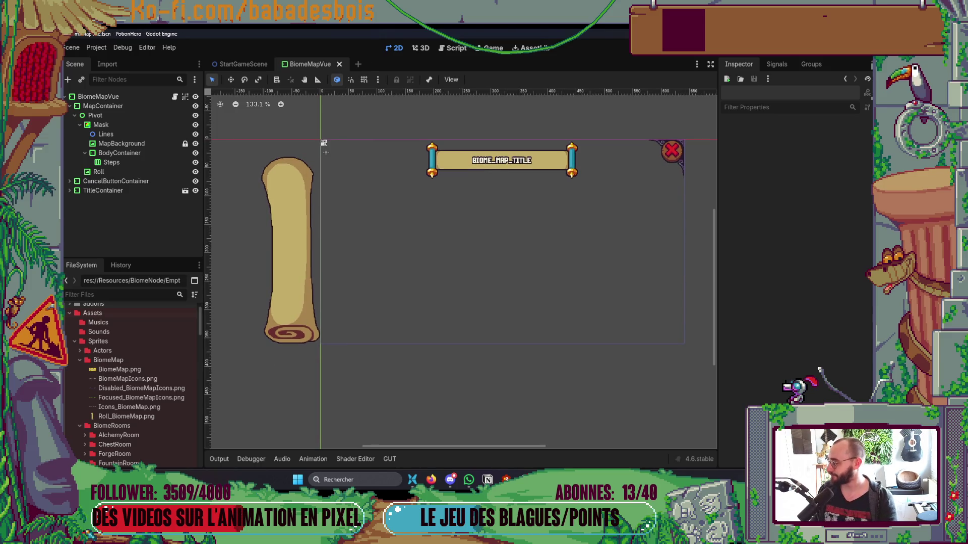